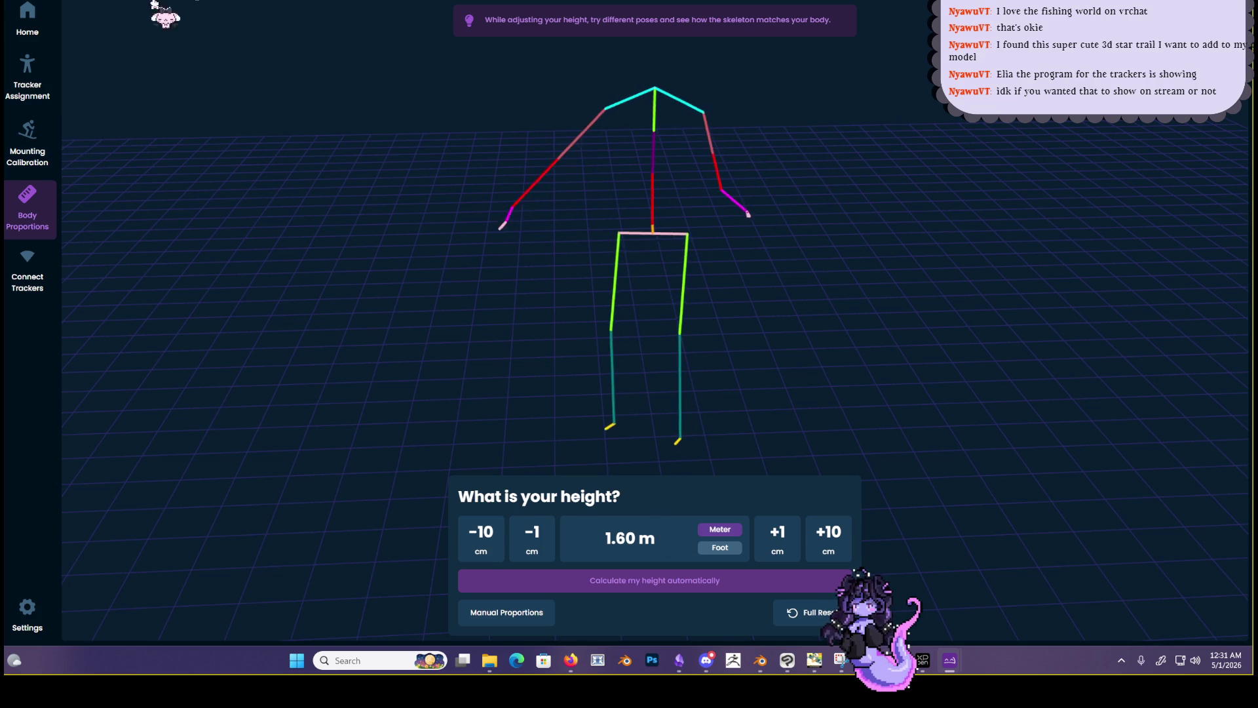
Visit Tracker Assignment and Mounting Calibration, then return to the Home tracker overview
{"action": "left_click", "coordinate": [28, 79]}
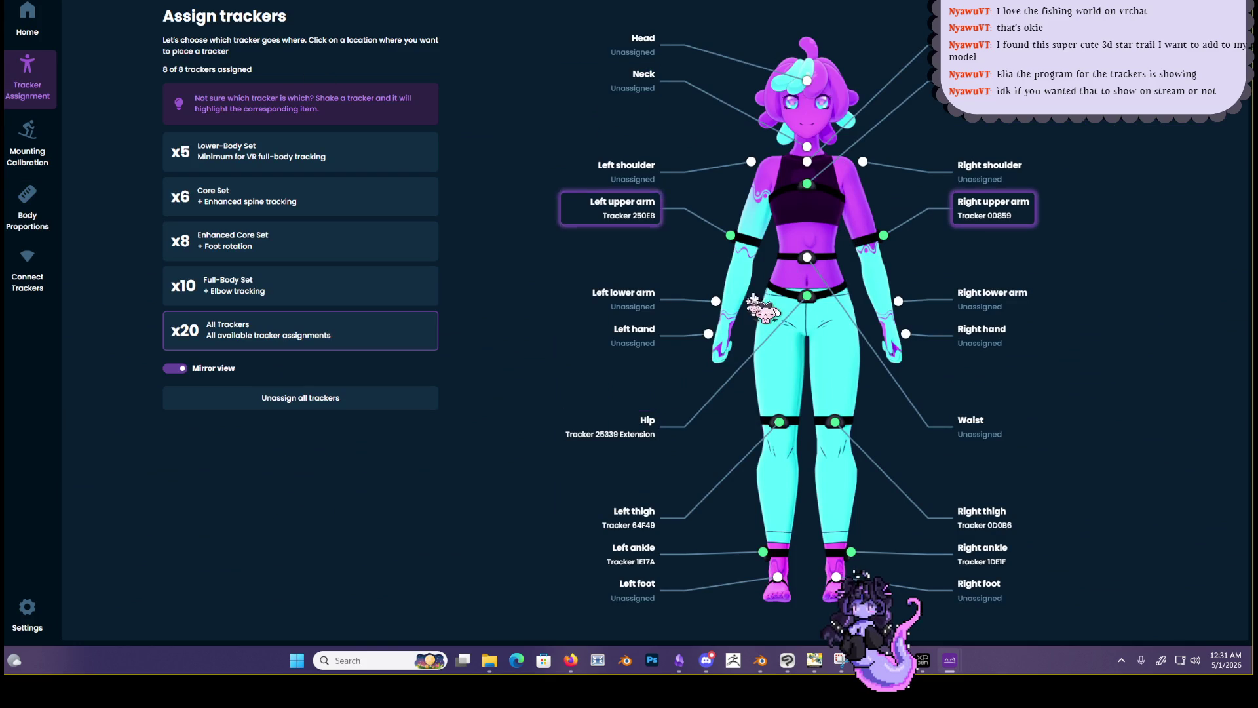
{"action": "left_click", "coordinate": [28, 22]}
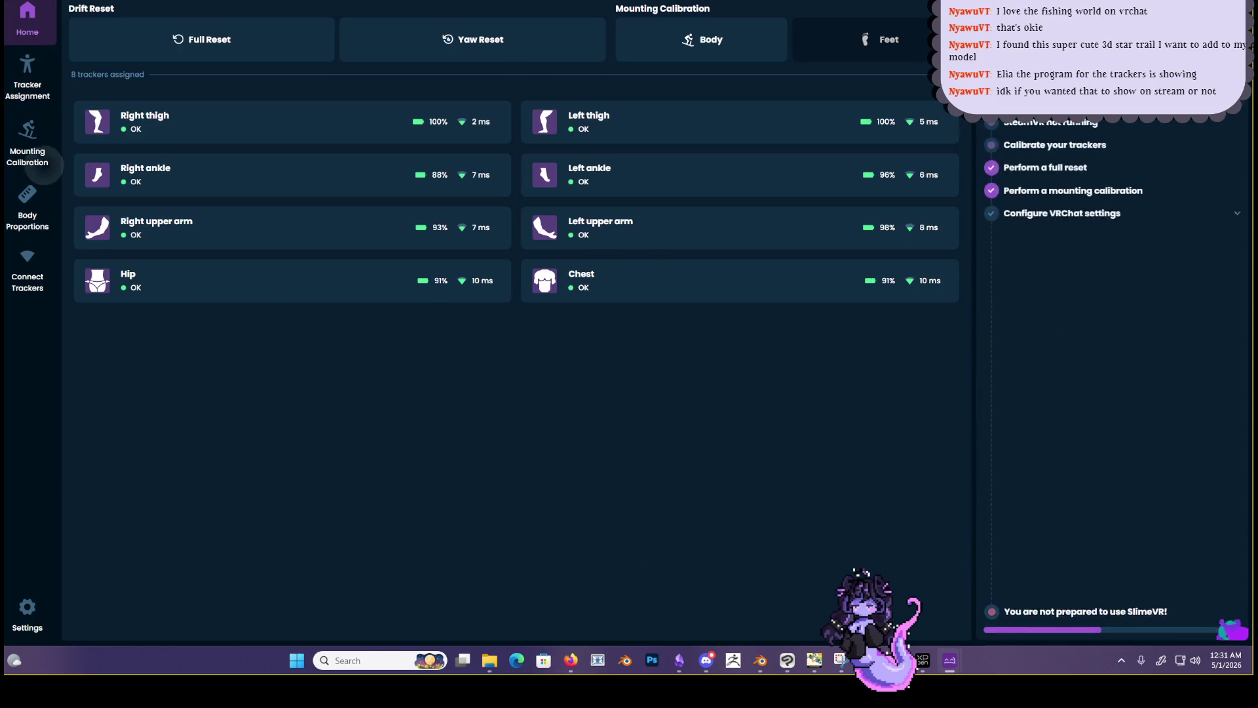
{"action": "left_click", "coordinate": [28, 148]}
{"action": "left_click", "coordinate": [29, 21]}
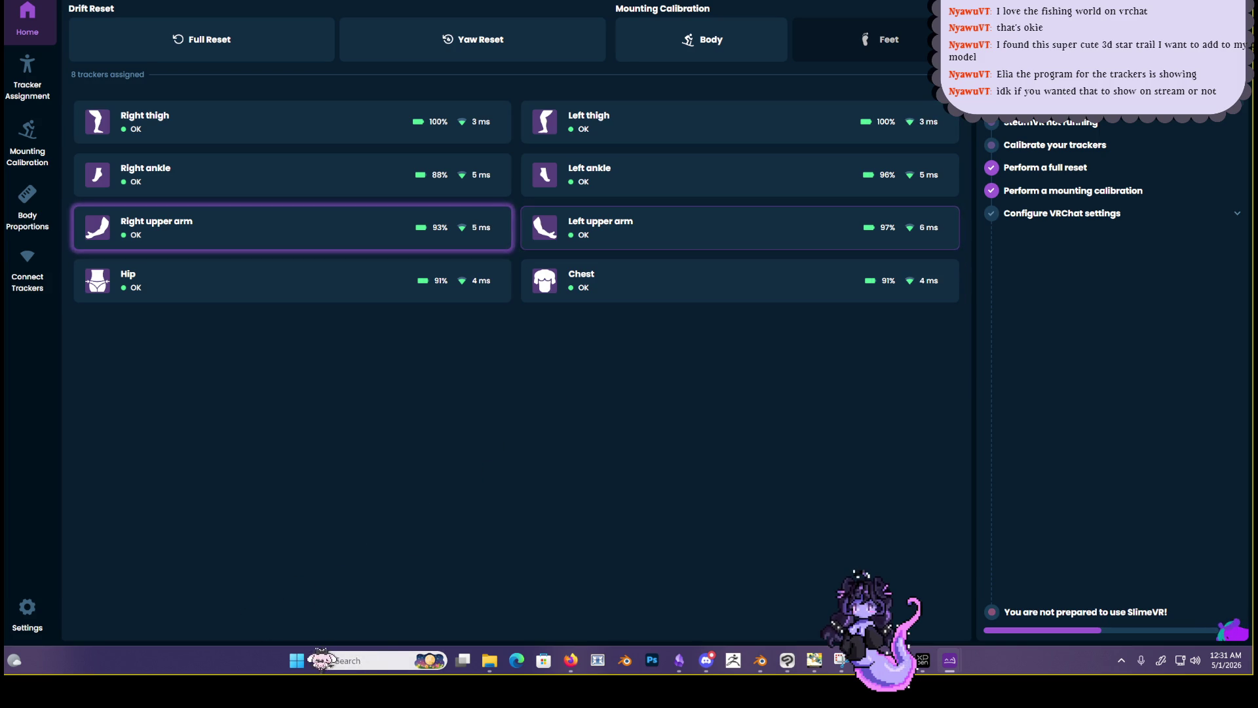
{"action": "left_click", "coordinate": [368, 659]}
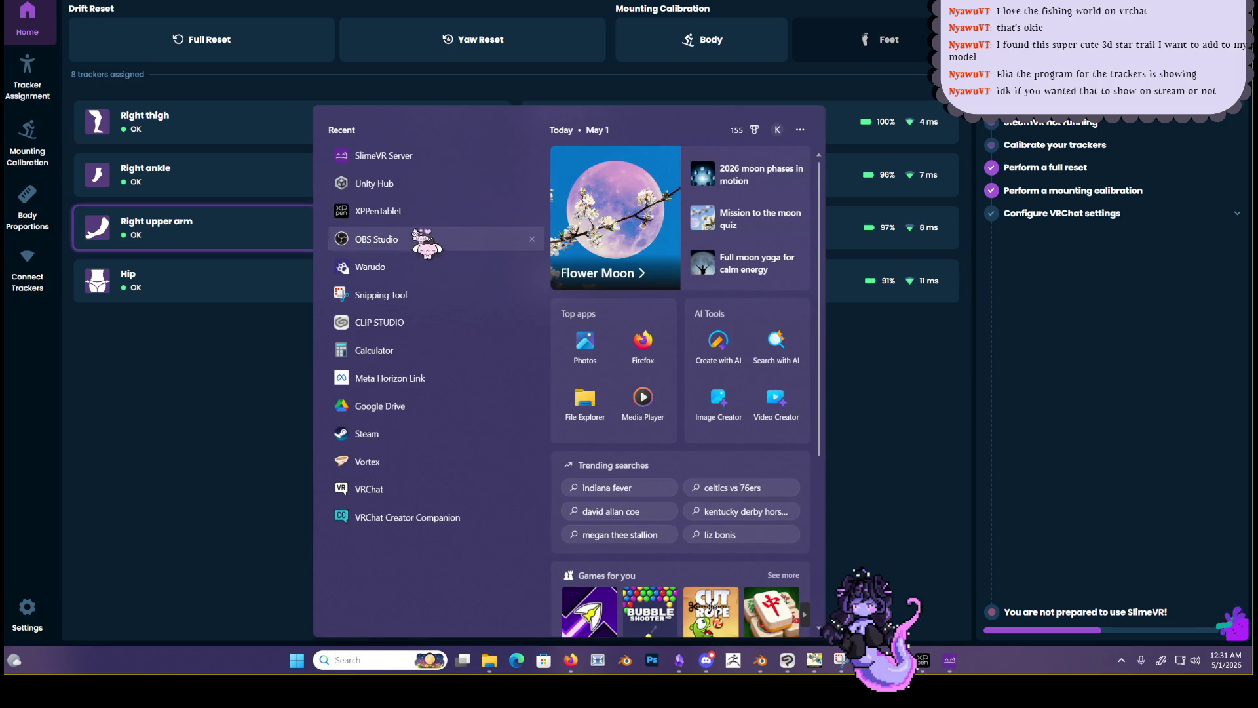
{"action": "type", "text": "st"}
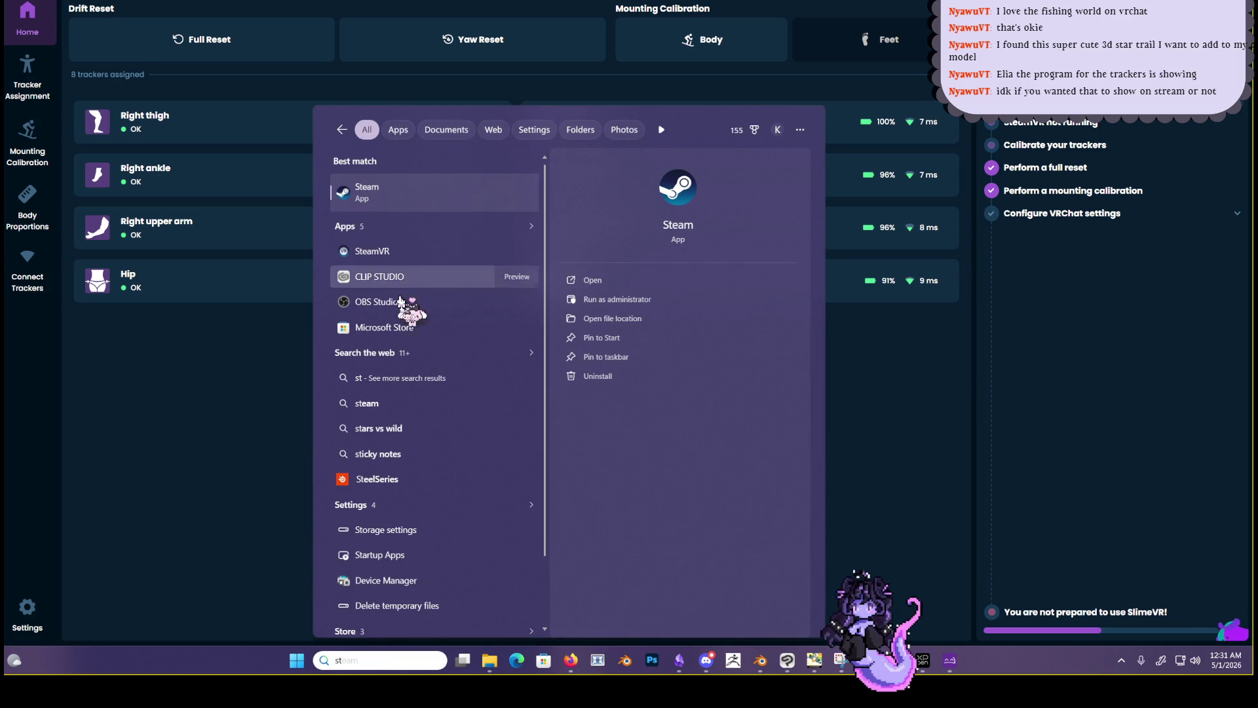
{"action": "type", "text": "\\\\\\"}
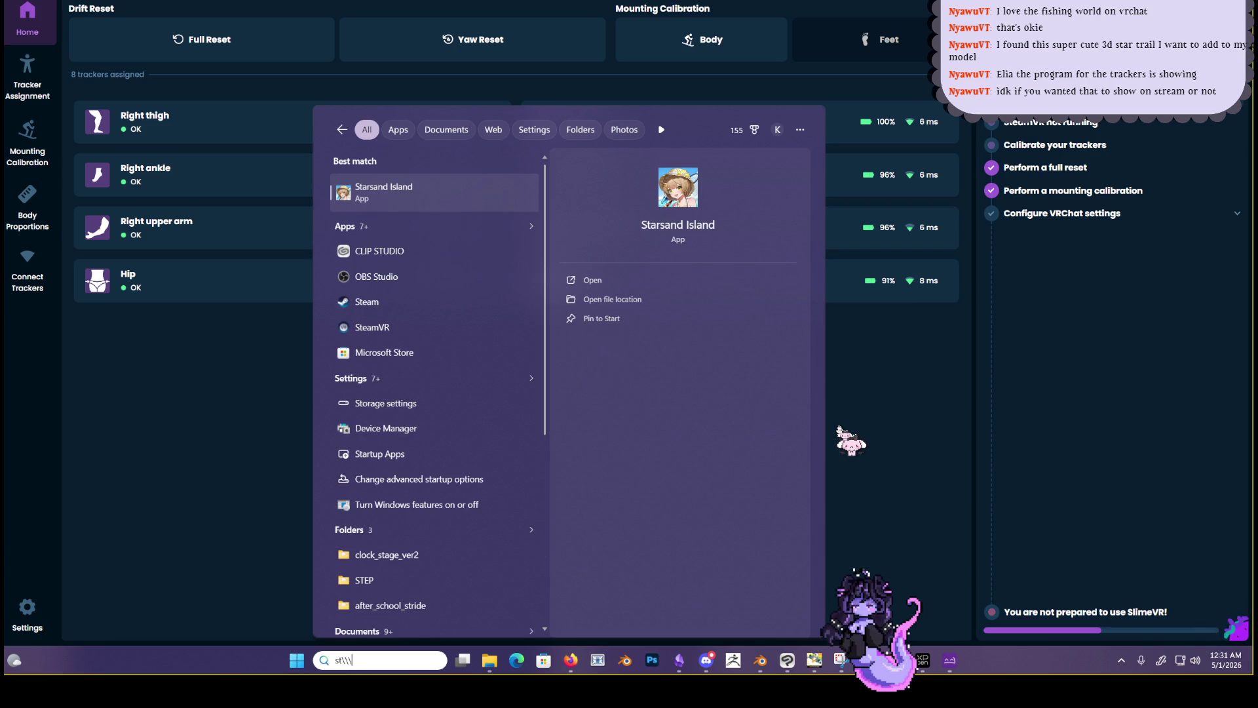
{"action": "type", "text": "vr"}
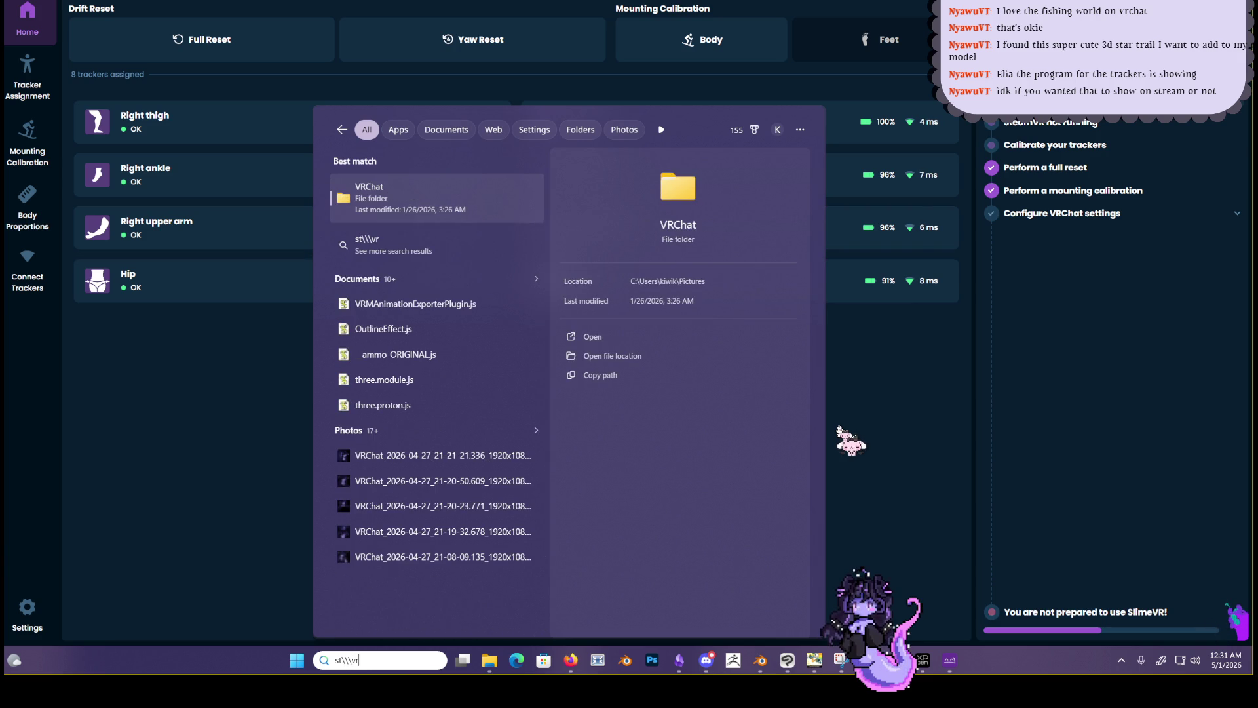
{"action": "type", "text": "chat"}
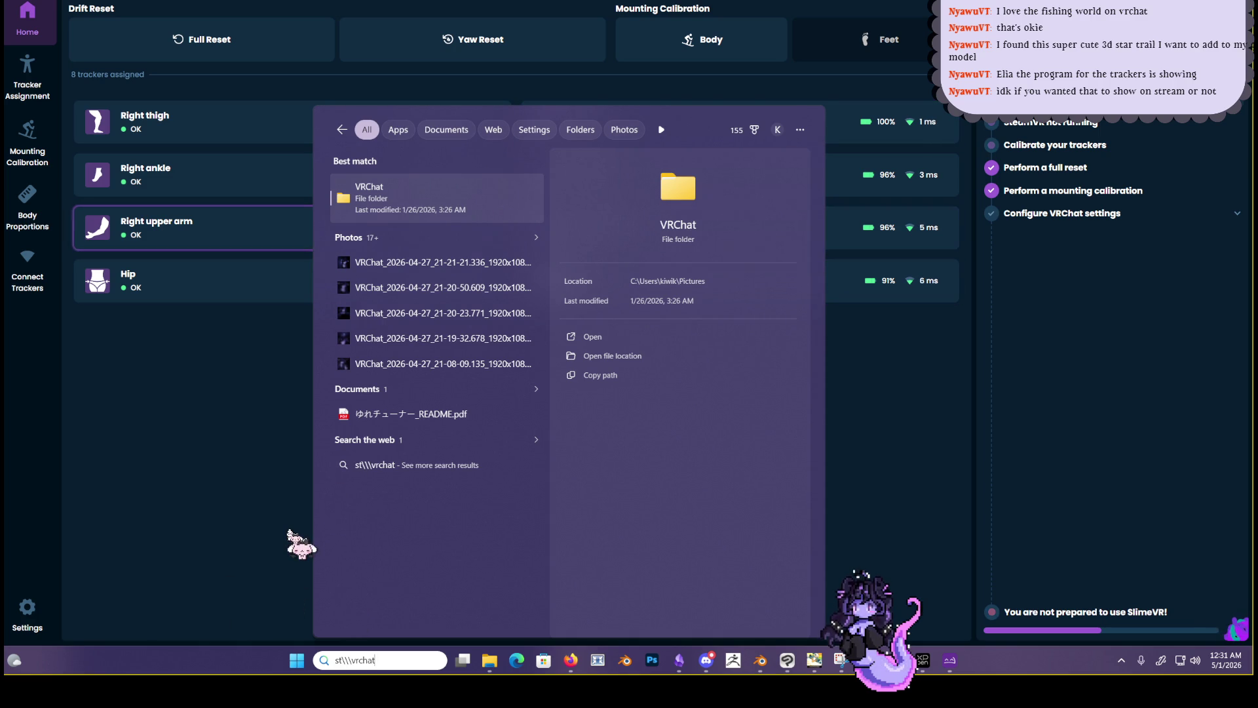
Correct the mistyped taskbar search so the query reads 'vrchat'
{"action": "left_click", "coordinate": [372, 653]}
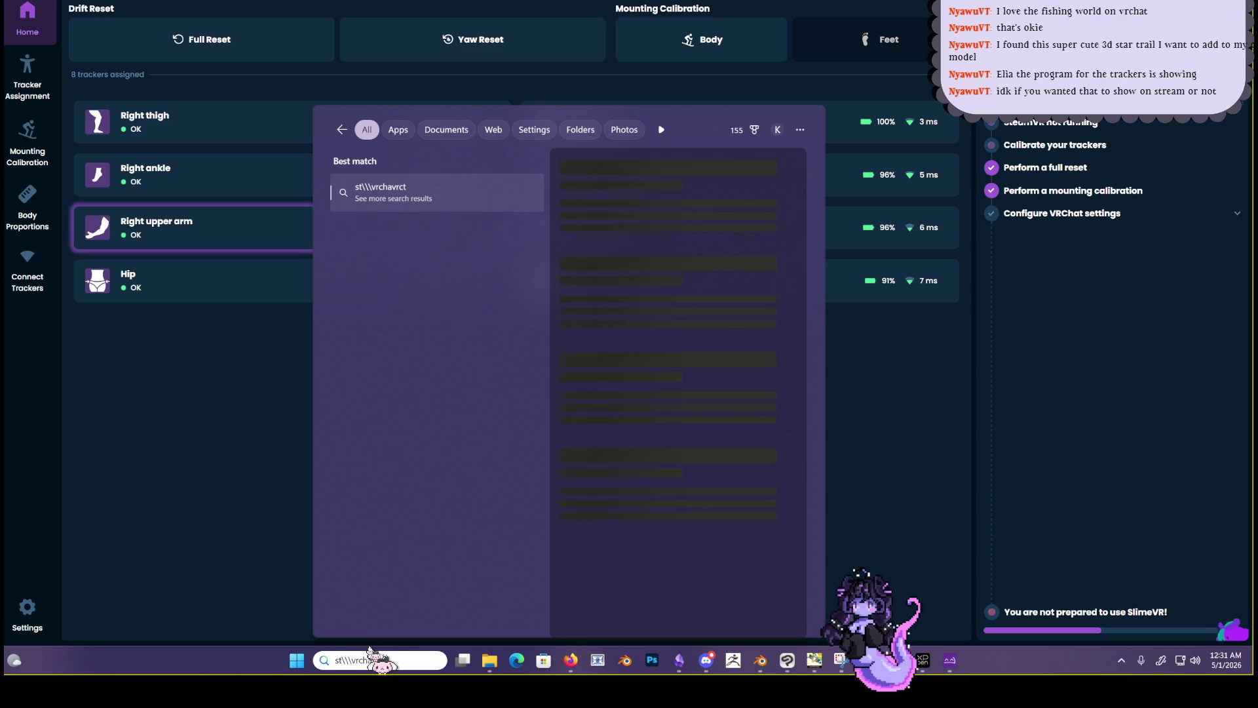
{"action": "key", "text": "BackSpace"}
{"action": "key", "text": "BackSpace"}
{"action": "key", "text": "BackSpace"}
{"action": "type", "text": "vet"}
{"action": "key", "text": "BackSpace"}
{"action": "key", "text": "BackSpace"}
{"action": "key", "text": "BackSpace"}
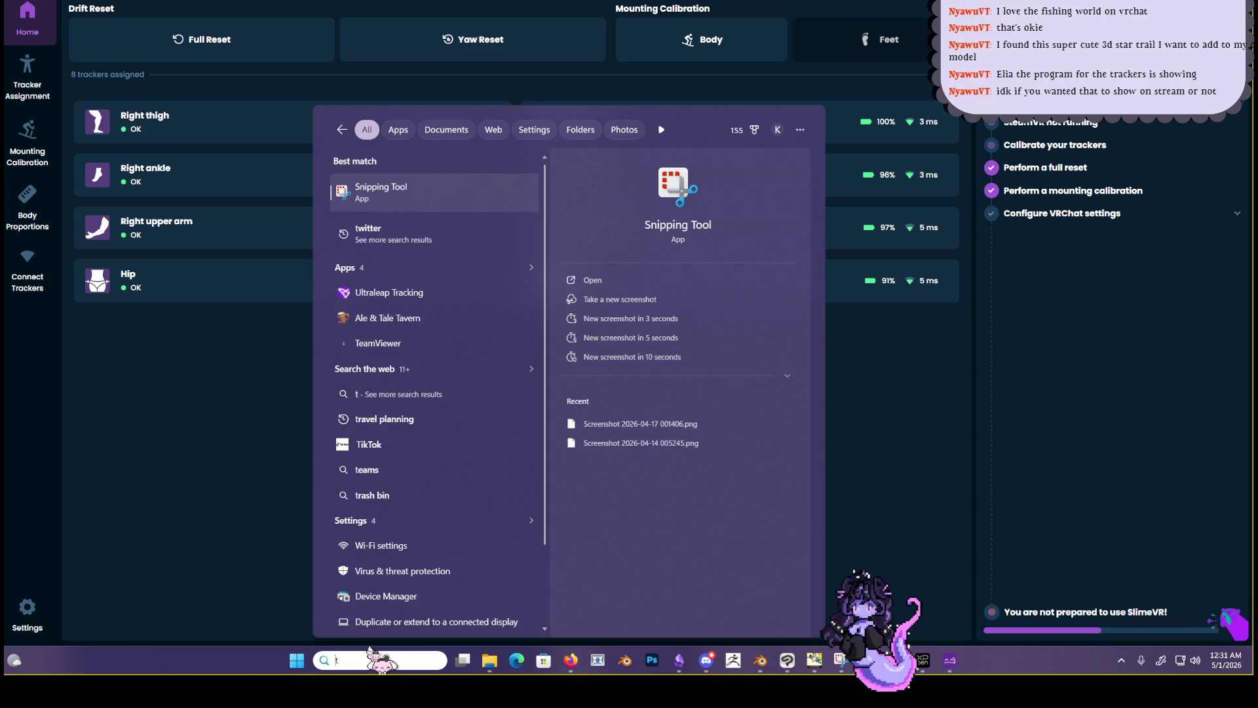
{"action": "key", "text": "BackSpace"}
{"action": "key", "text": "BackSpace"}
{"action": "type", "text": "vt"}
{"action": "key", "text": "BackSpace"}
{"action": "type", "text": "rcht"}
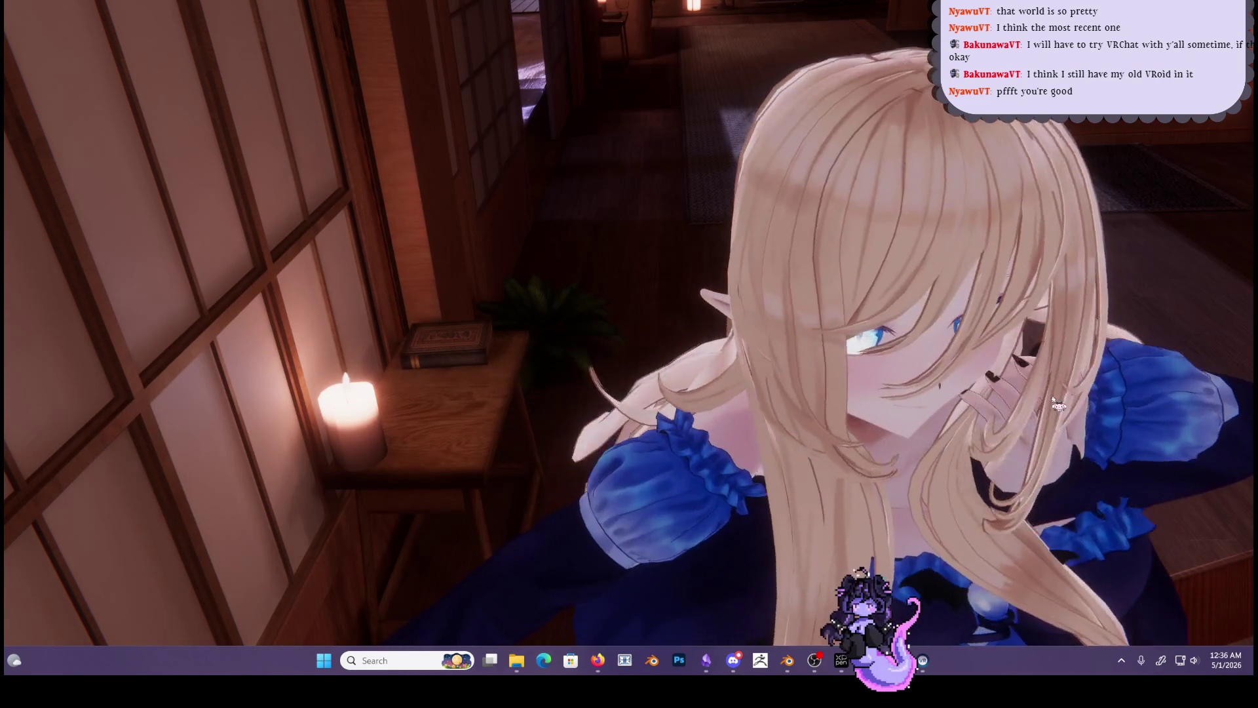
Switch from the VRChat scene to the SlimeVR Server window
{"action": "key", "text": "alt+Tab"}
{"action": "key", "text": "alt+Tab"}
{"action": "key", "text": "alt+Tab"}
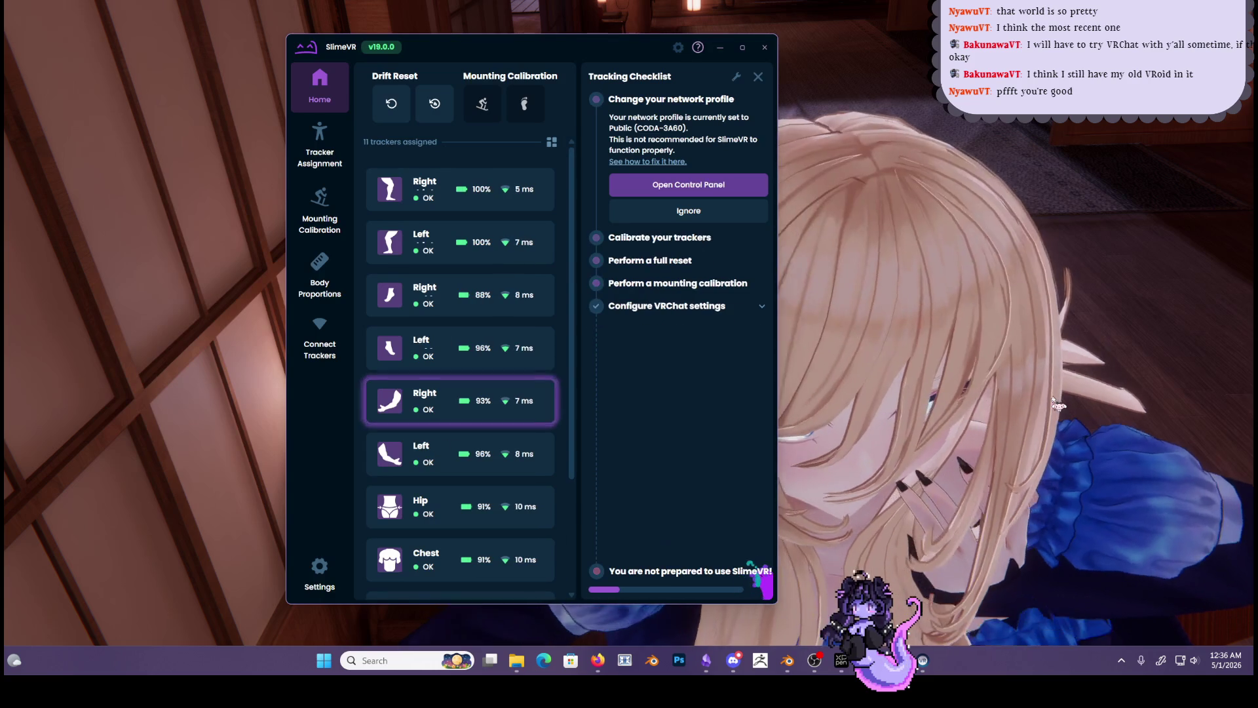
Run Automatic mounting calibration with all trackers worn, finish it, and view the 11 assigned trackers
{"action": "left_click", "coordinate": [327, 220]}
{"action": "left_click", "coordinate": [422, 405]}
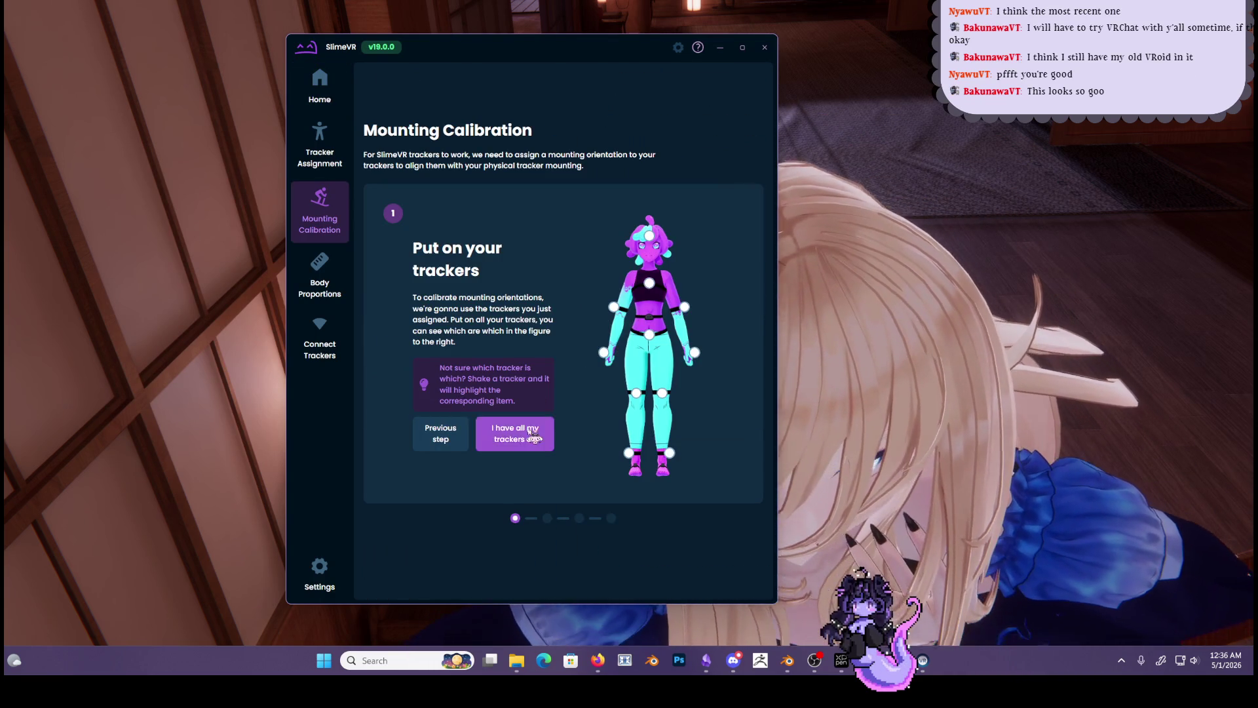
{"action": "left_click", "coordinate": [532, 436]}
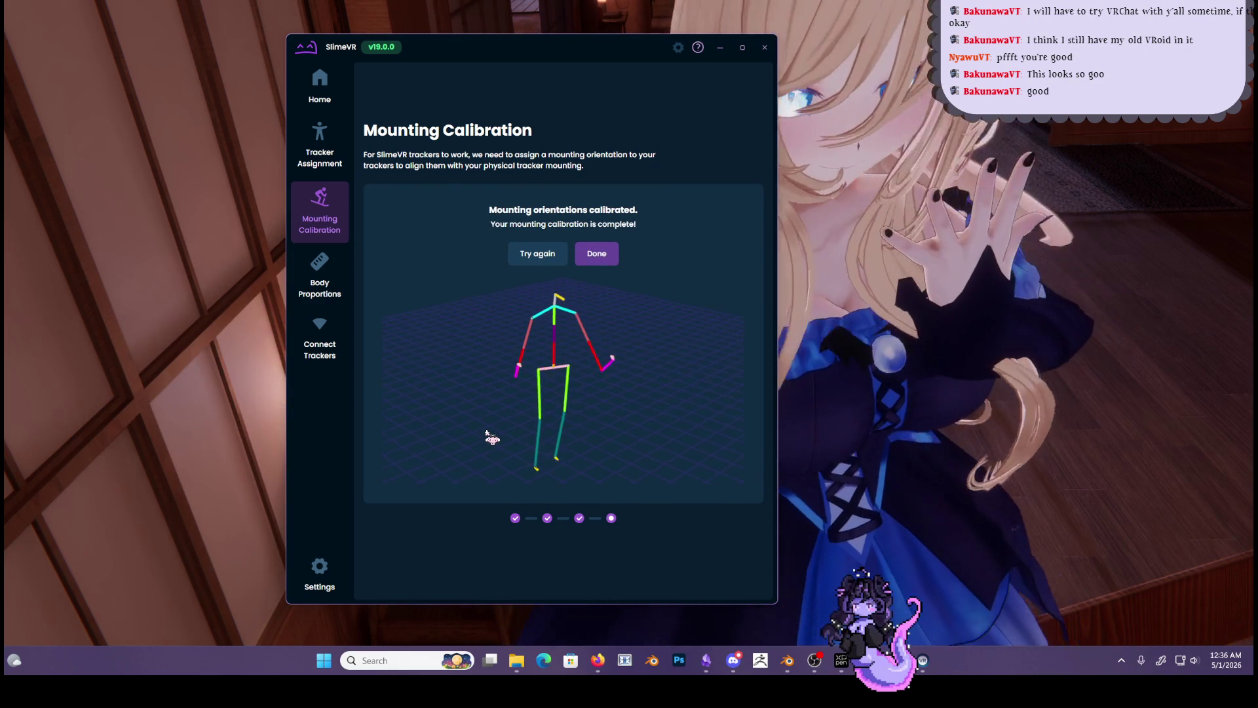
{"action": "left_click", "coordinate": [582, 258]}
{"action": "left_click", "coordinate": [334, 162]}
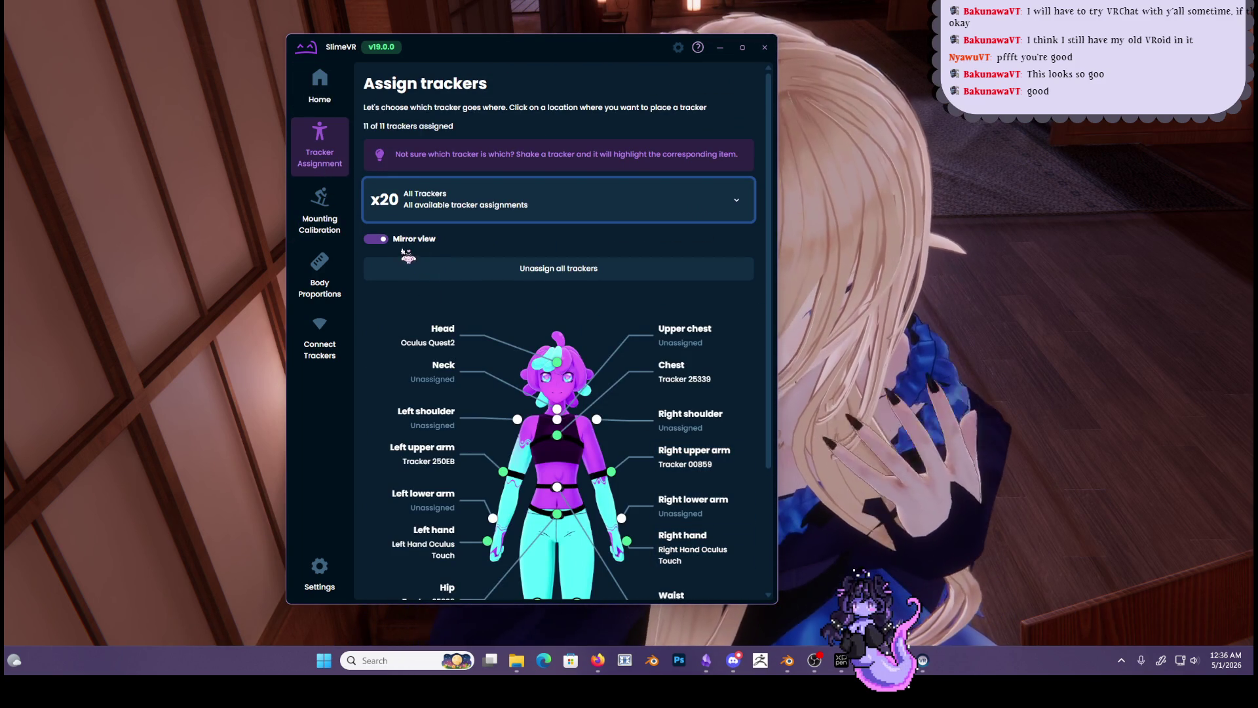
Check Body Proportions for the 1.60 m height, then minimize SlimeVR to show the avatar scene
{"action": "left_click", "coordinate": [316, 207]}
{"action": "left_click", "coordinate": [332, 284]}
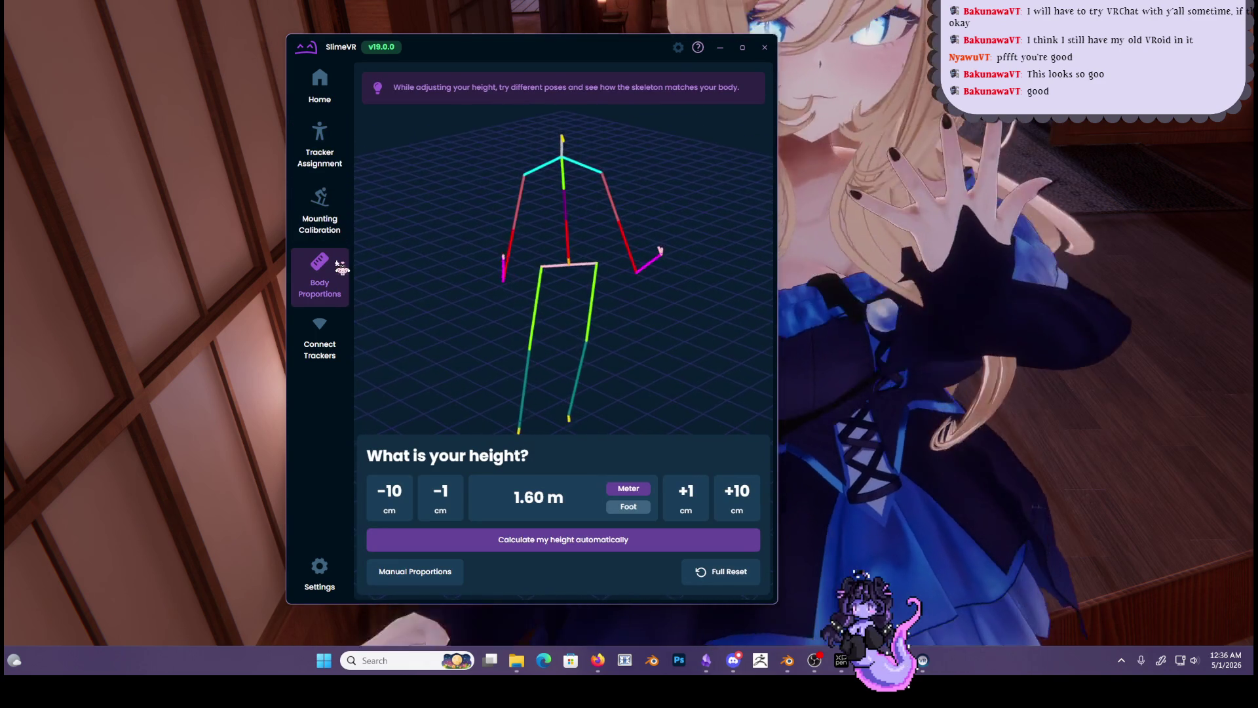
{"action": "left_click", "coordinate": [903, 150]}
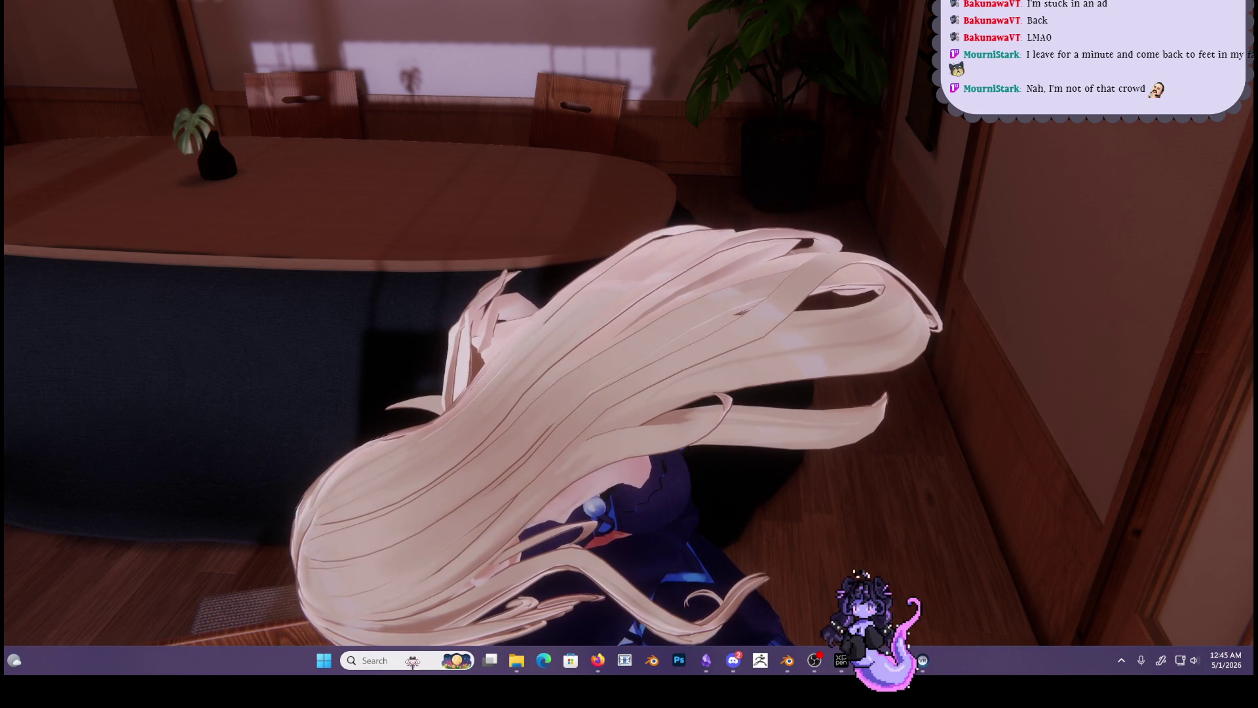
Launch Unity Hub from Windows search to reopen the HimeGoth avatar project
{"action": "left_click", "coordinate": [402, 660]}
{"action": "type", "text": "un"}
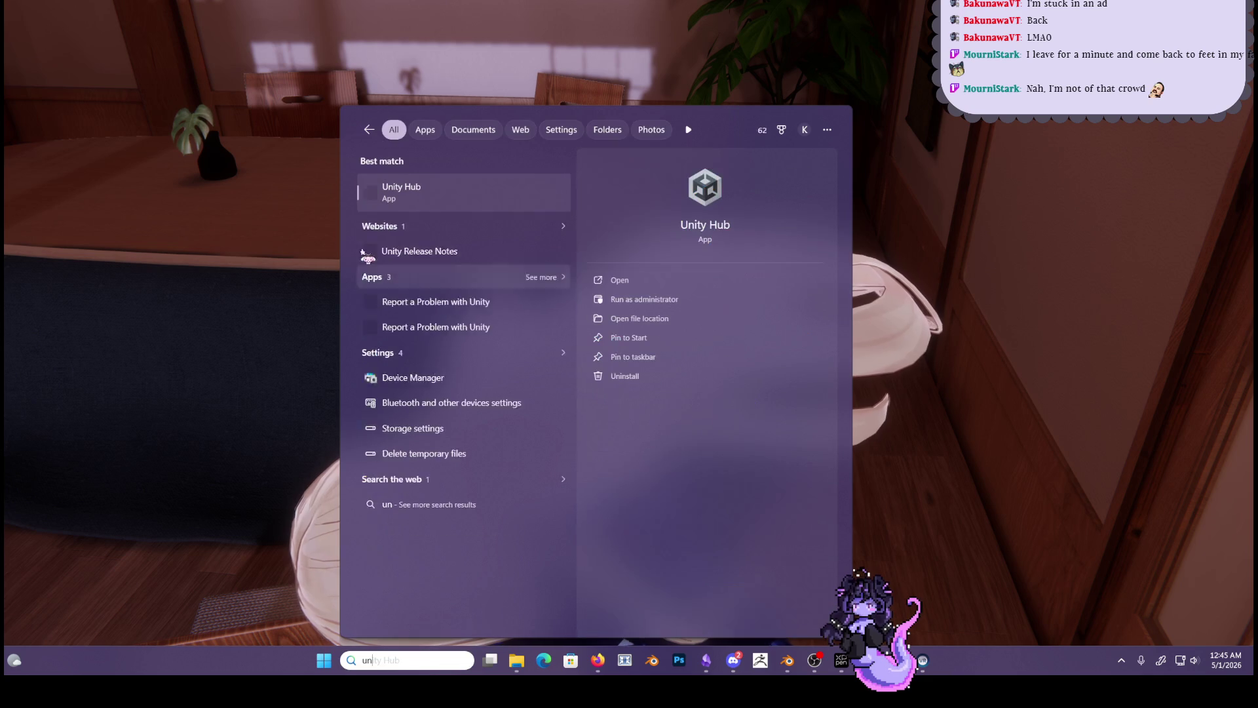
{"action": "left_click", "coordinate": [754, 287]}
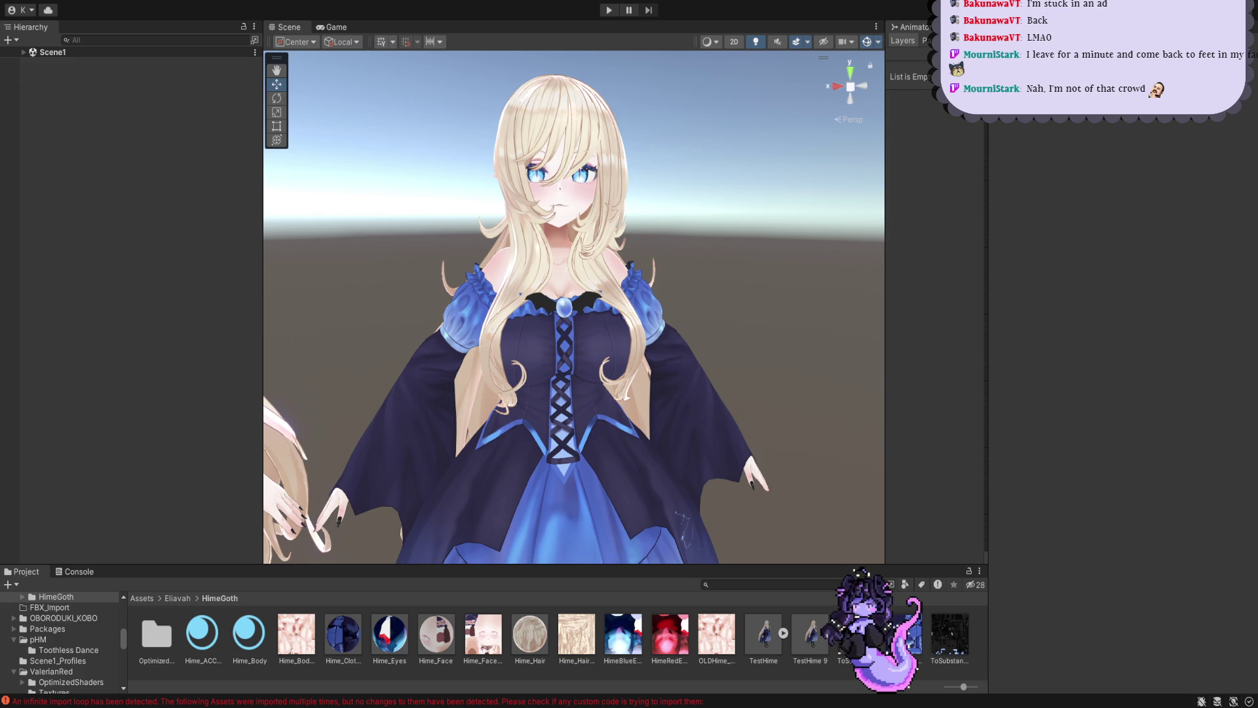
{"action": "scroll", "coordinate": [574, 308], "scroll_direction": "up", "scroll_amount": 2}
Enter Play mode and select the TestHime avatar in Scene1 for physics testing
{"action": "left_click_drag", "start_coordinate": [612, 276], "coordinate": [688, 254], "text": "alt"}
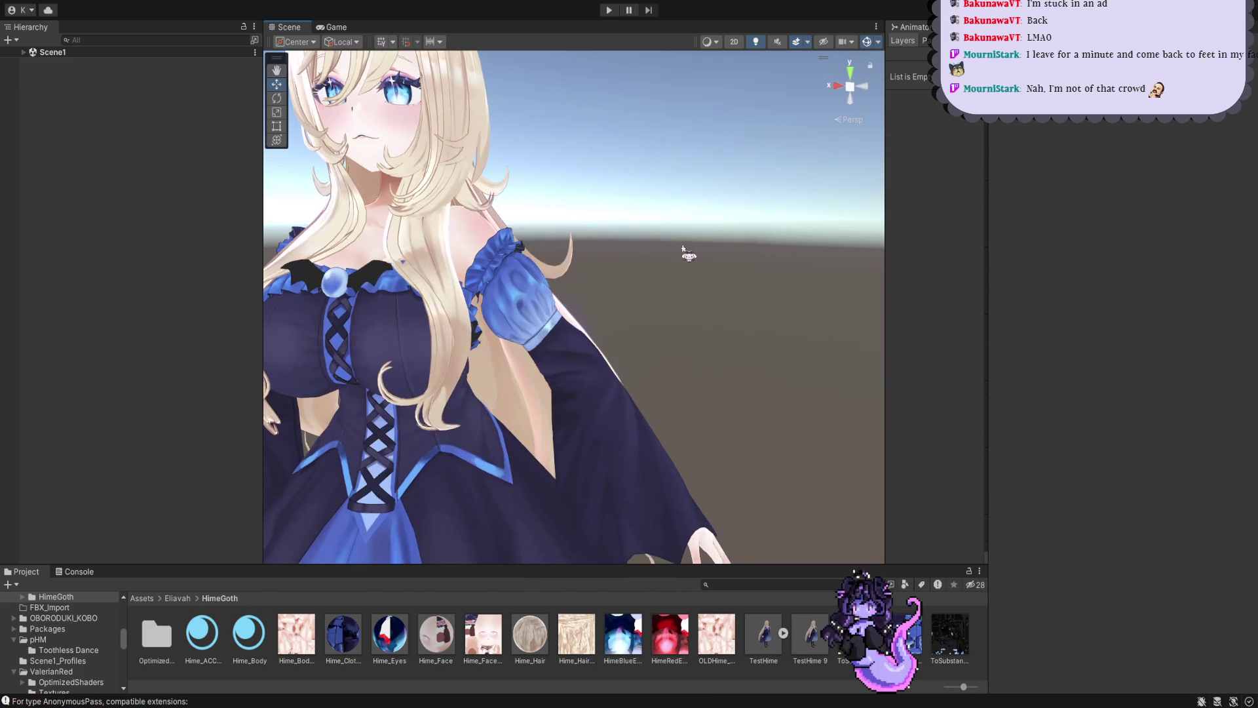
{"action": "left_click_drag", "start_coordinate": [602, 268], "coordinate": [626, 257], "text": "alt"}
{"action": "scroll", "coordinate": [625, 256], "scroll_direction": "down", "scroll_amount": 2}
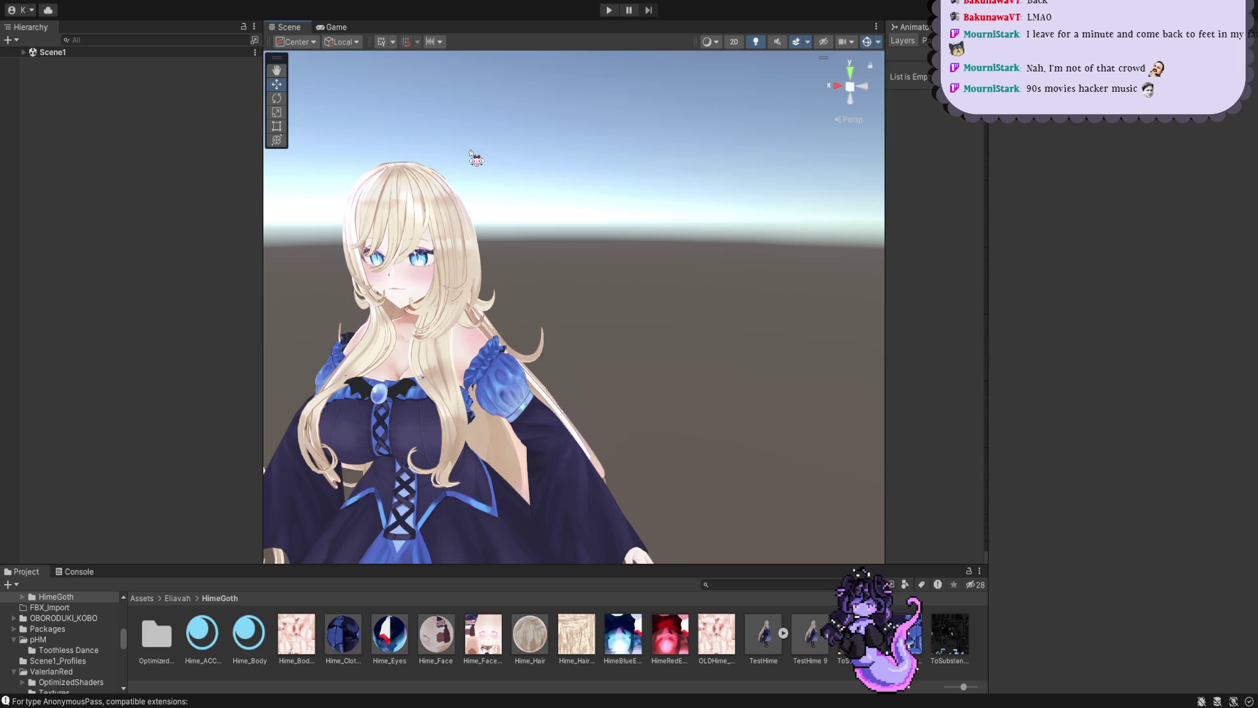
{"action": "left_click_drag", "start_coordinate": [483, 238], "coordinate": [683, 344], "text": "alt"}
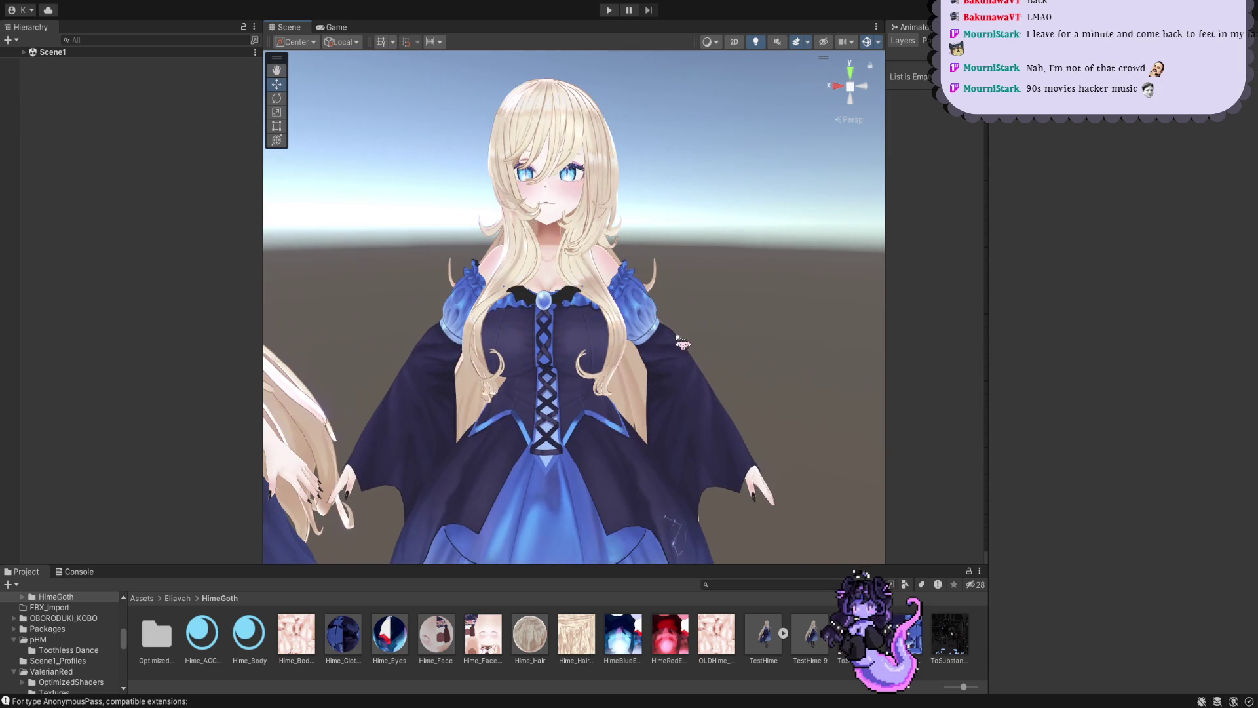
{"action": "left_click", "coordinate": [608, 10]}
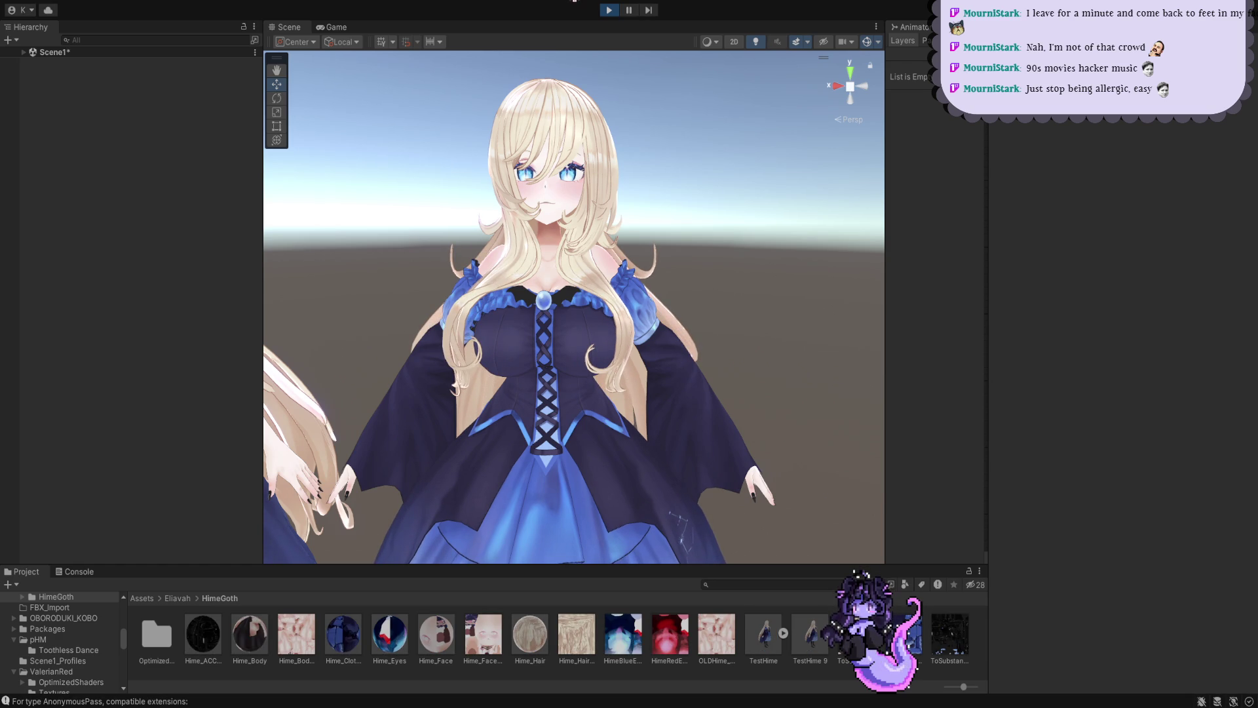
{"action": "left_click", "coordinate": [25, 52]}
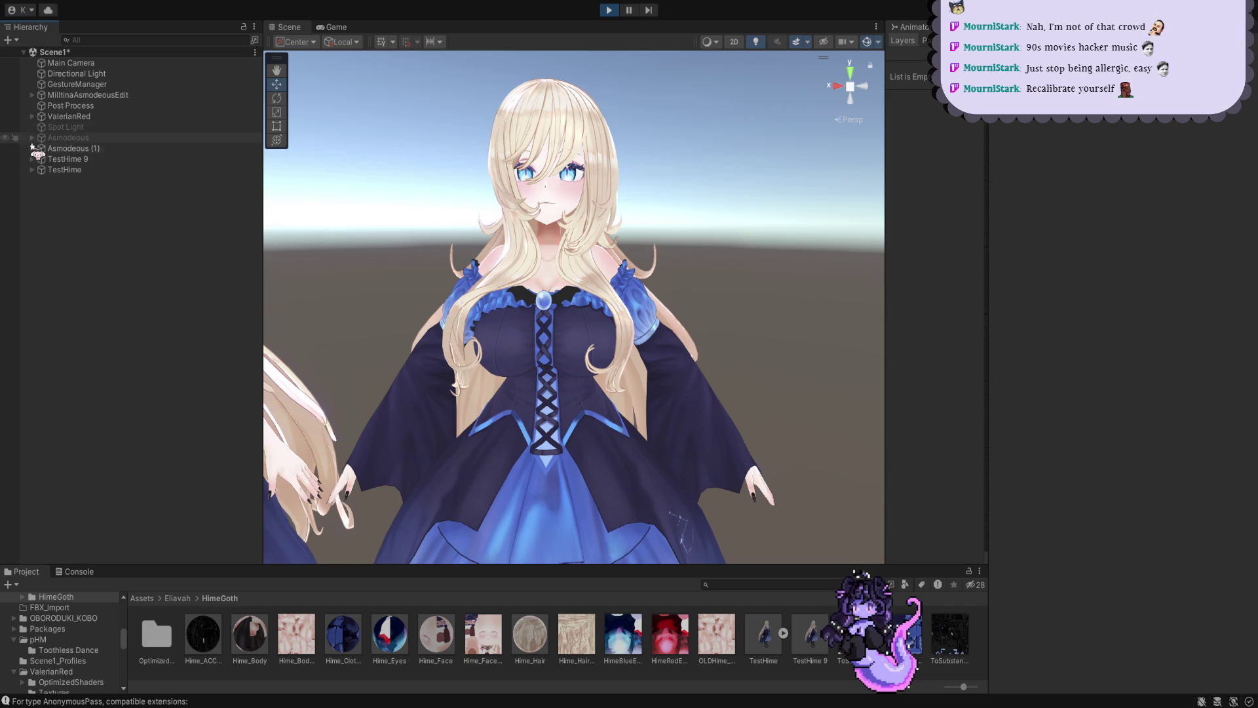
{"action": "left_click", "coordinate": [64, 169]}
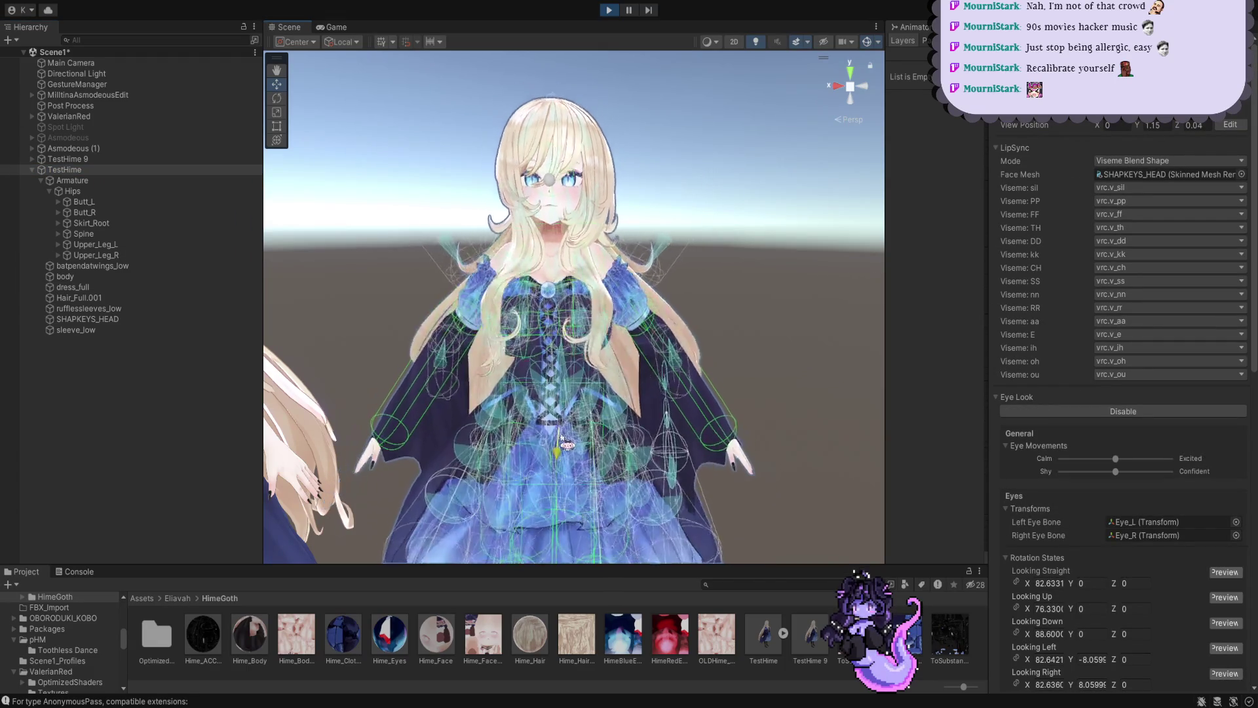
{"action": "scroll", "coordinate": [567, 434], "scroll_direction": "up", "scroll_amount": 3}
Lift and tilt TestHime to watch dress and sleeves react, then stop Play mode and frame it
{"action": "mouse_move", "coordinate": [586, 394]}
{"action": "left_mouse_down"}
{"action": "mouse_move", "coordinate": [582, 361]}
{"action": "mouse_move", "coordinate": [583, 432]}
{"action": "mouse_move", "coordinate": [580, 268]}
{"action": "left_mouse_up"}
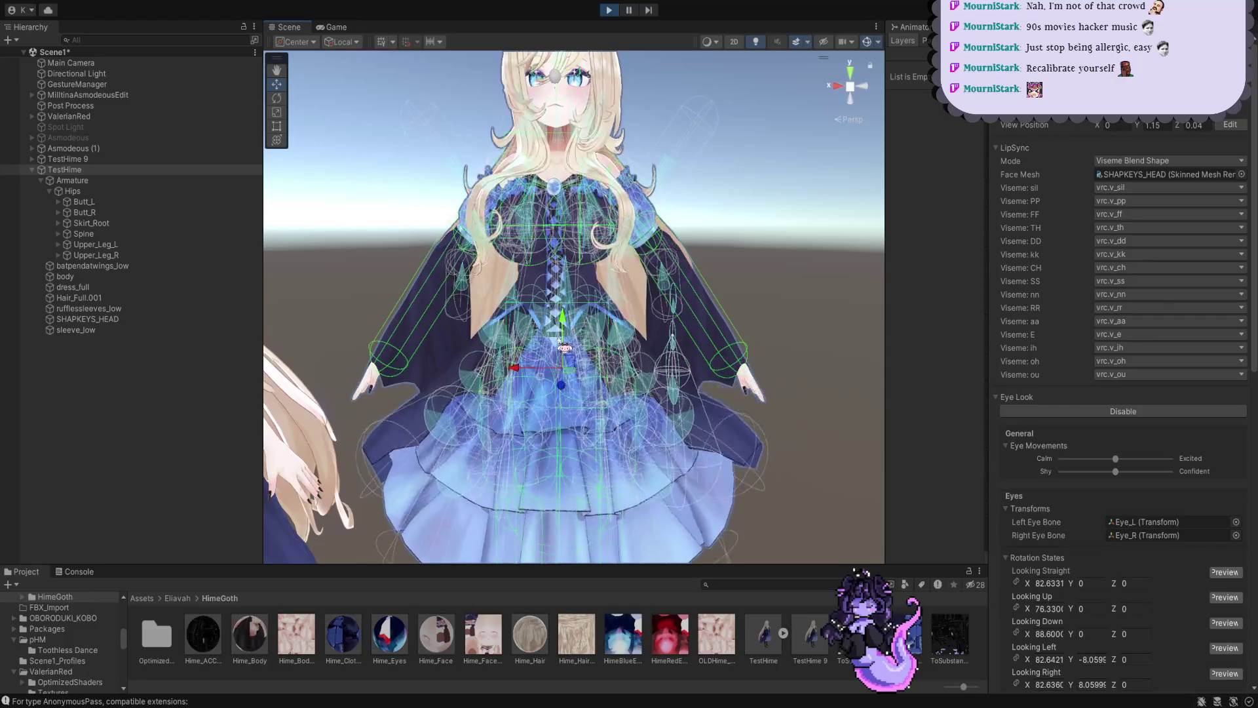
{"action": "middle_click_drag", "start_coordinate": [652, 339], "coordinate": [597, 337]}
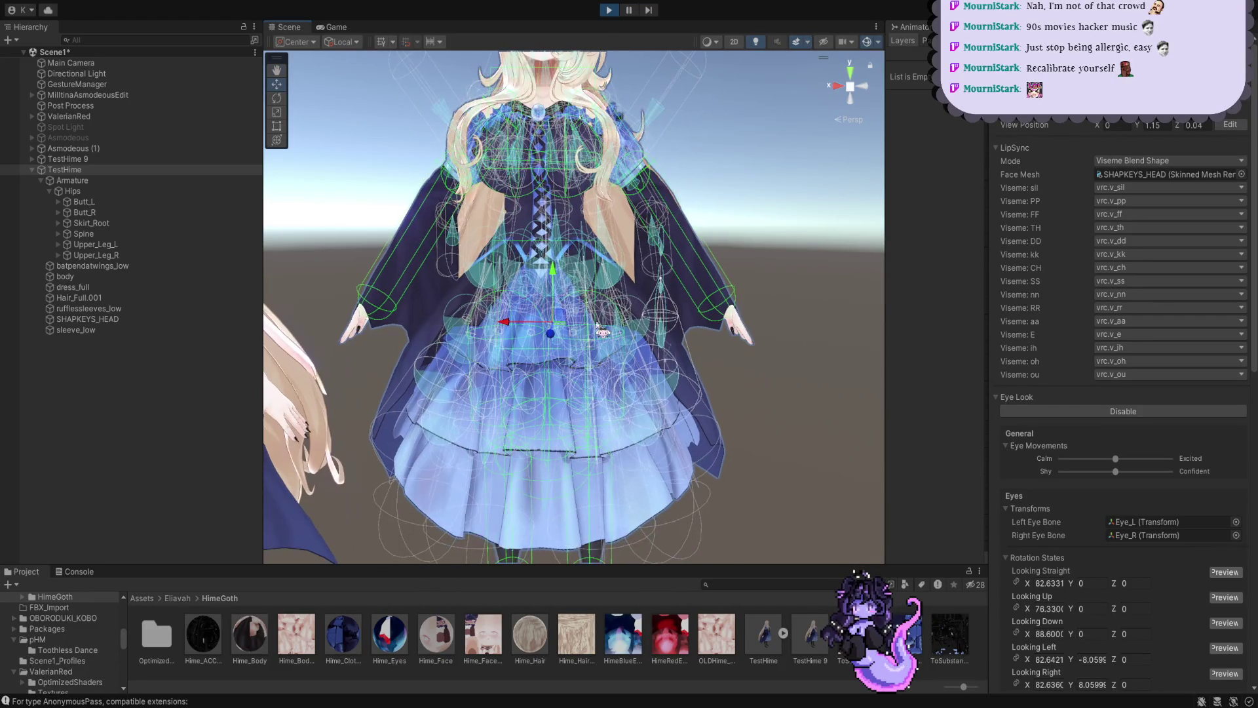
{"action": "left_click", "coordinate": [595, 340]}
{"action": "left_click", "coordinate": [132, 170]}
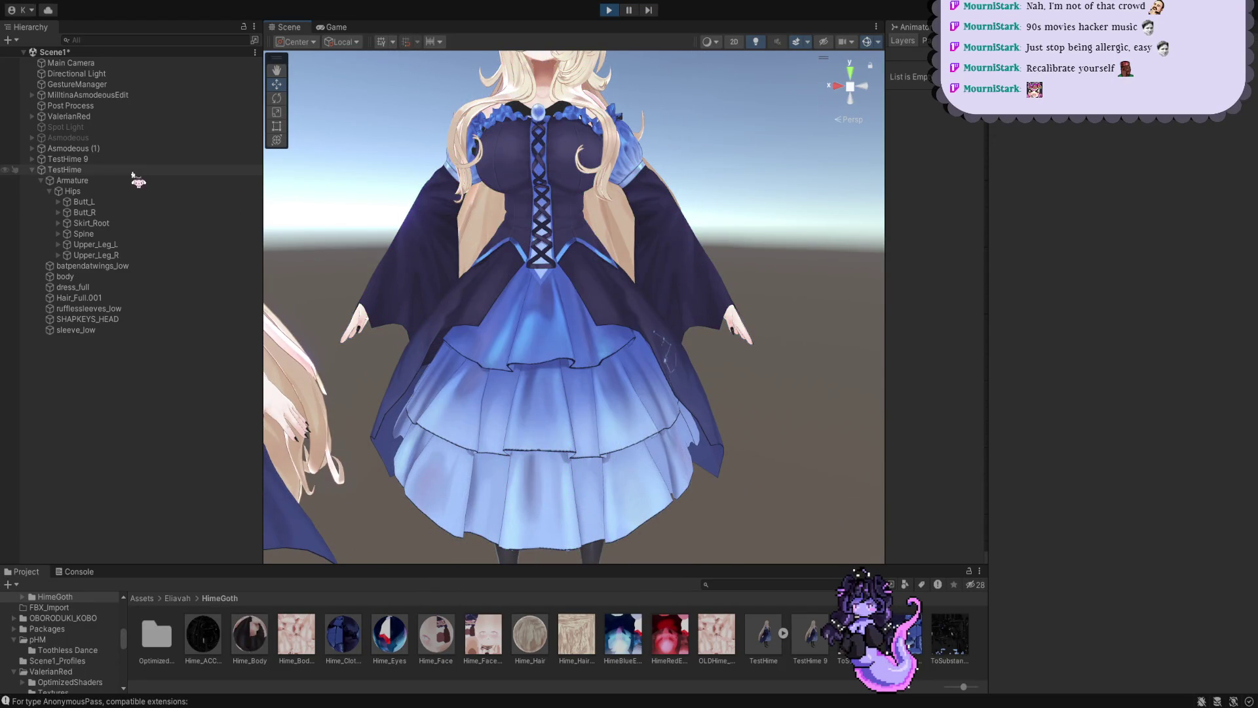
{"action": "mouse_move", "coordinate": [557, 328]}
{"action": "left_mouse_down"}
{"action": "mouse_move", "coordinate": [578, 293]}
{"action": "mouse_move", "coordinate": [655, 279]}
{"action": "mouse_move", "coordinate": [532, 336]}
{"action": "left_mouse_up"}
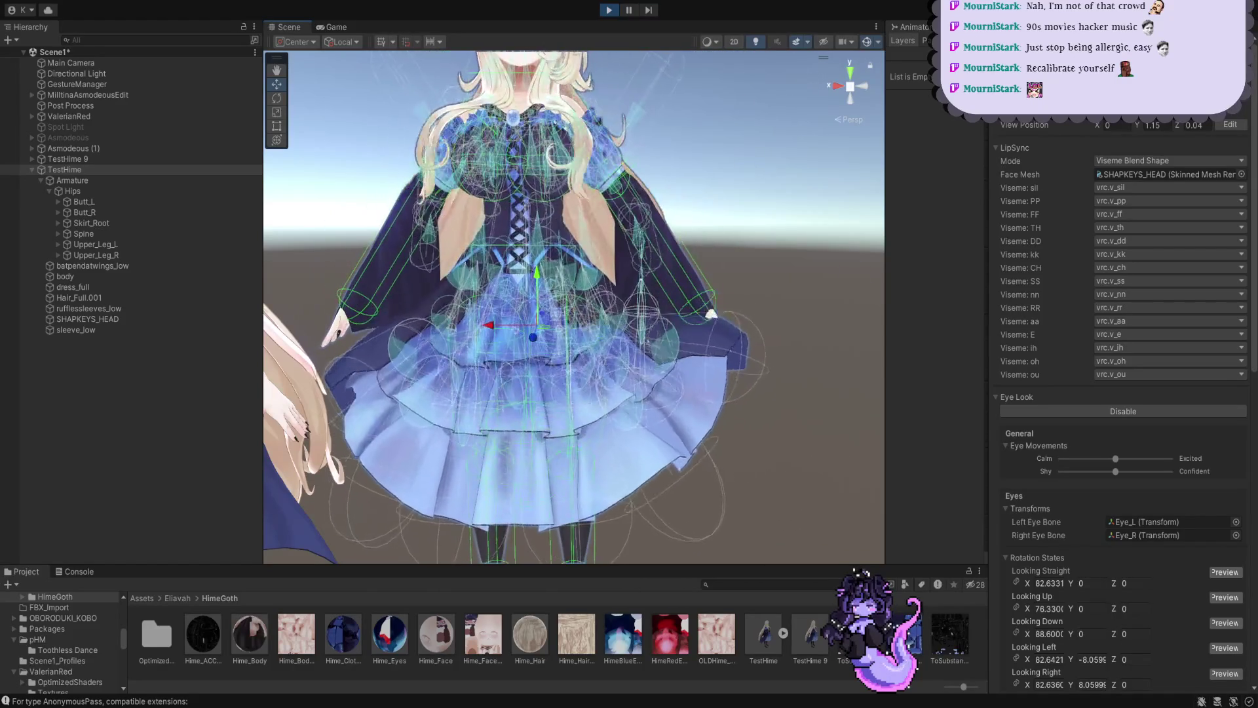
{"action": "left_click", "coordinate": [610, 10]}
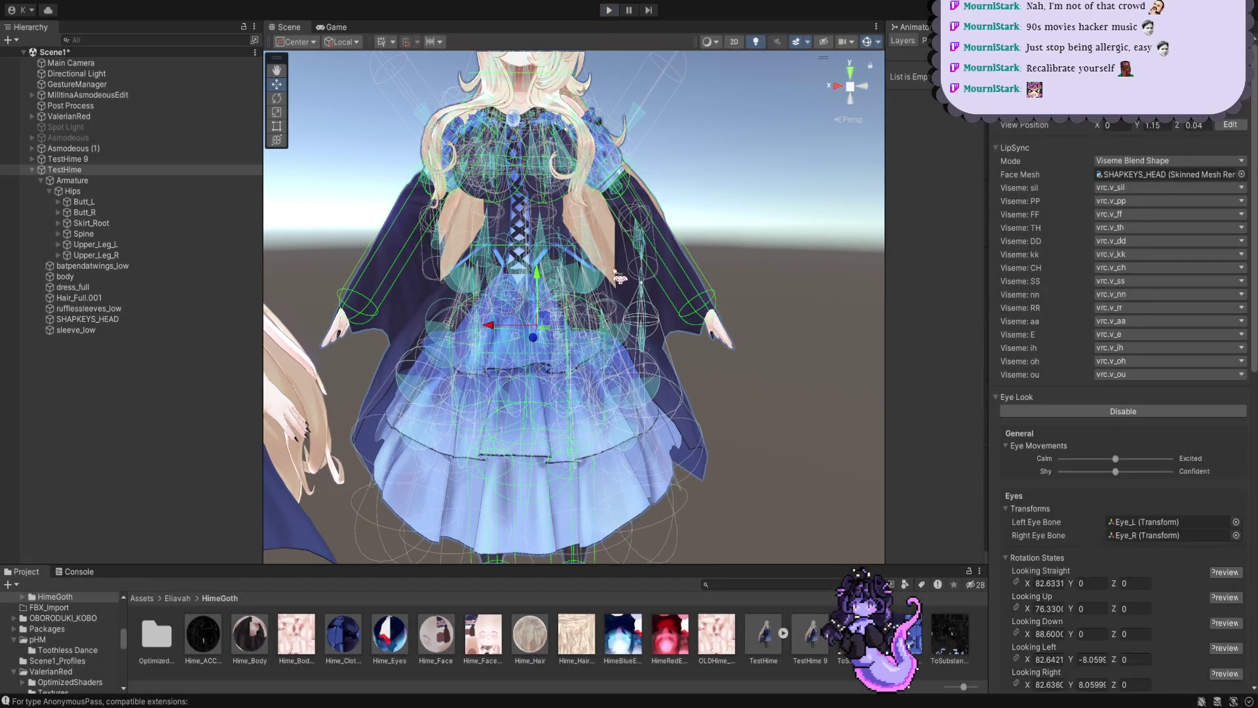
{"action": "key", "text": "f"}
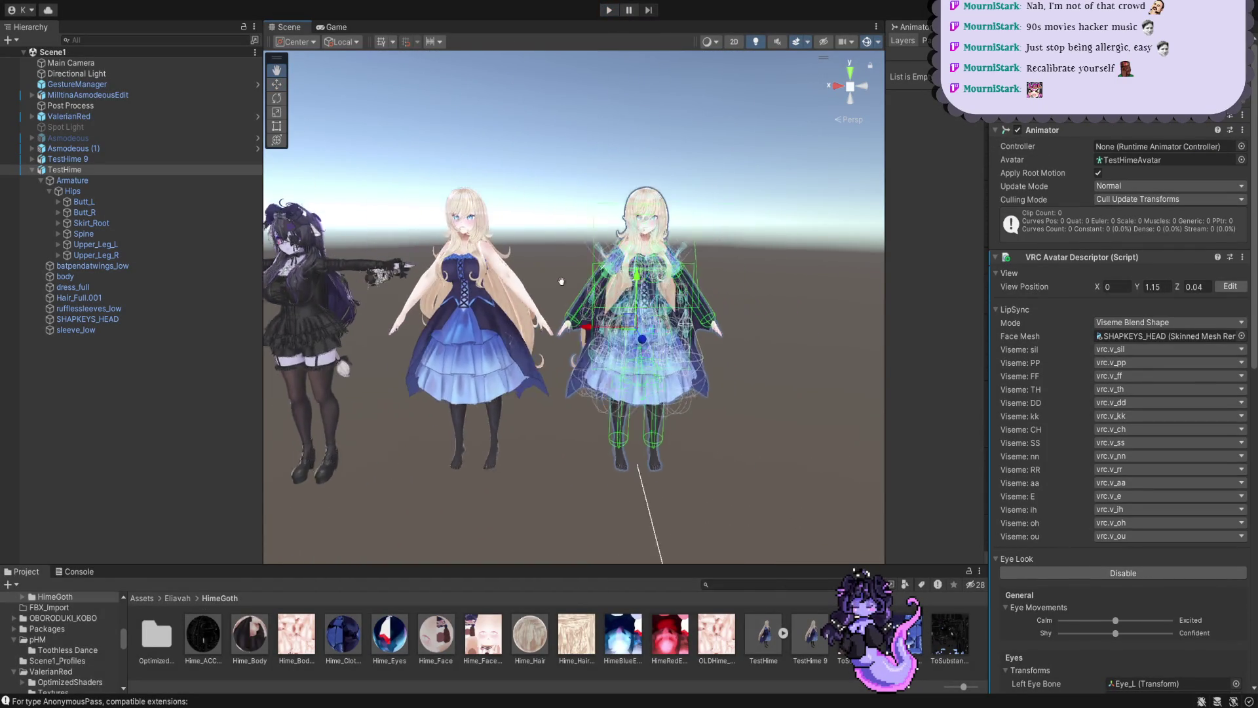
Expand Spine and Chest down to Shoulder_L, revealing Upper_Arm_L
{"action": "left_click", "coordinate": [66, 234]}
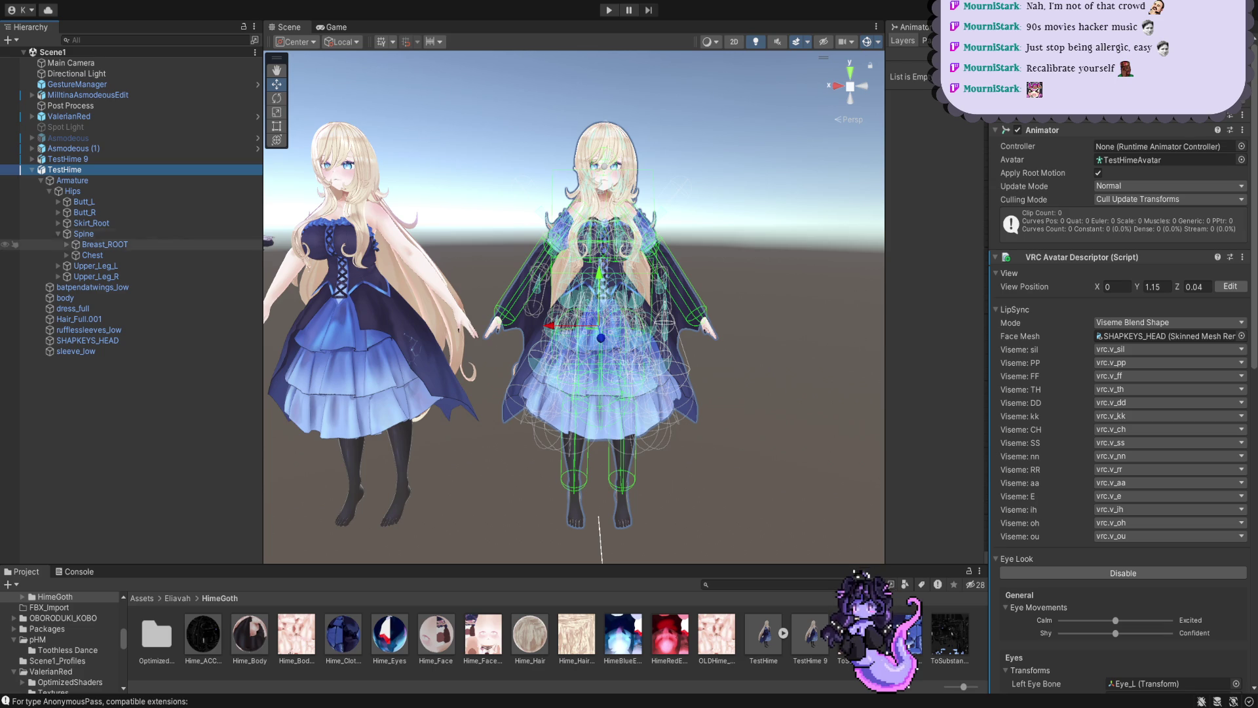
{"action": "left_click", "coordinate": [66, 255]}
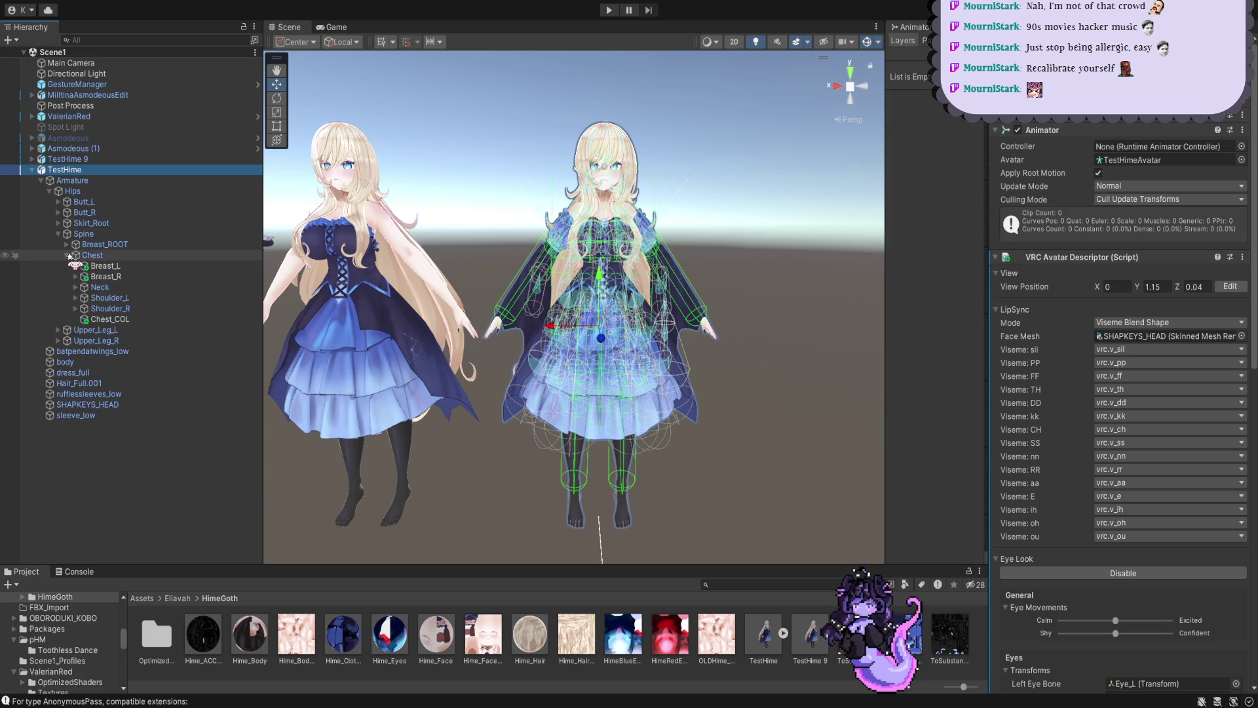
{"action": "left_click", "coordinate": [94, 297]}
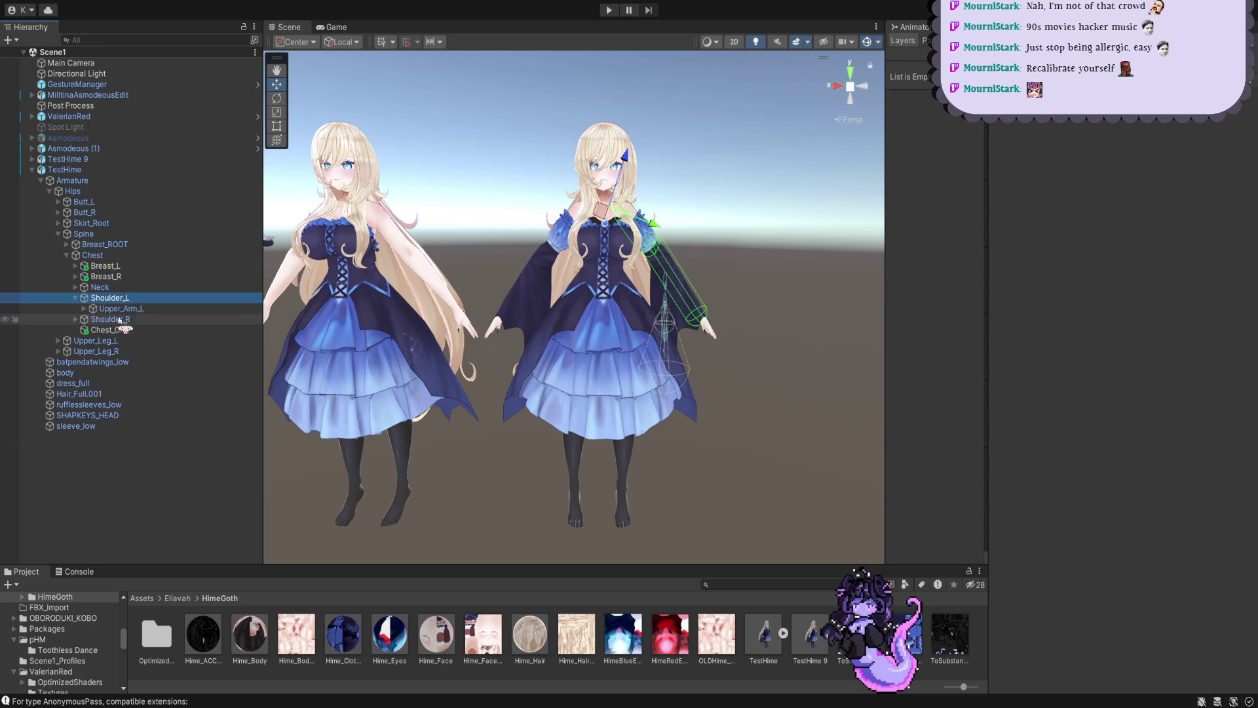
{"action": "left_click", "coordinate": [118, 308]}
Inspect BackHair_L and BackHair_R PhysBones and ping their arm collider references in the hierarchy
{"action": "middle_click_drag", "start_coordinate": [610, 348], "coordinate": [587, 363]}
{"action": "scroll", "coordinate": [587, 362], "scroll_direction": "up", "scroll_amount": 3}
{"action": "scroll", "coordinate": [587, 363], "scroll_direction": "up", "scroll_amount": 3}
{"action": "scroll", "coordinate": [586, 362], "scroll_direction": "up", "scroll_amount": 1}
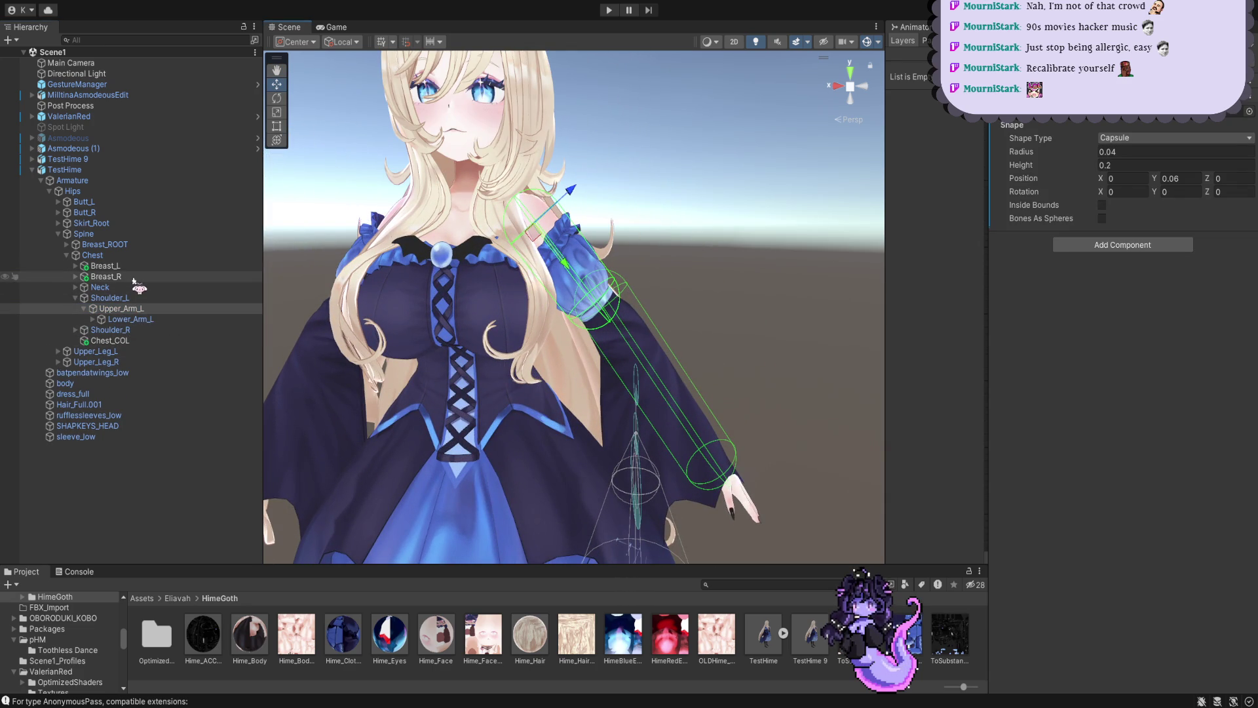
{"action": "left_click", "coordinate": [75, 287]}
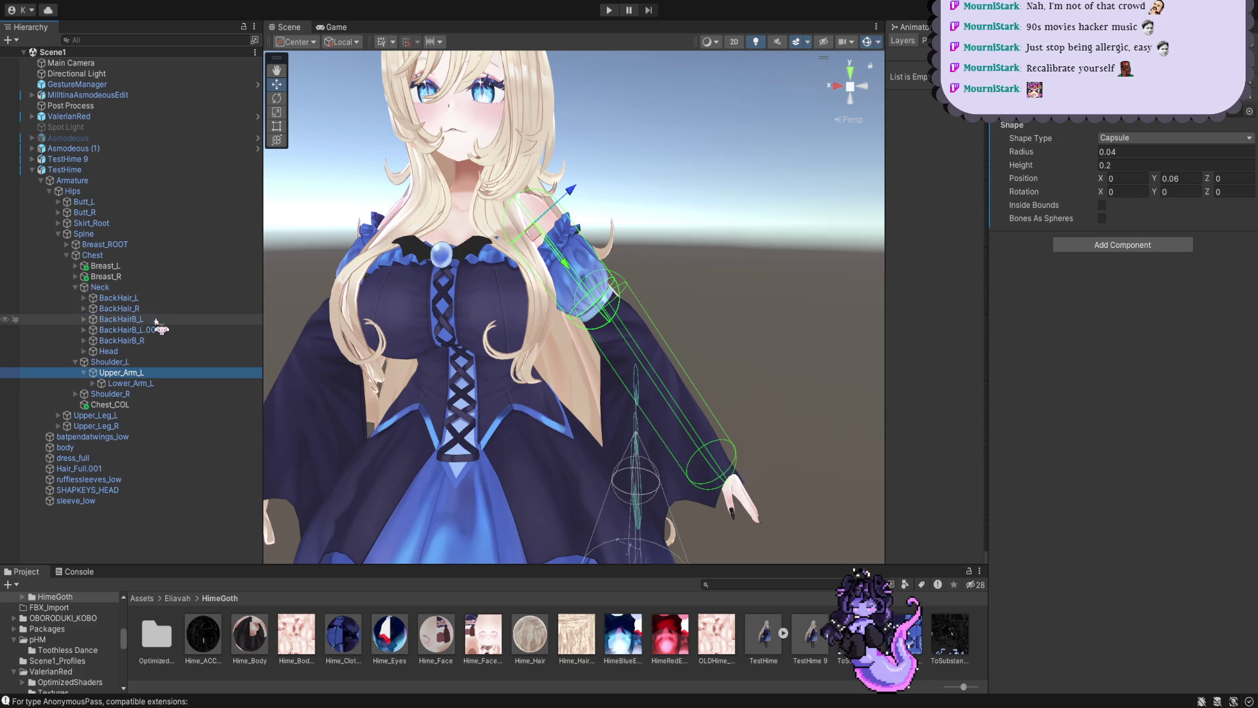
{"action": "left_click", "coordinate": [157, 298]}
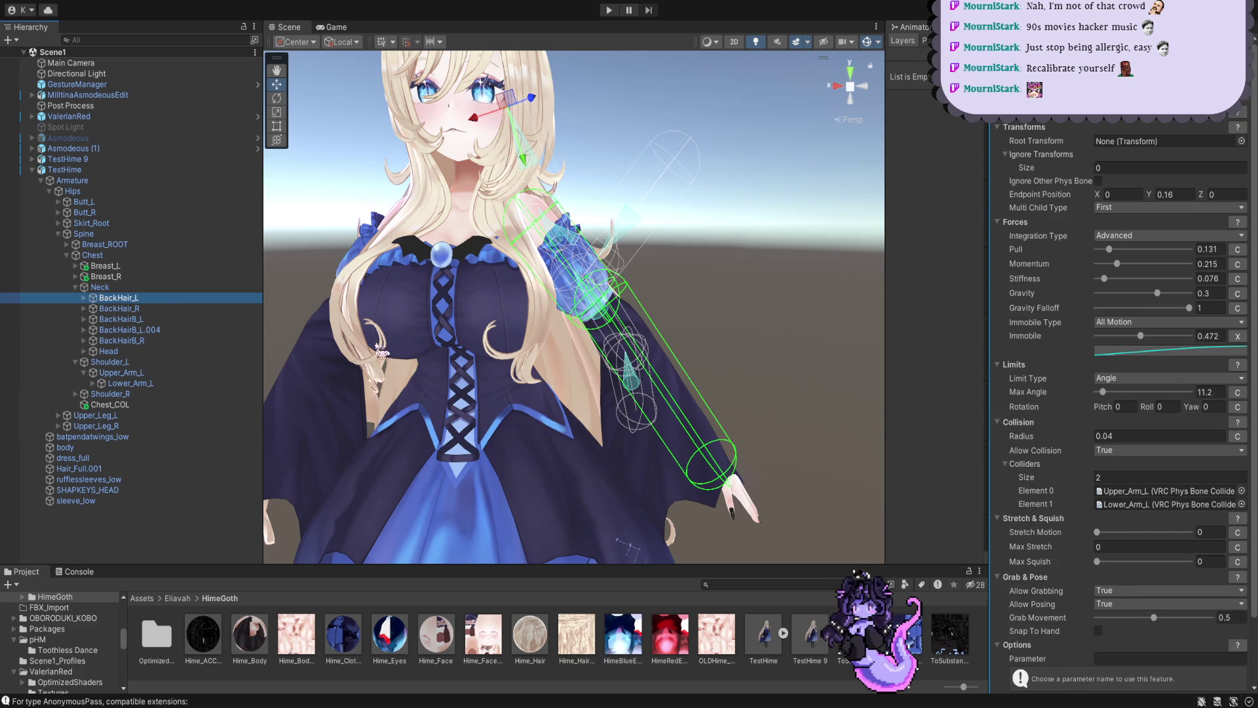
{"action": "left_click", "coordinate": [1155, 490]}
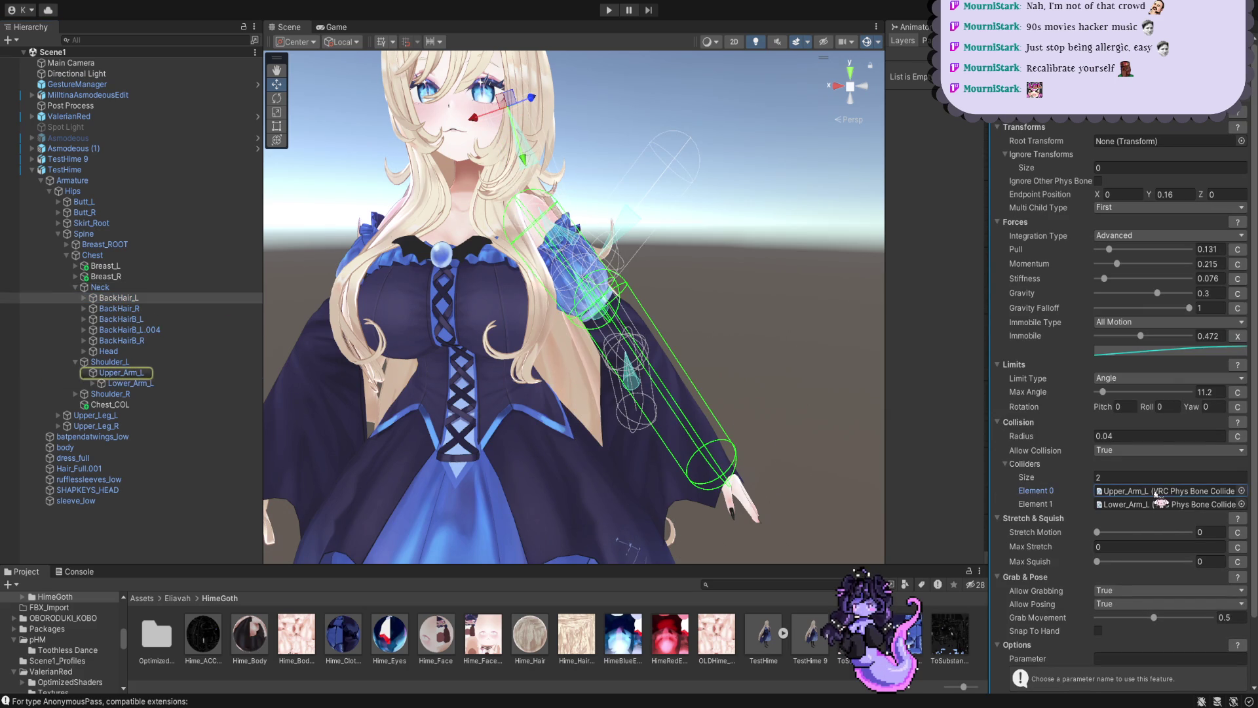
{"action": "left_click", "coordinate": [175, 309]}
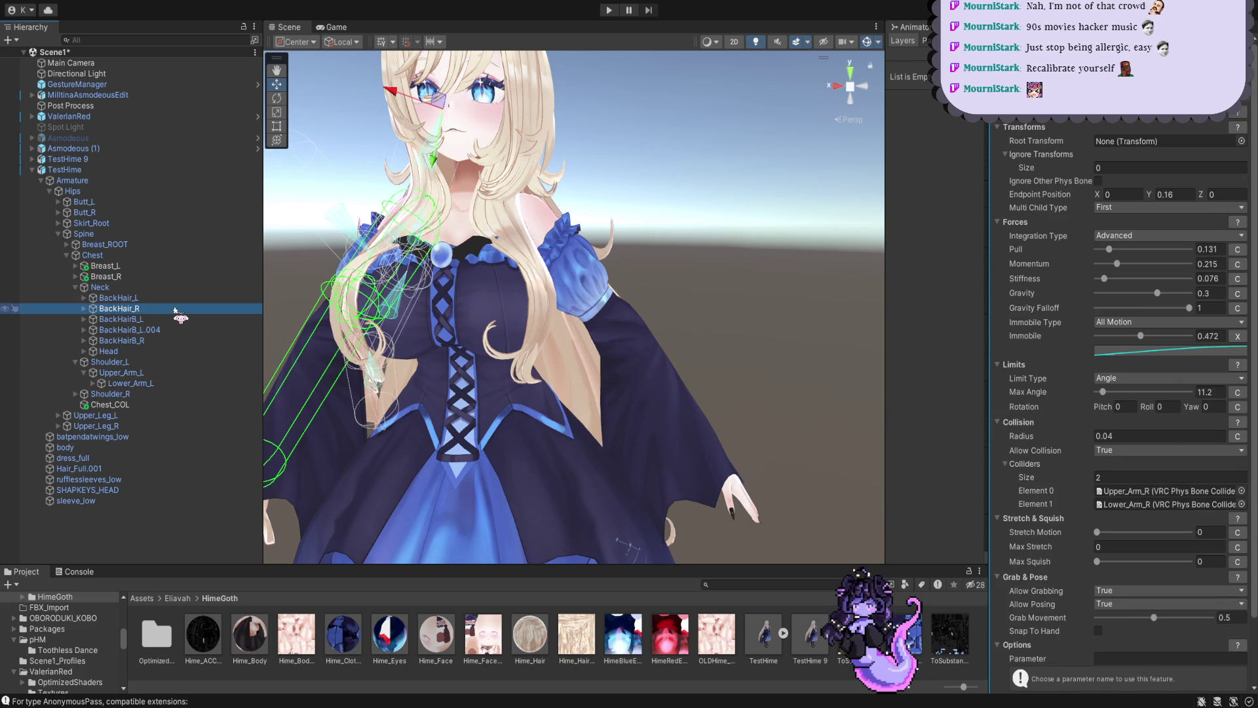
{"action": "left_click", "coordinate": [1131, 492]}
Select the Lower_Arm_L collider bone and the shoulder, revealing both arms' upper and lower bones
{"action": "key", "text": "Delete"}
{"action": "key", "text": "Delete"}
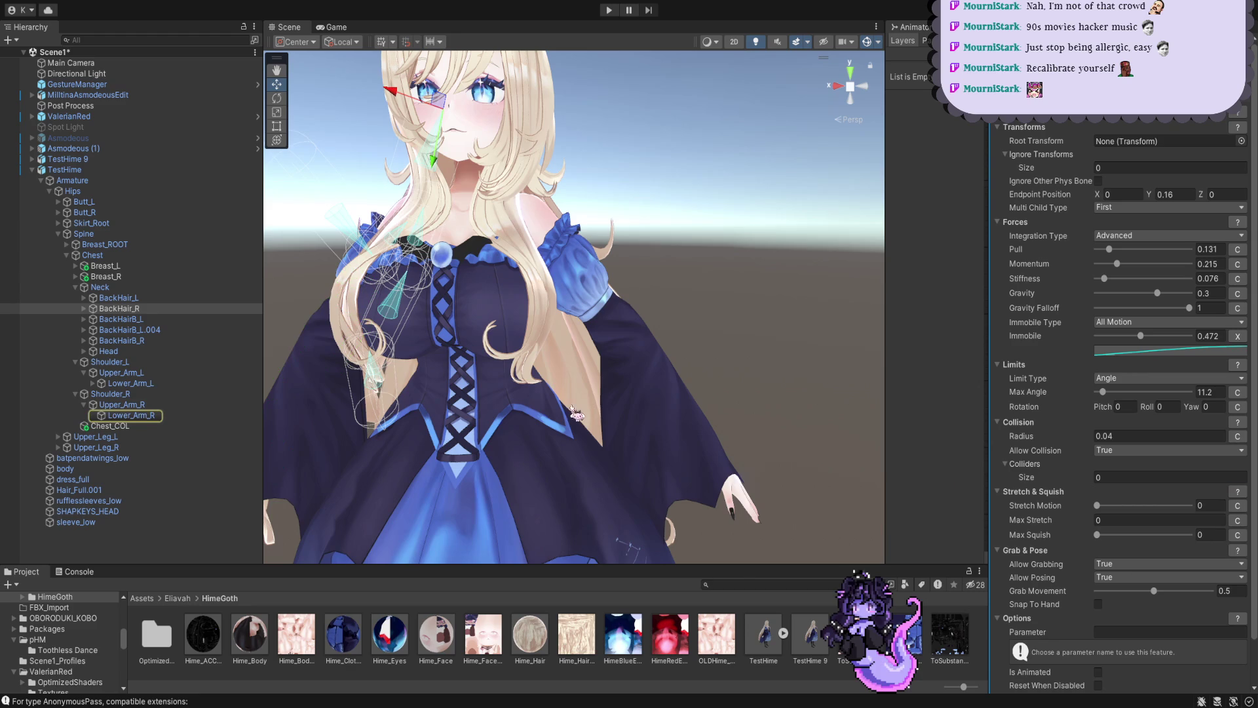
{"action": "left_click", "coordinate": [128, 415]}
{"action": "left_click", "coordinate": [133, 383]}
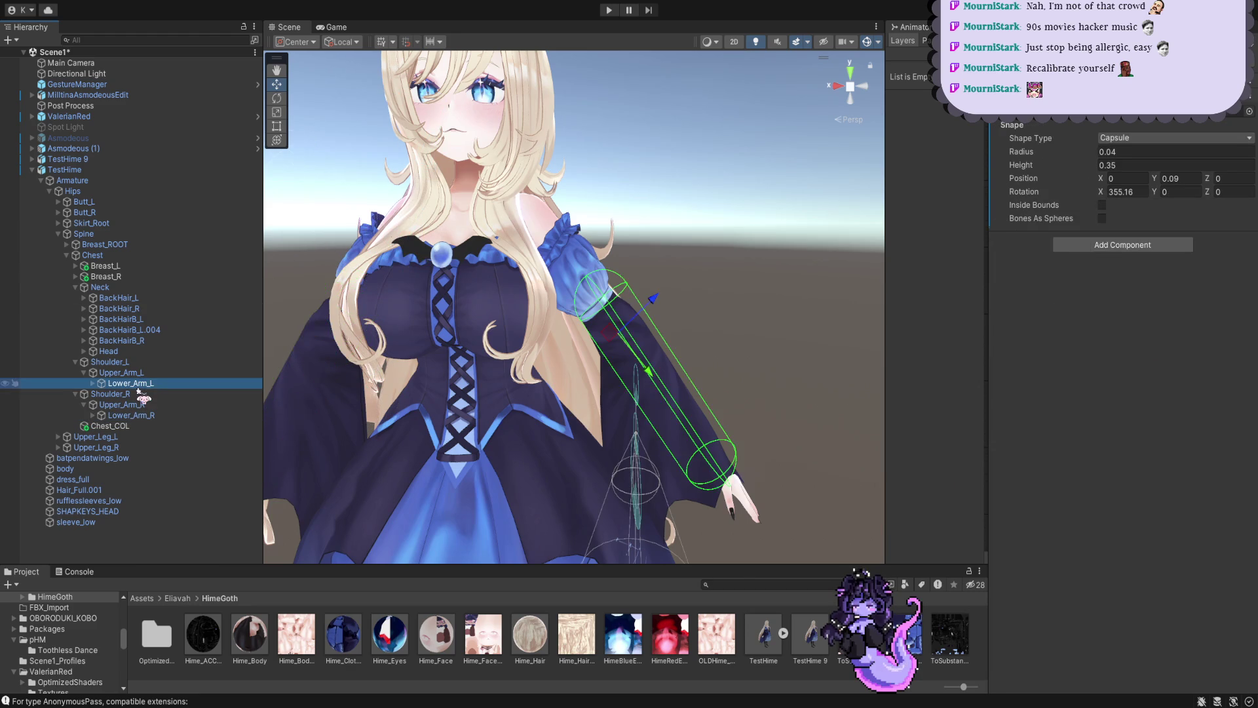
{"action": "left_click_drag", "start_coordinate": [835, 295], "coordinate": [531, 473], "text": "alt"}
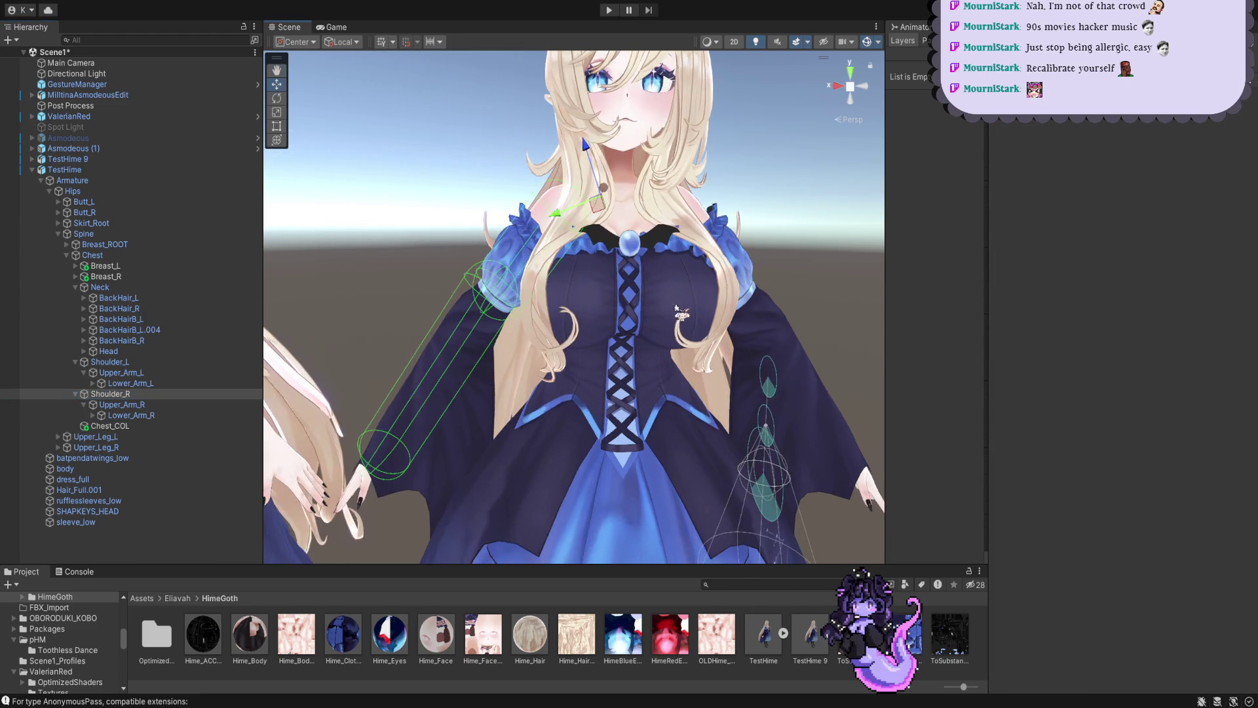
{"action": "left_click", "coordinate": [110, 361]}
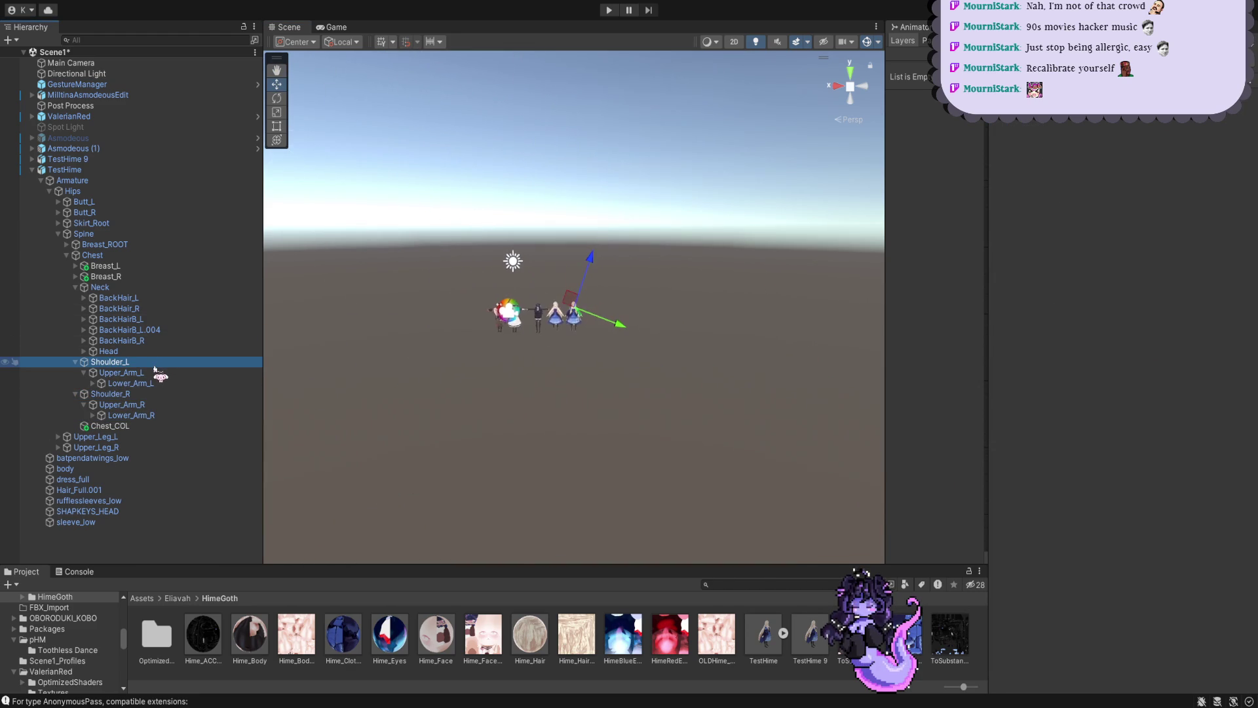
Compare capsule colliders on Upper_Arm_L, Lower_Arm_L, Shoulder_R, Upper_Arm_R and Lower_Arm_R
{"action": "left_click", "coordinate": [120, 373]}
{"action": "scroll", "coordinate": [667, 362], "scroll_direction": "up", "scroll_amount": 3}
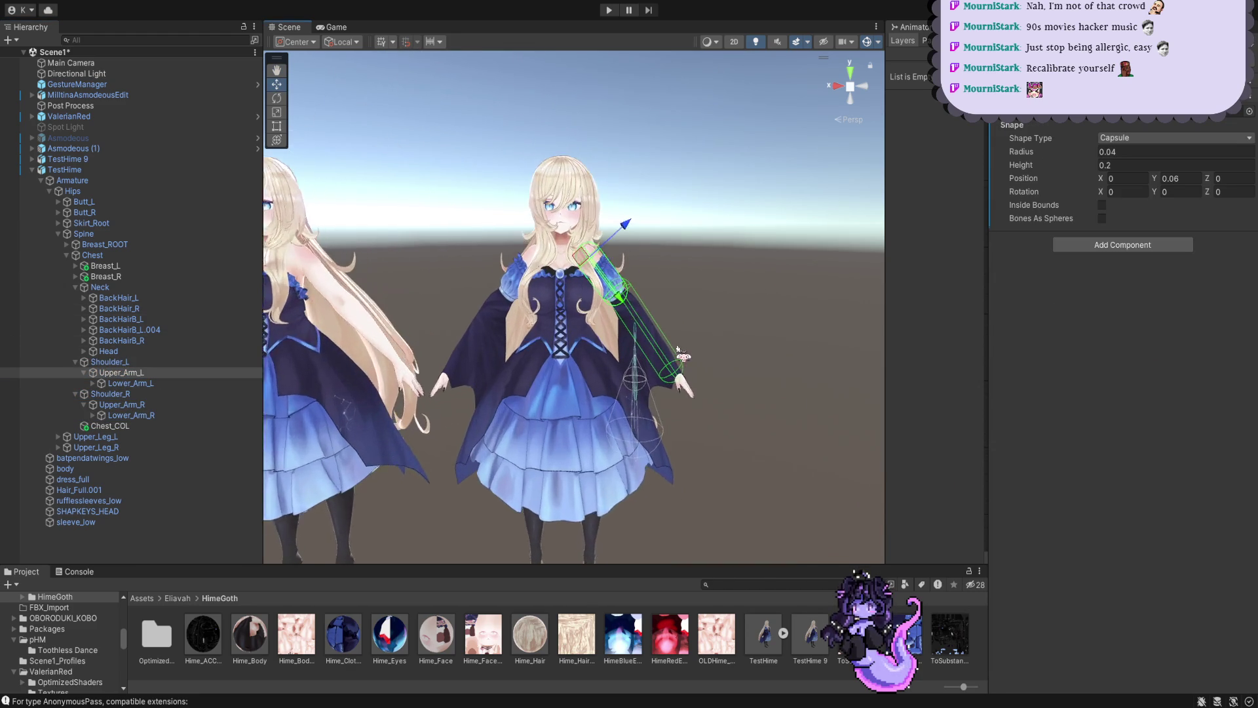
{"action": "left_click", "coordinate": [205, 383]}
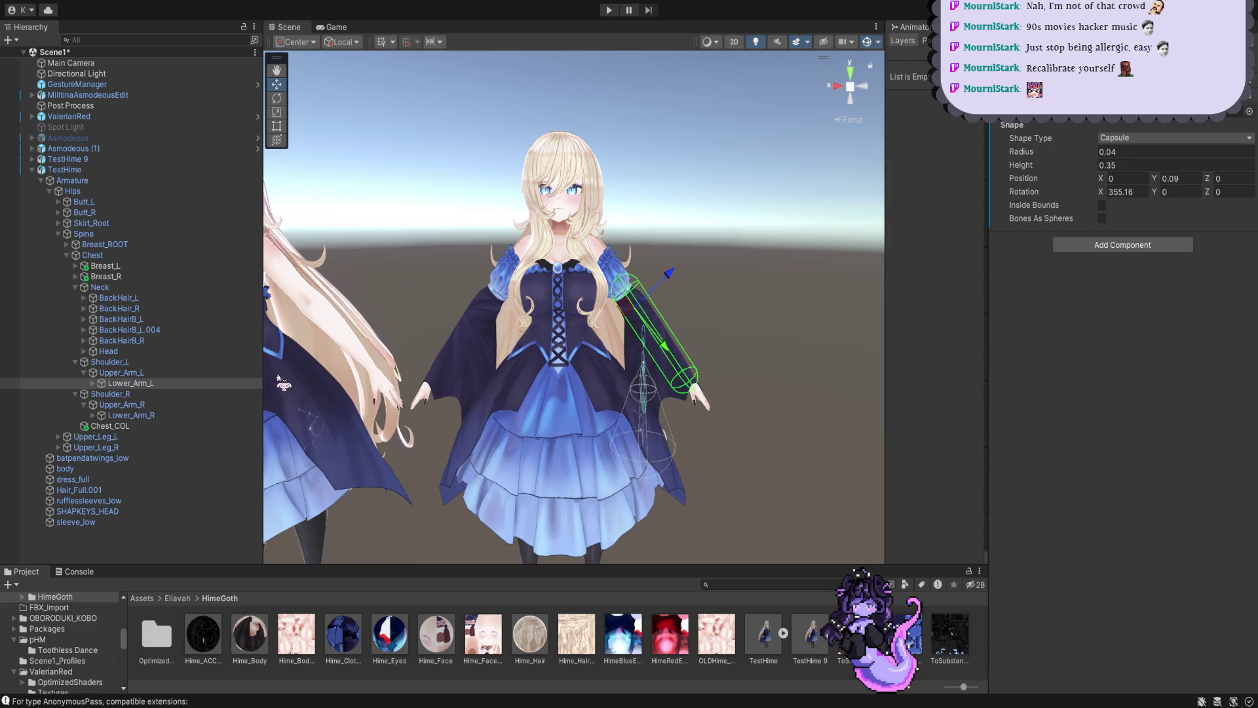
{"action": "left_click", "coordinate": [211, 393]}
{"action": "left_click", "coordinate": [202, 405]}
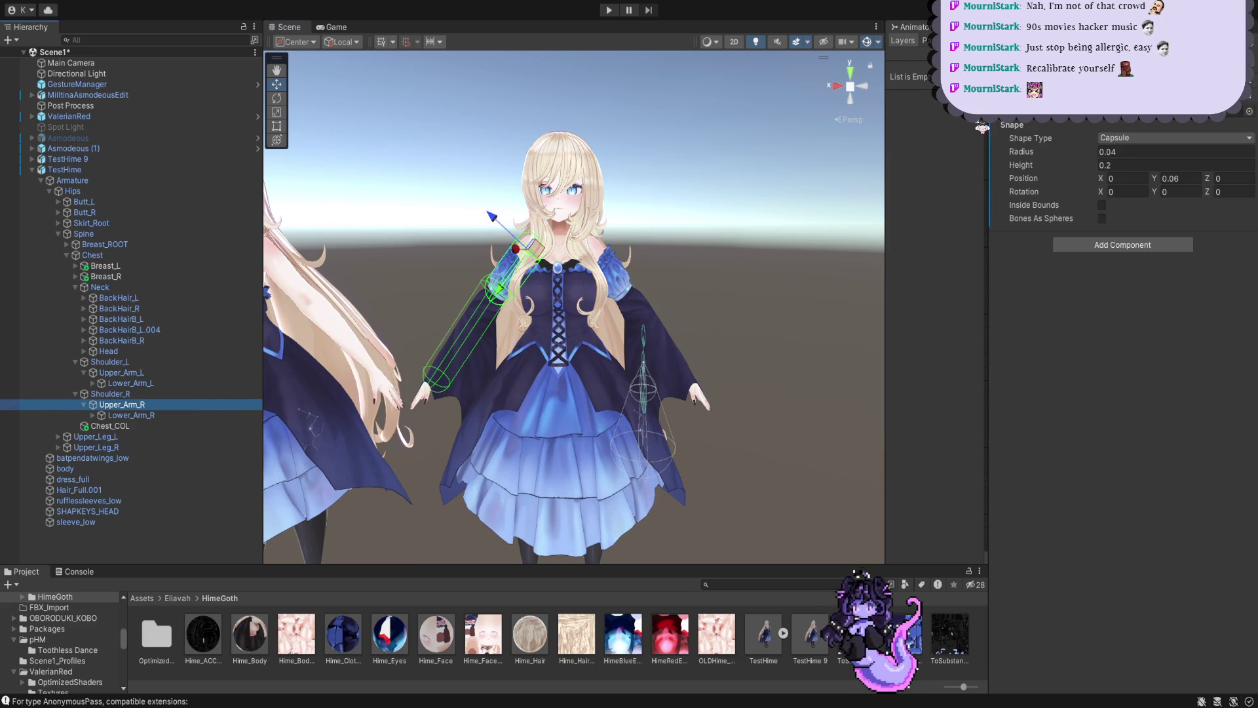
{"action": "key", "text": "Down"}
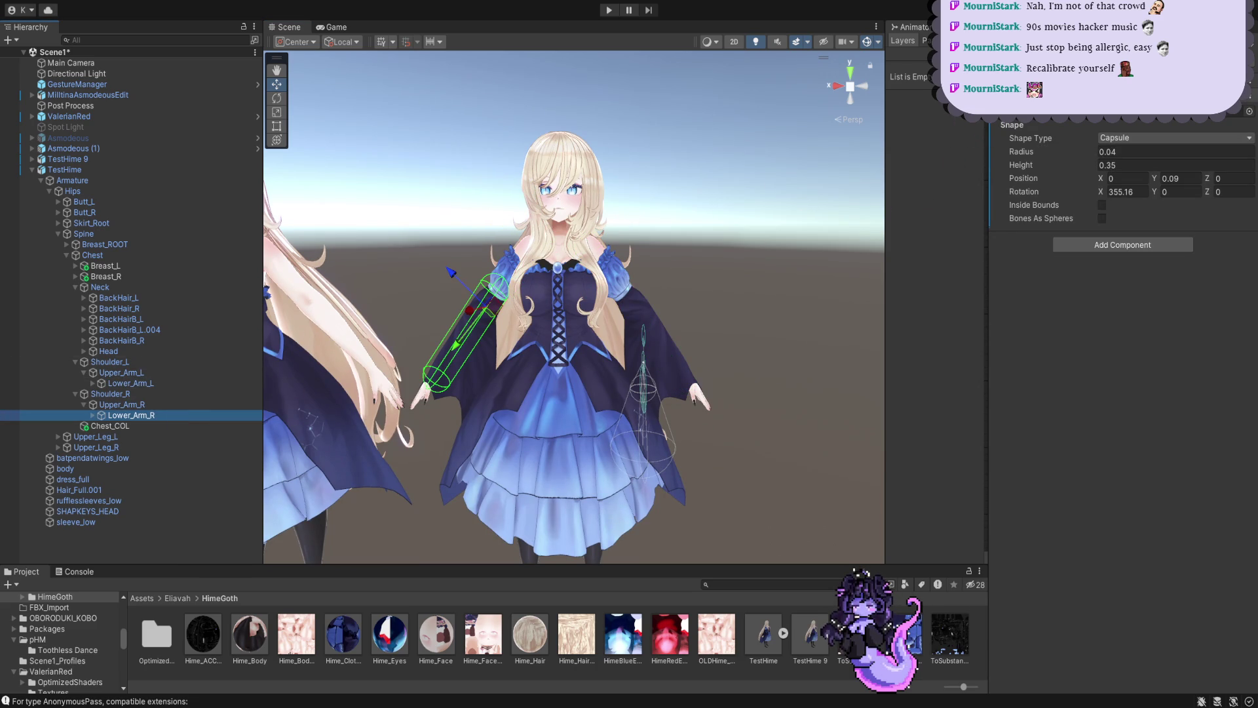
{"action": "left_click", "coordinate": [170, 406]}
Recheck the arm colliders (radius 0.04, height 0.35), then bring up BackHair_L PhysBone settings
{"action": "key", "text": "Down"}
{"action": "left_click", "coordinate": [162, 405]}
{"action": "key", "text": "Down"}
{"action": "left_click", "coordinate": [158, 372]}
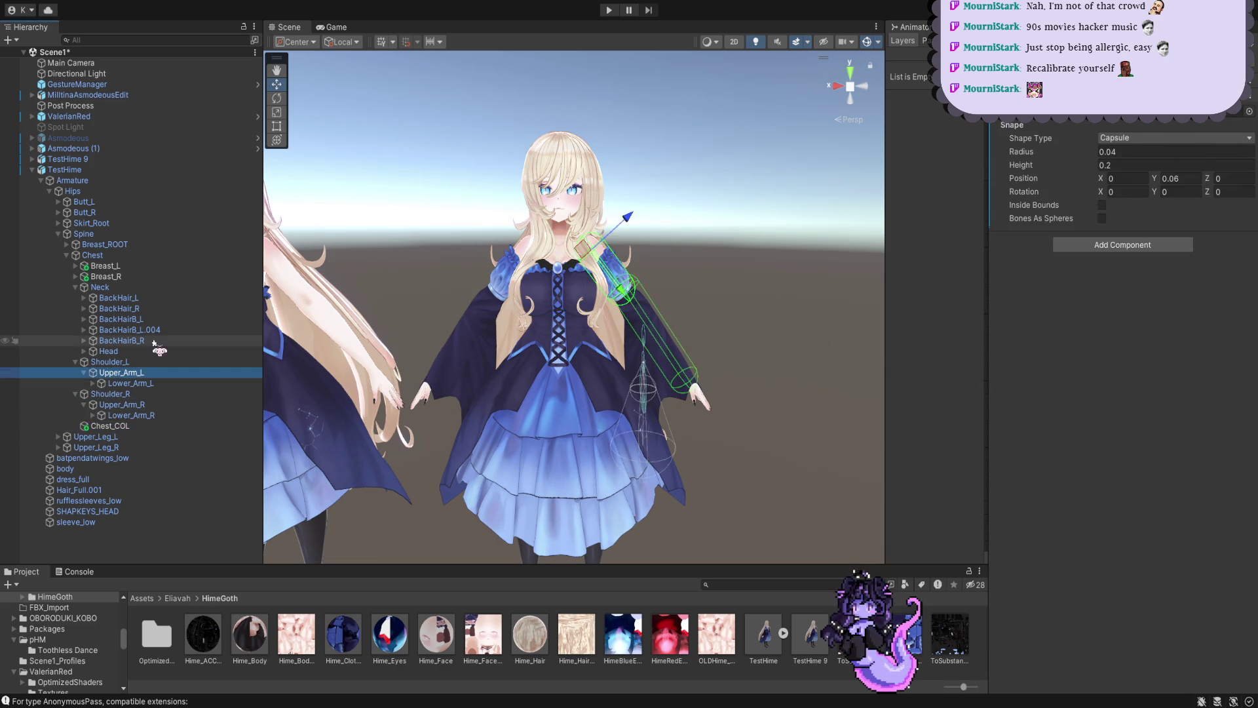
{"action": "left_click", "coordinate": [138, 297]}
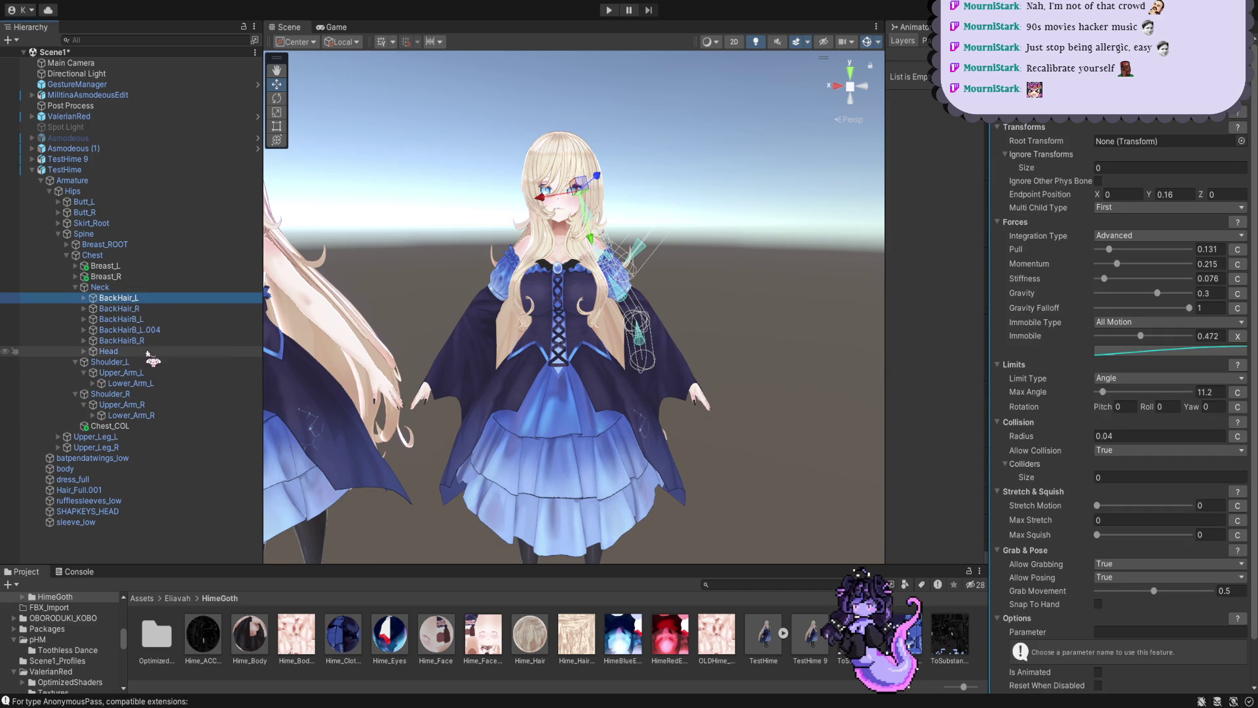
{"action": "left_click", "coordinate": [99, 415]}
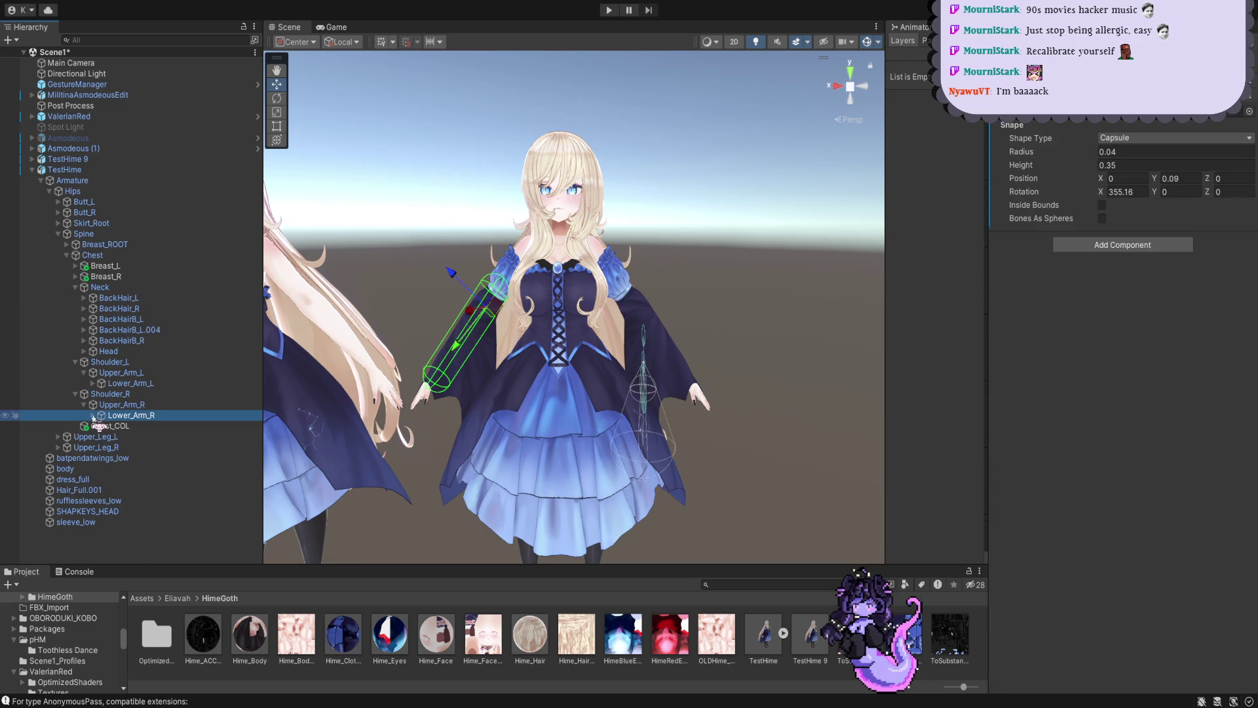
Clear Sleeve_1_R's PhysBone Root Transform to None and start play mode to test
{"action": "left_click", "coordinate": [138, 437]}
{"action": "scroll", "coordinate": [554, 438], "scroll_direction": "up", "scroll_amount": 2}
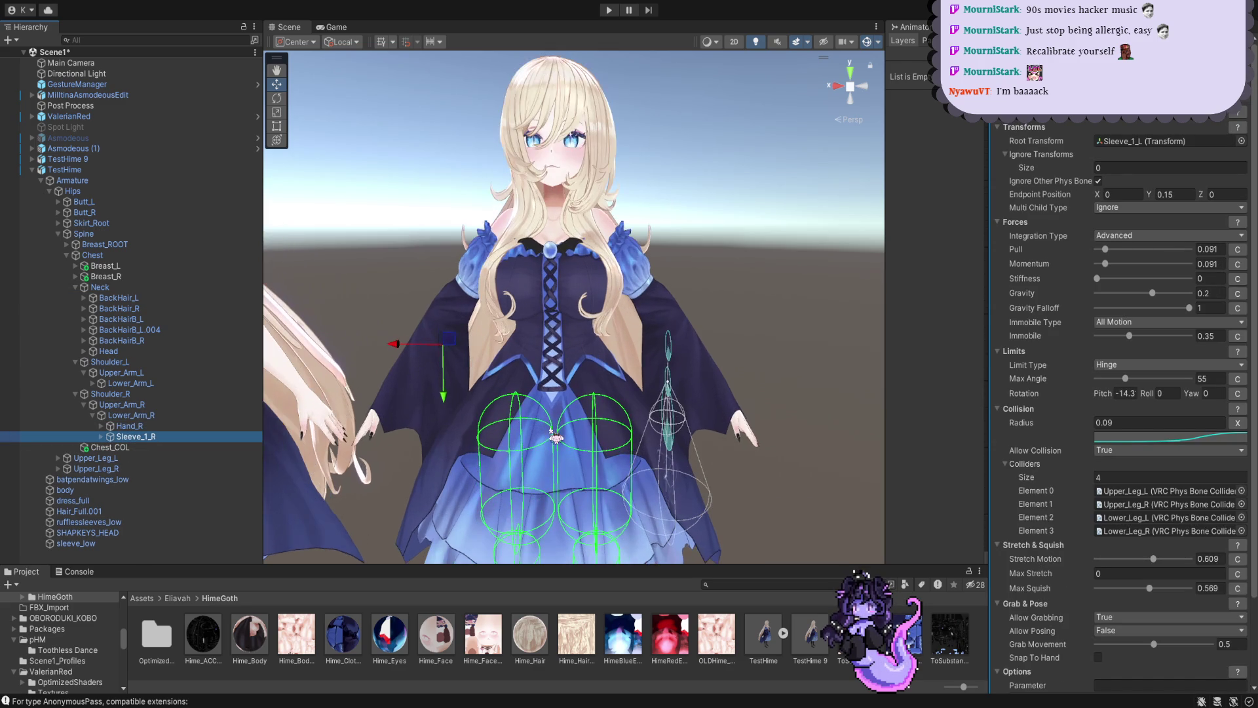
{"action": "left_click", "coordinate": [1098, 141]}
{"action": "key", "text": "Delete"}
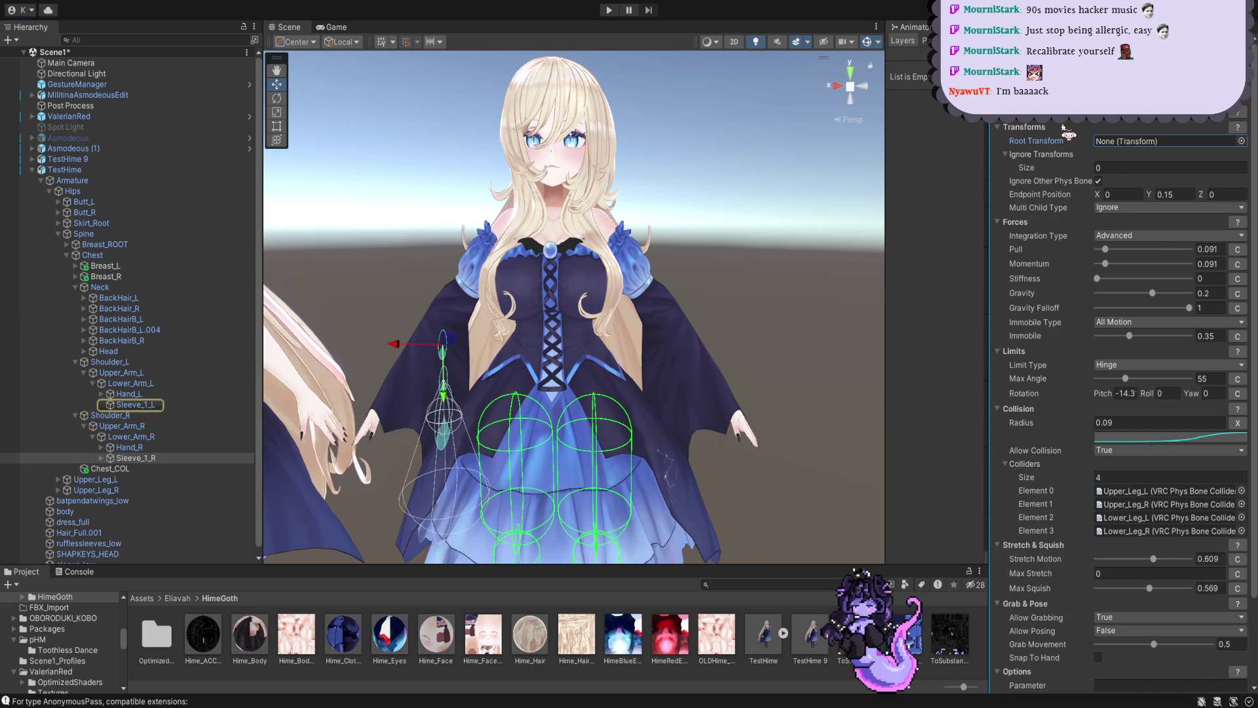
{"action": "scroll", "coordinate": [832, 210], "scroll_direction": "up", "scroll_amount": 1}
{"action": "scroll", "coordinate": [804, 207], "scroll_direction": "up", "scroll_amount": 1}
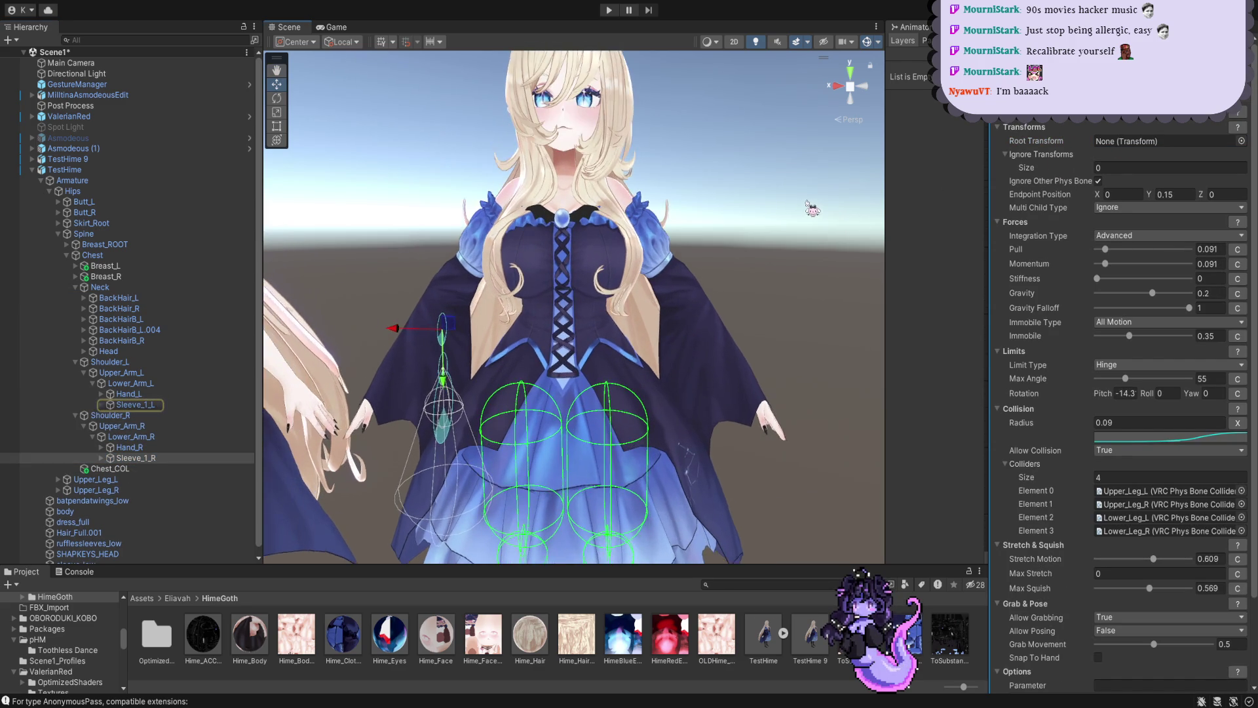
{"action": "scroll", "coordinate": [792, 207], "scroll_direction": "up", "scroll_amount": 1}
{"action": "left_click", "coordinate": [610, 10]}
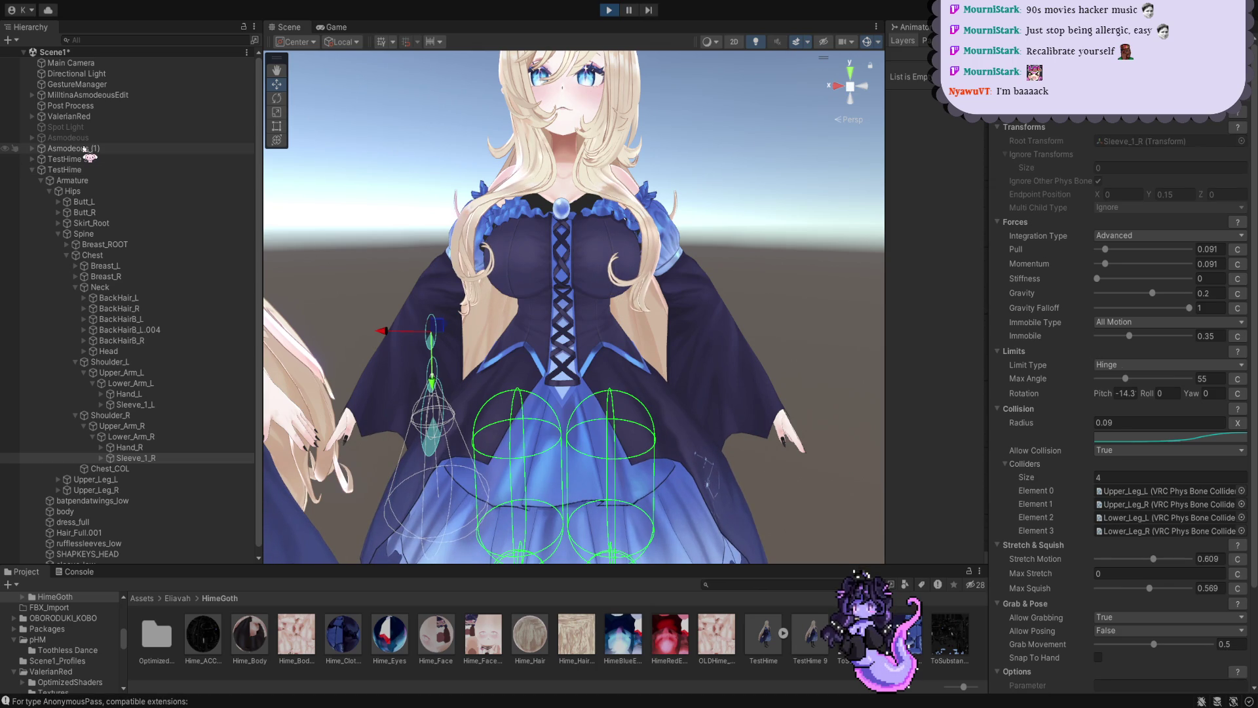
Give the Sleeve_1_L PhysBone an Angle limit with Max Angle 16 instead of a hinge
{"action": "left_click", "coordinate": [69, 169]}
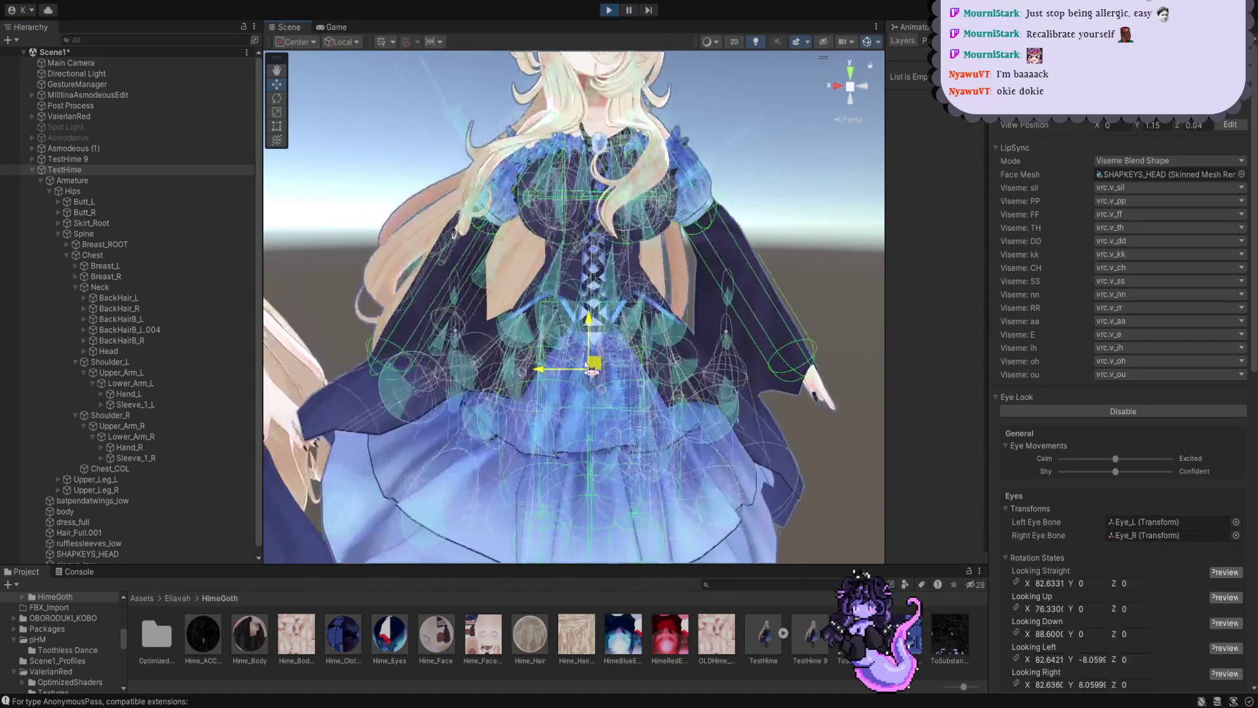
{"action": "left_click", "coordinate": [175, 404]}
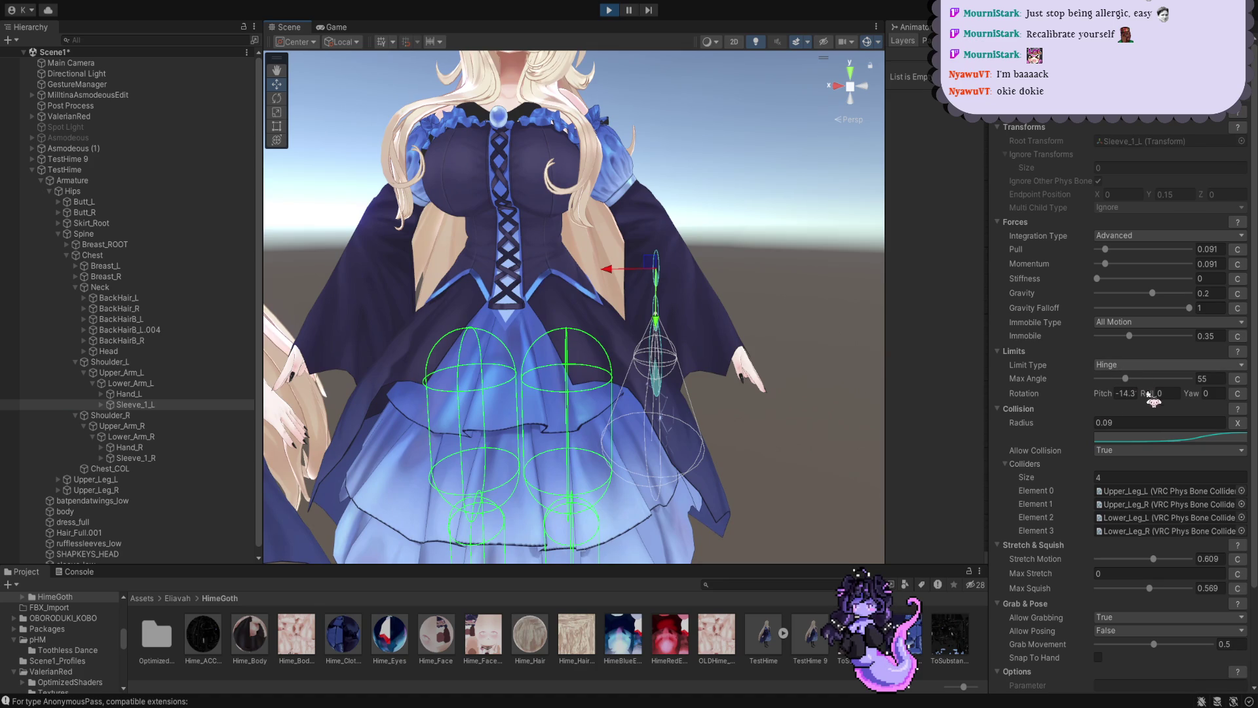
{"action": "left_click", "coordinate": [1140, 365]}
{"action": "left_click", "coordinate": [1138, 386]}
{"action": "left_click_drag", "start_coordinate": [1128, 385], "coordinate": [1108, 390]}
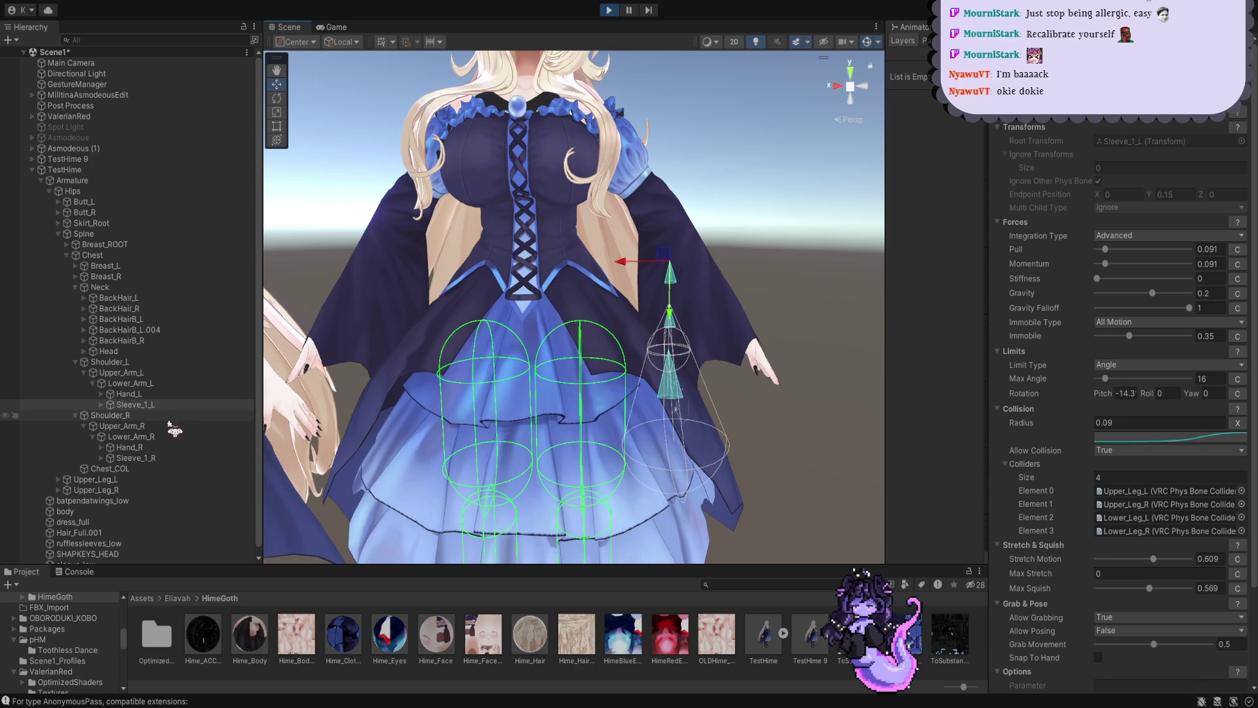
Nudge the avatar to watch the sleeves swing, then select Upper_Arm_L with the Rotate tool
{"action": "left_click", "coordinate": [97, 170]}
{"action": "mouse_move", "coordinate": [542, 349]}
{"action": "left_mouse_down"}
{"action": "mouse_move", "coordinate": [559, 350]}
{"action": "mouse_move", "coordinate": [564, 317]}
{"action": "mouse_move", "coordinate": [545, 339]}
{"action": "left_mouse_up"}
{"action": "left_click", "coordinate": [168, 404]}
{"action": "left_click", "coordinate": [277, 98]}
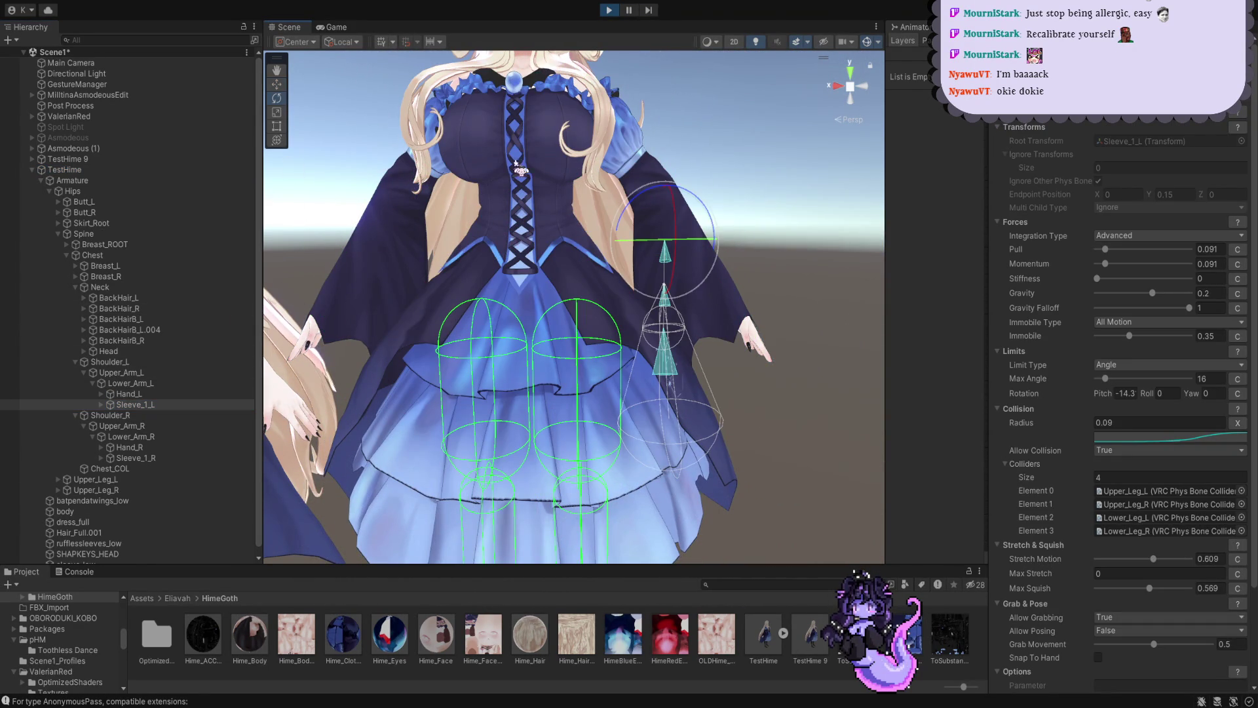
{"action": "left_click", "coordinate": [148, 373]}
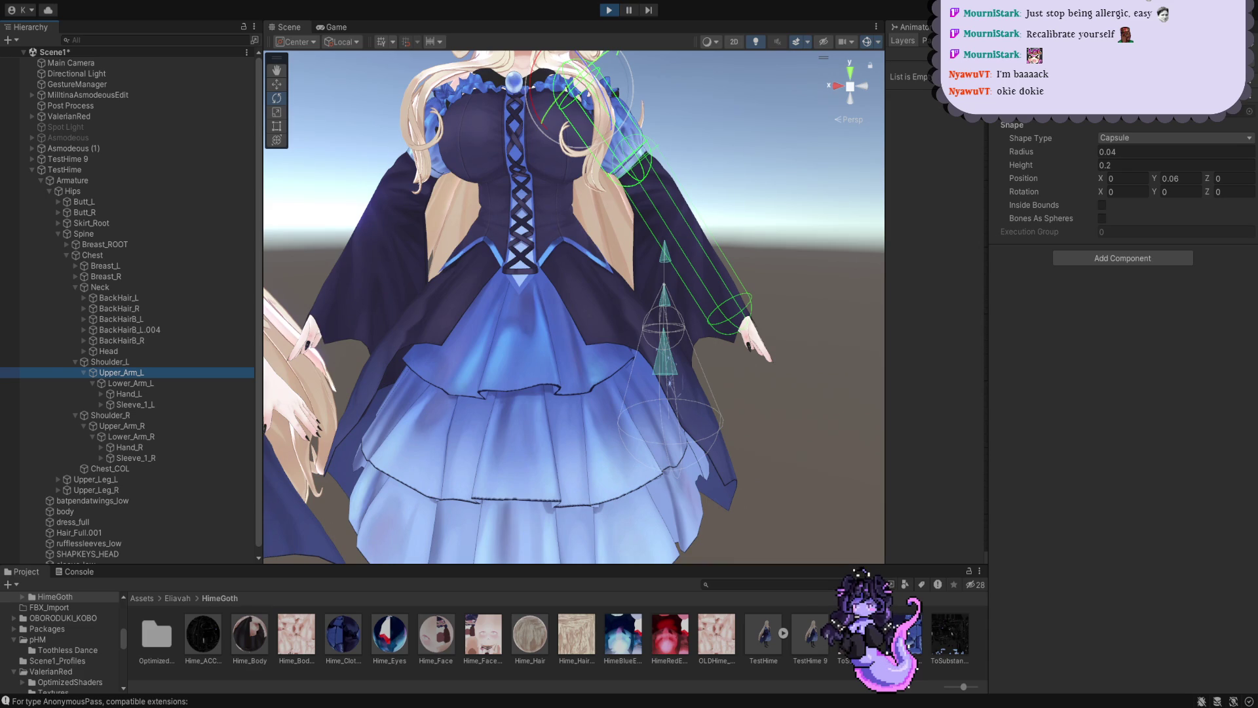
Swing Upper_Arm_L up and down with the rotate gizmo to see the sleeve react
{"action": "key", "text": "f"}
{"action": "left_click_drag", "start_coordinate": [648, 236], "coordinate": [642, 177]}
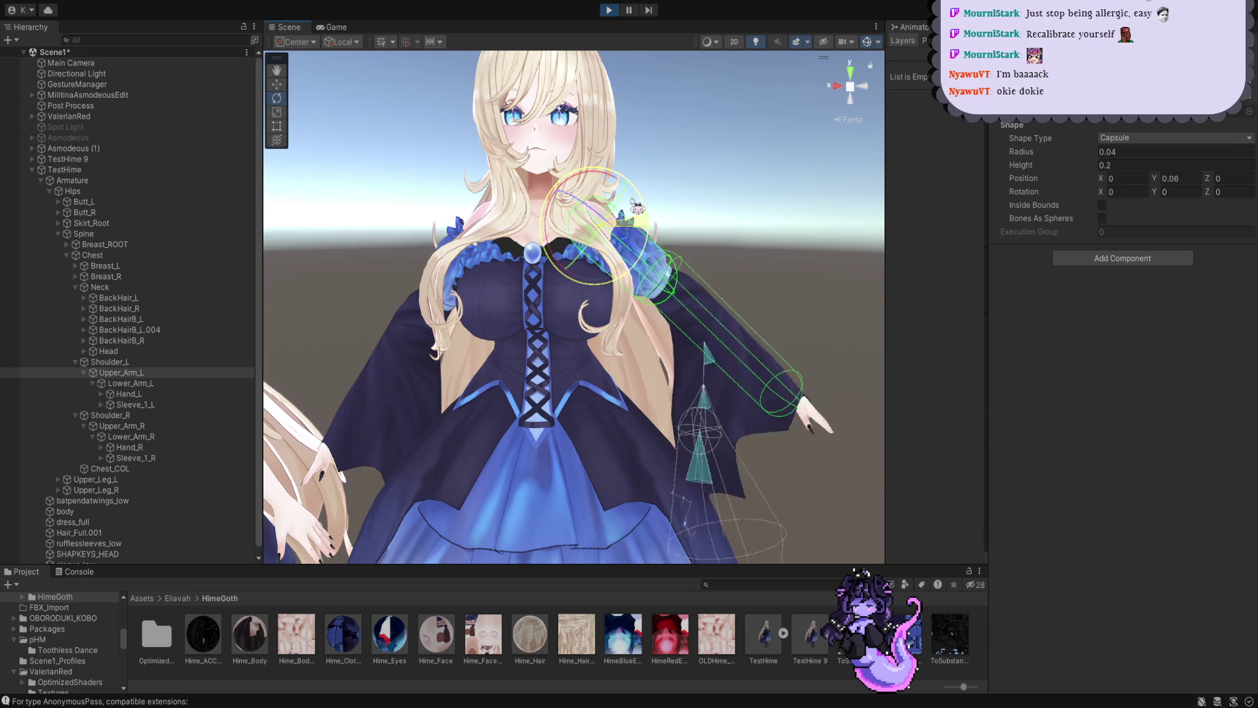
{"action": "mouse_move", "coordinate": [644, 176]}
{"action": "left_mouse_down"}
{"action": "mouse_move", "coordinate": [611, 215]}
{"action": "mouse_move", "coordinate": [625, 211]}
{"action": "mouse_move", "coordinate": [492, 292]}
{"action": "left_mouse_up"}
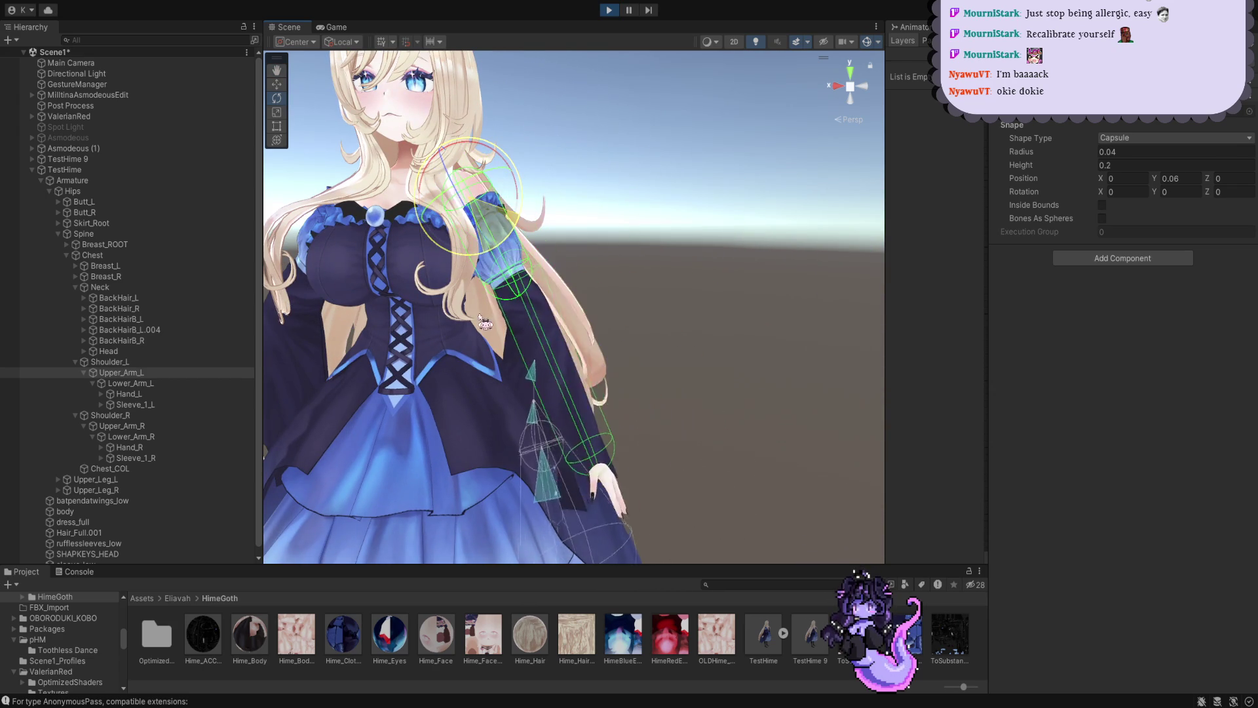
{"action": "mouse_move", "coordinate": [491, 291]}
{"action": "left_mouse_down"}
{"action": "mouse_move", "coordinate": [498, 309]}
{"action": "mouse_move", "coordinate": [514, 229]}
{"action": "left_mouse_up"}
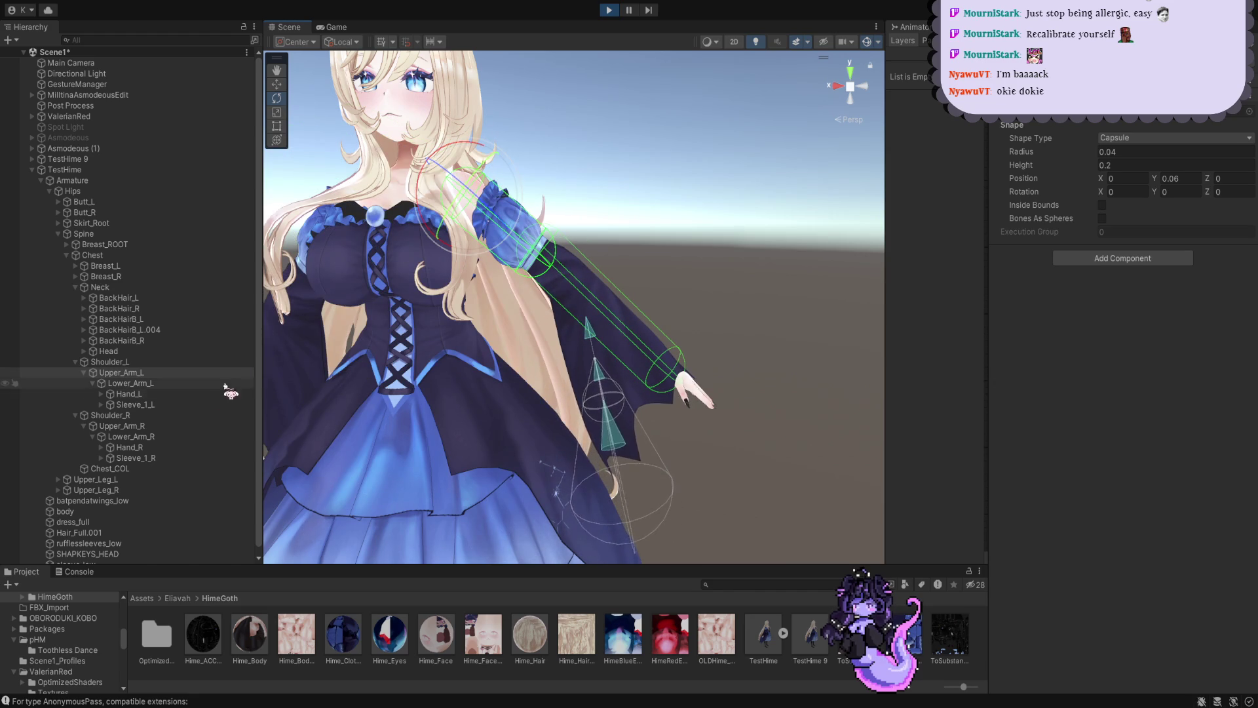
Select Sleeve_1_L and Sleeve_1_R together and focus the view on them
{"action": "left_click", "coordinate": [208, 404]}
{"action": "left_click", "coordinate": [148, 458], "text": "ctrl"}
{"action": "key", "text": "f"}
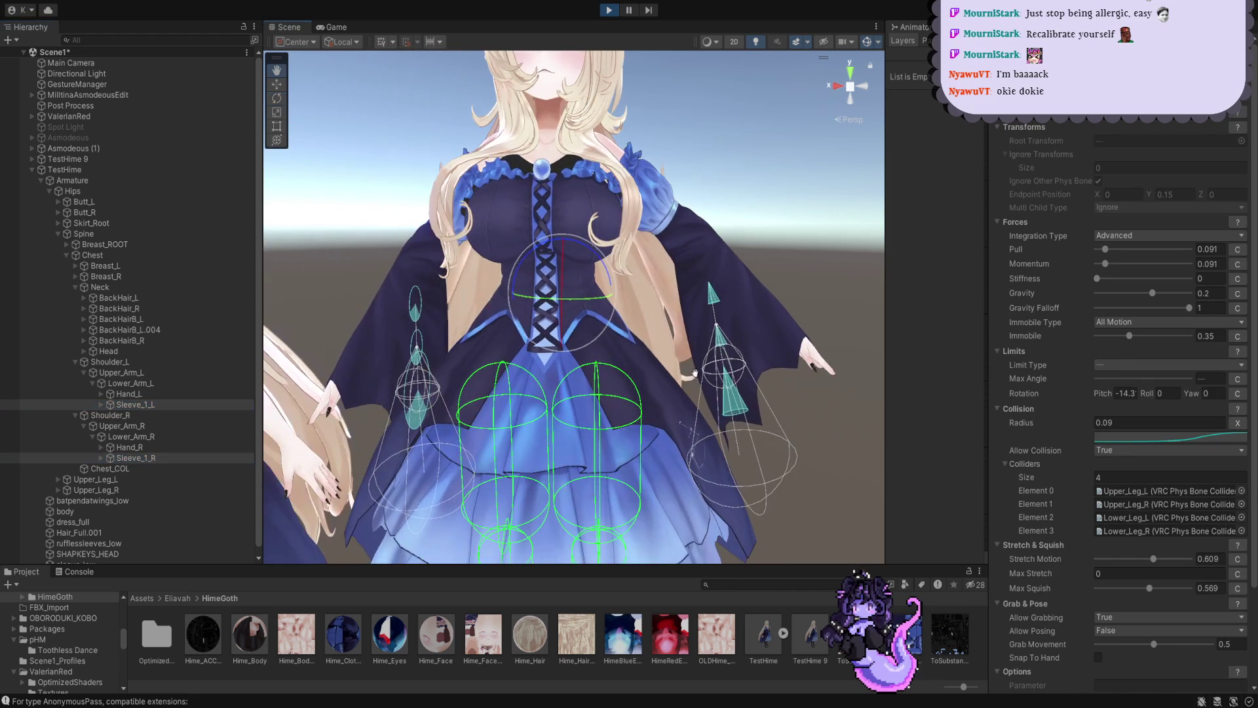
Set both sleeves' gravity to 0.77 with falloff 0 and copy Sleeve_1_L's PhysBone values
{"action": "left_click_drag", "start_coordinate": [1154, 298], "coordinate": [1183, 303]}
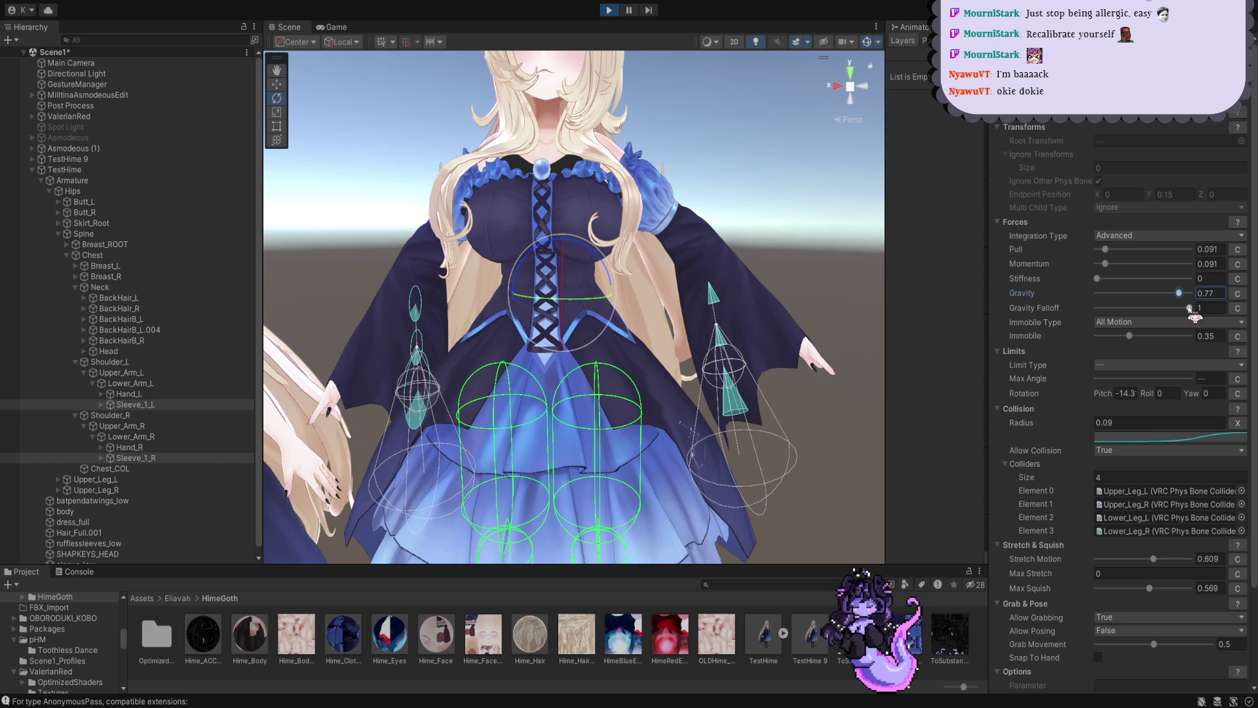
{"action": "left_click_drag", "start_coordinate": [1190, 308], "coordinate": [1092, 308]}
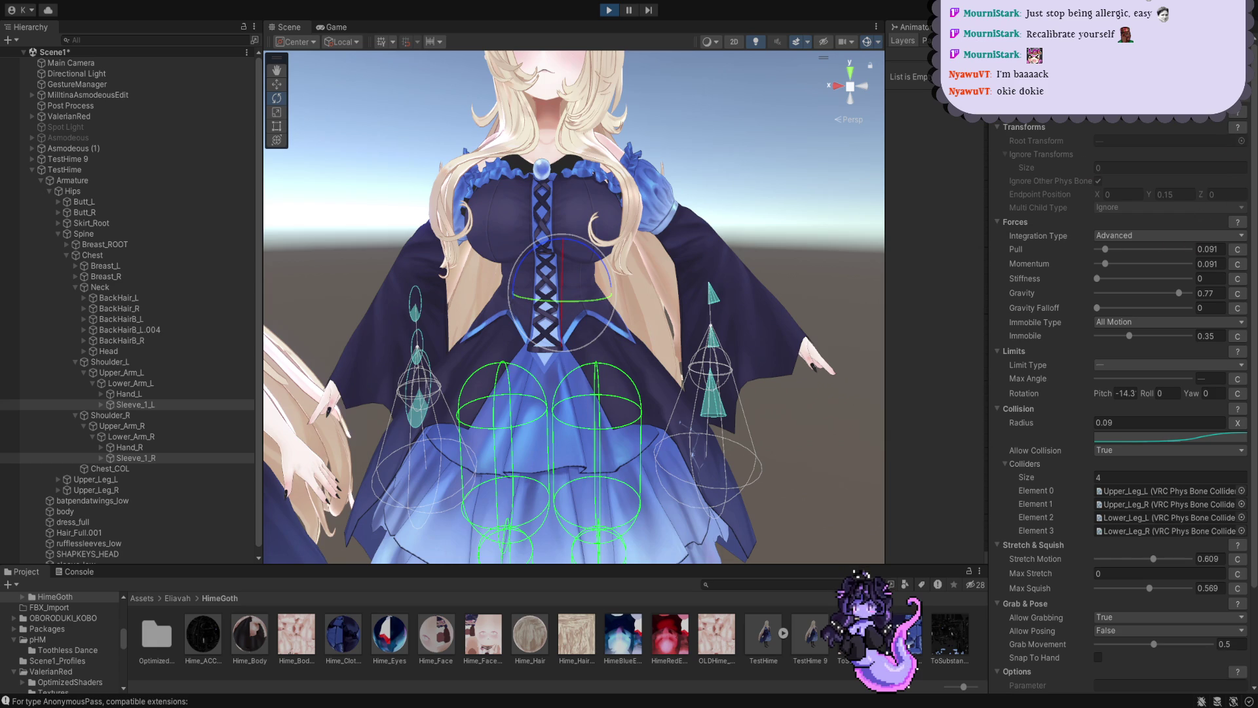
{"action": "left_click", "coordinate": [142, 403]}
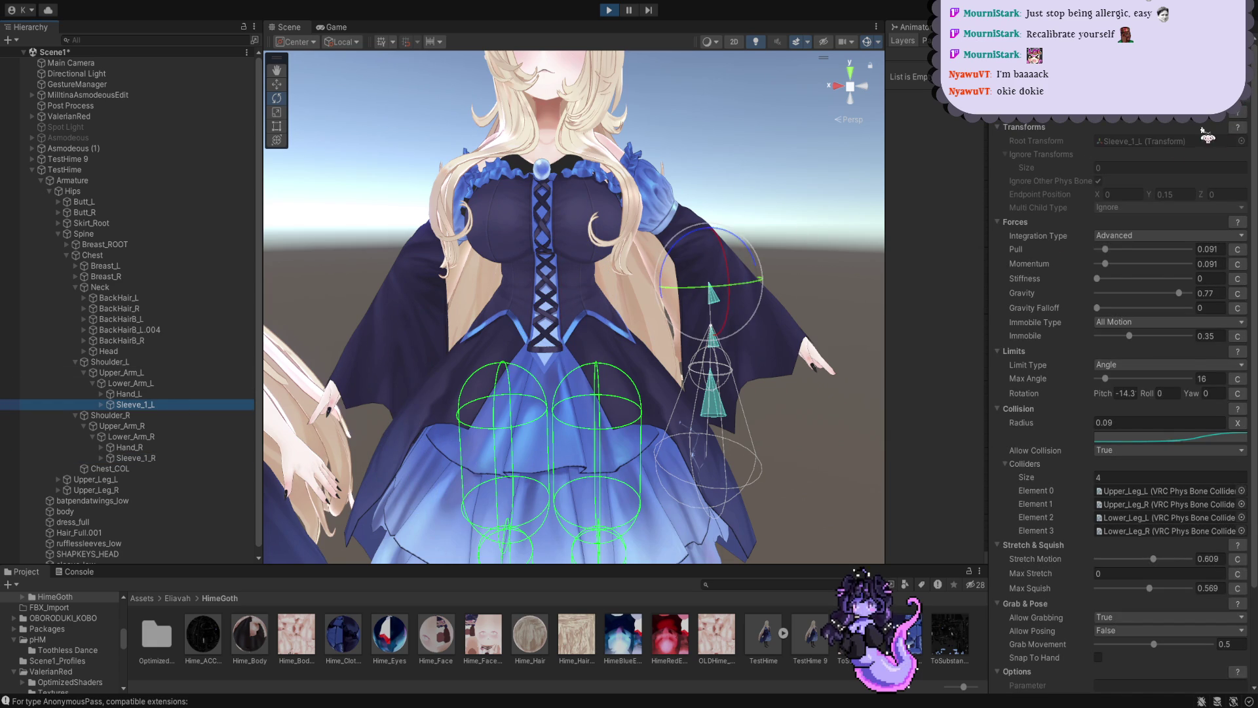
{"action": "left_click", "coordinate": [1176, 161]}
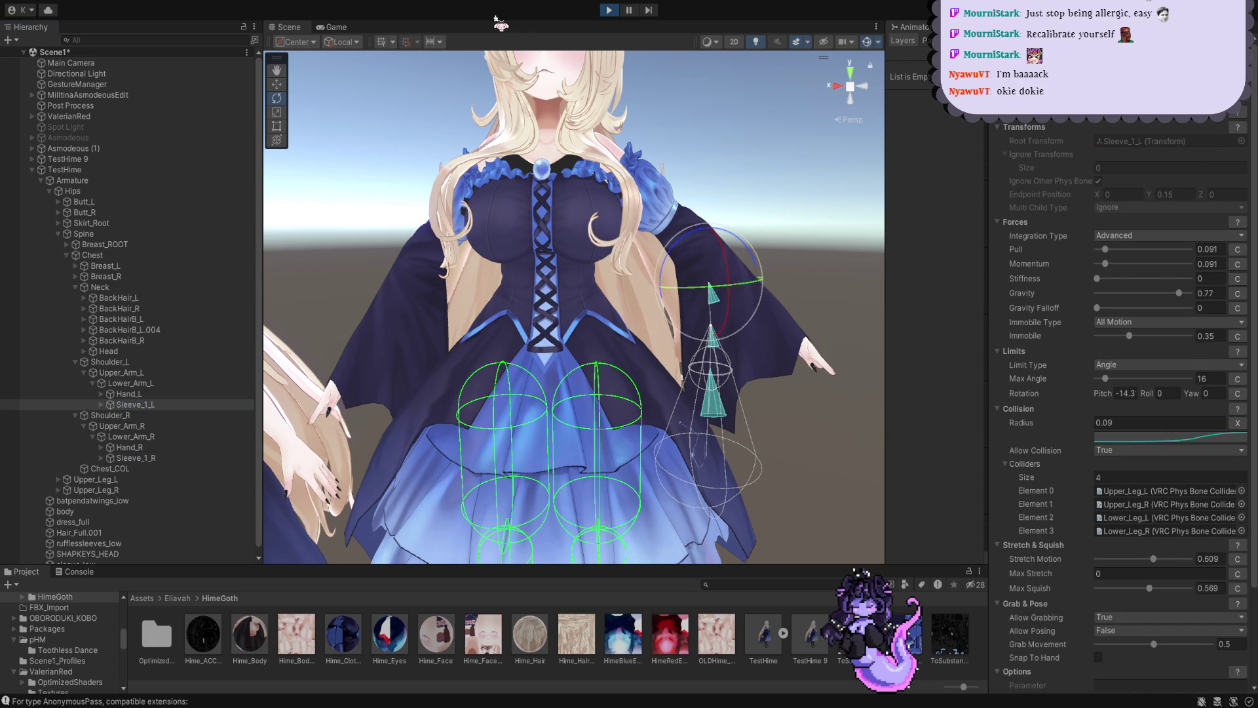
Stop play mode and reselect both sleeve PhysBones for editing
{"action": "left_click", "coordinate": [610, 13]}
{"action": "left_click", "coordinate": [174, 457], "text": "ctrl"}
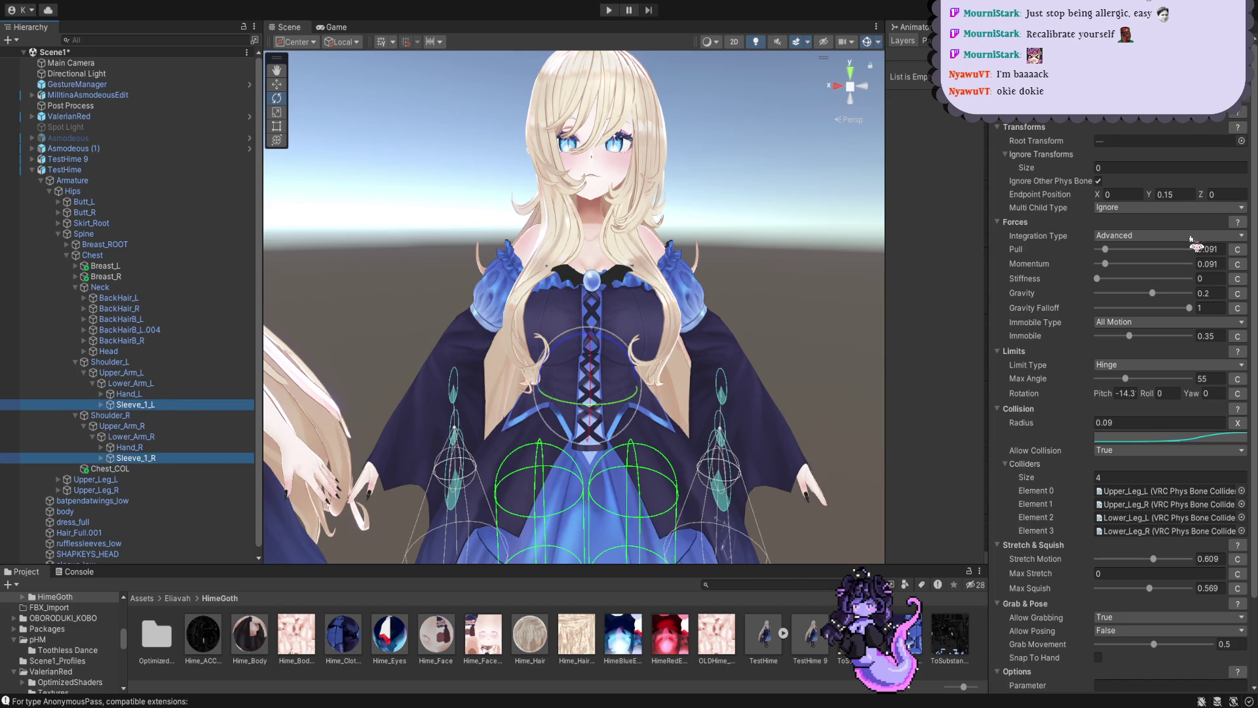
Paste the play-tested PhysBone values onto both sleeves, verify Sleeve_1_R, and deselect
{"action": "middle_click_drag", "start_coordinate": [790, 271], "coordinate": [510, 338]}
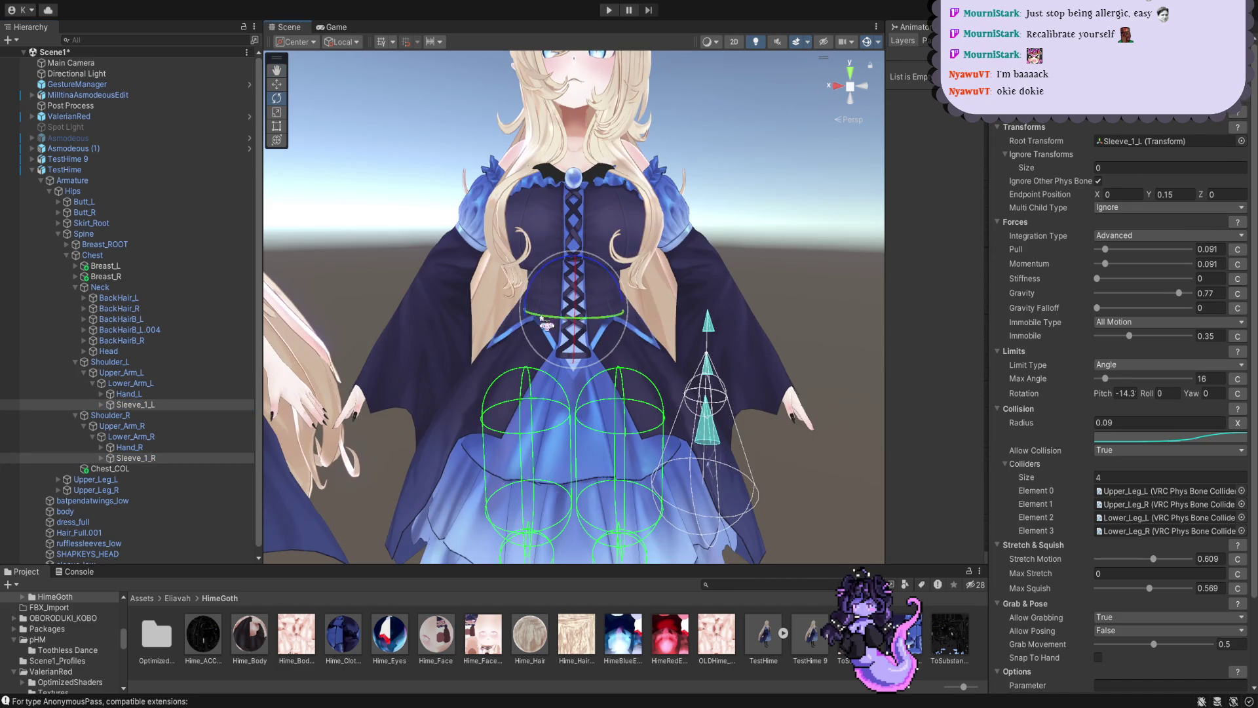
{"action": "left_click", "coordinate": [192, 459]}
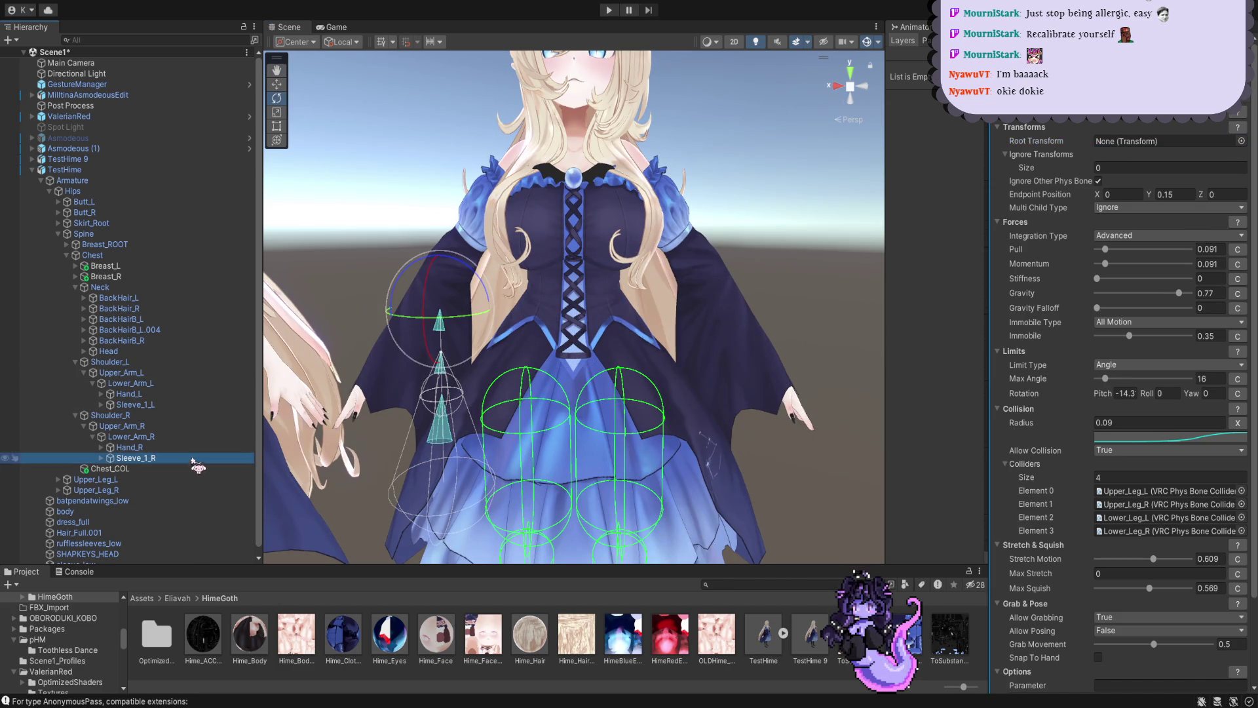
{"action": "left_click", "coordinate": [865, 258]}
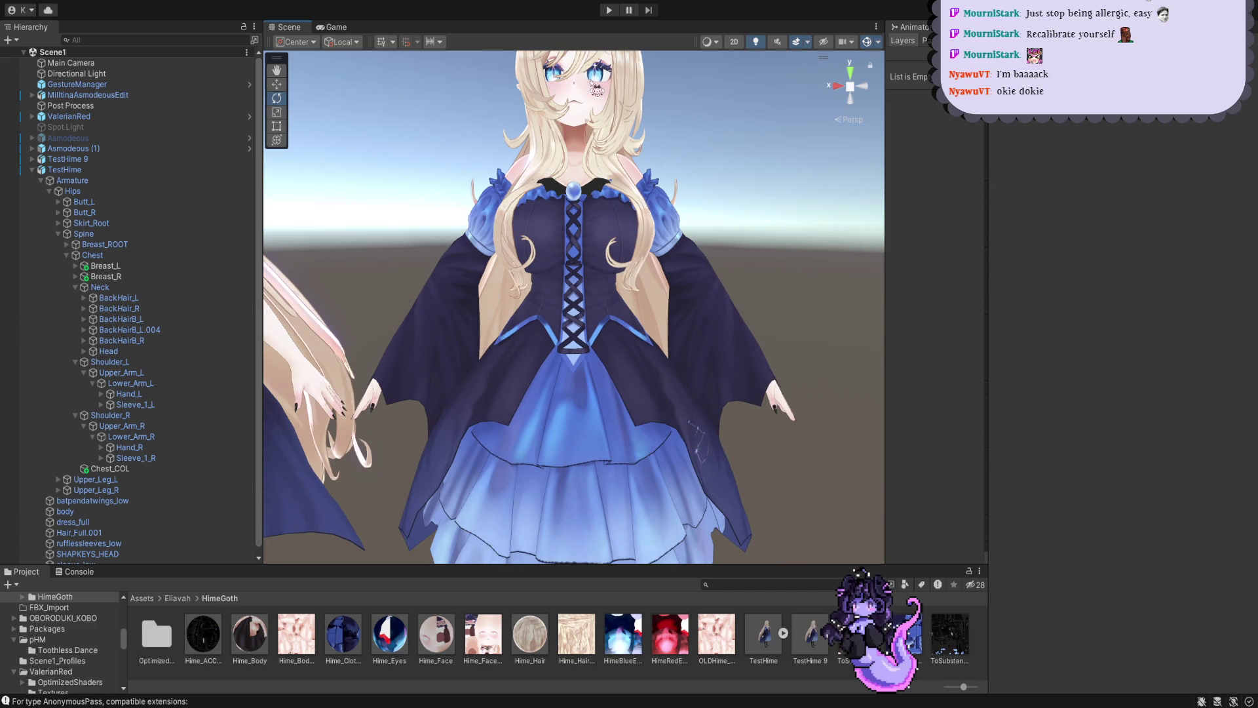
{"action": "left_click", "coordinate": [605, 72]}
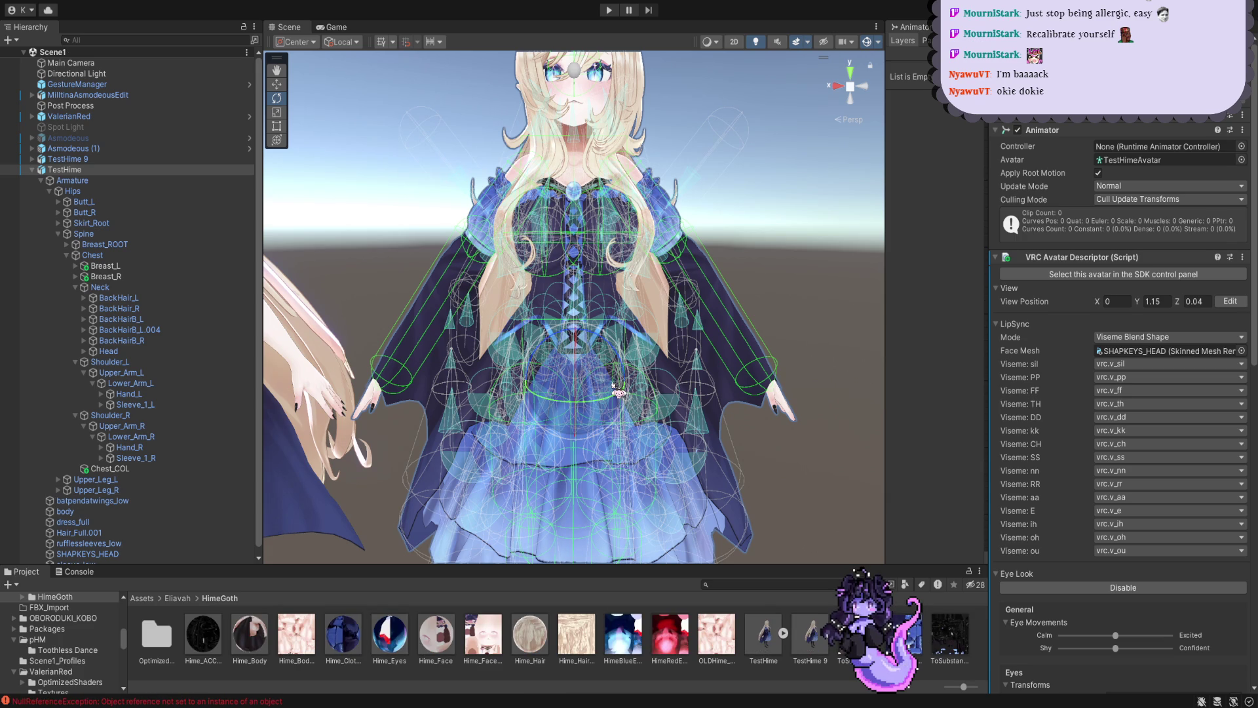
{"action": "left_click", "coordinate": [781, 306]}
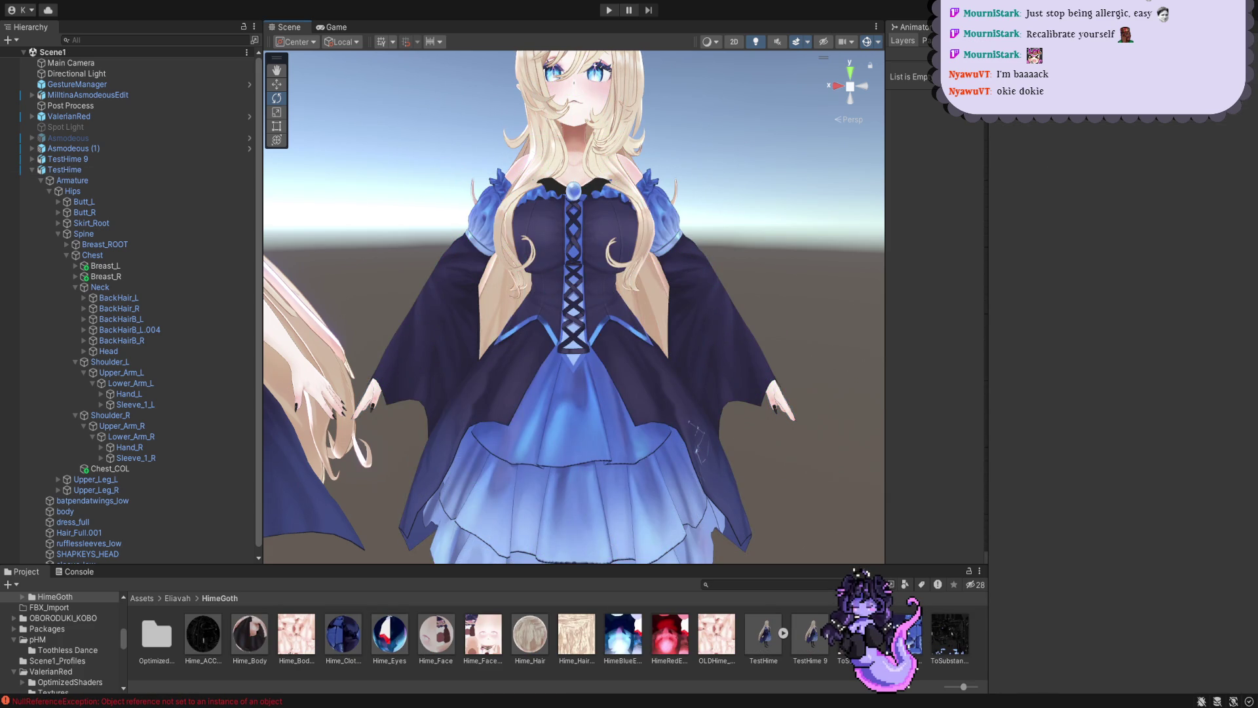
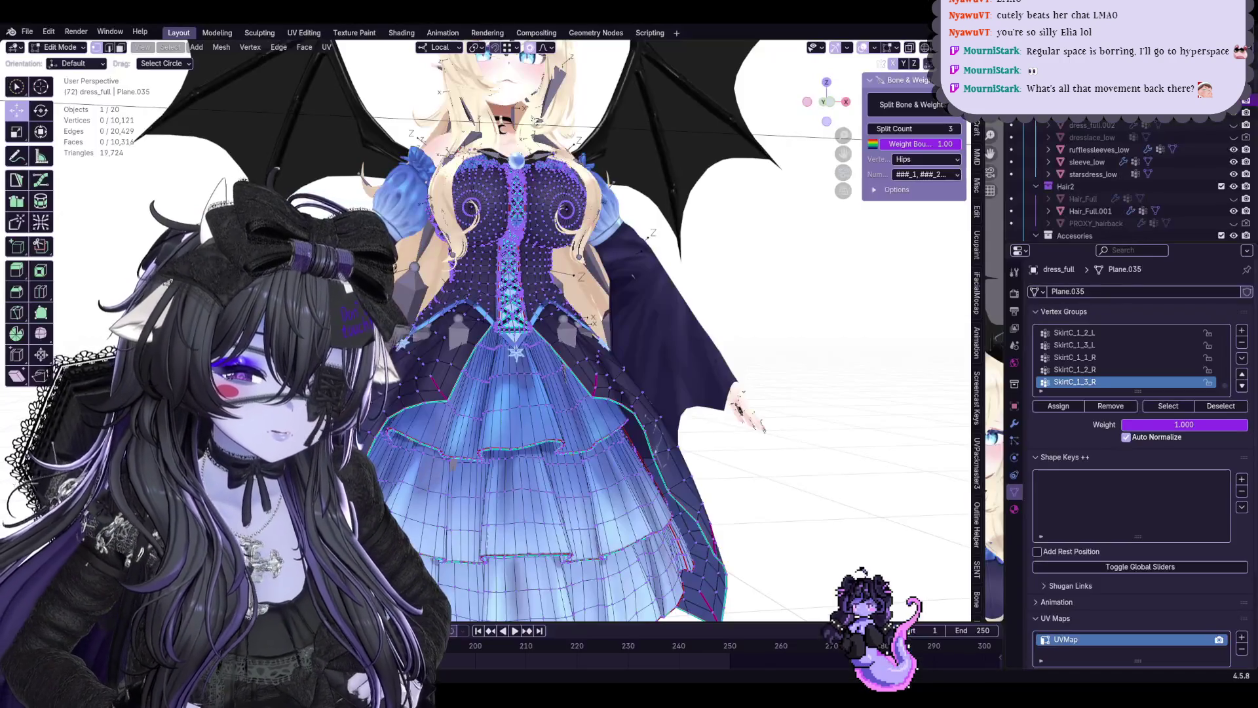
Leave Edit Mode on the dress and make the Armature active after the body and sleeve_low
{"action": "mouse_move", "coordinate": [629, 334]}
{"action": "middle_mouse_down"}
{"action": "mouse_move", "coordinate": [649, 295]}
{"action": "mouse_move", "coordinate": [651, 148]}
{"action": "mouse_move", "coordinate": [677, 345]}
{"action": "mouse_move", "coordinate": [628, 294]}
{"action": "middle_mouse_up"}
{"action": "left_click", "coordinate": [64, 48]}
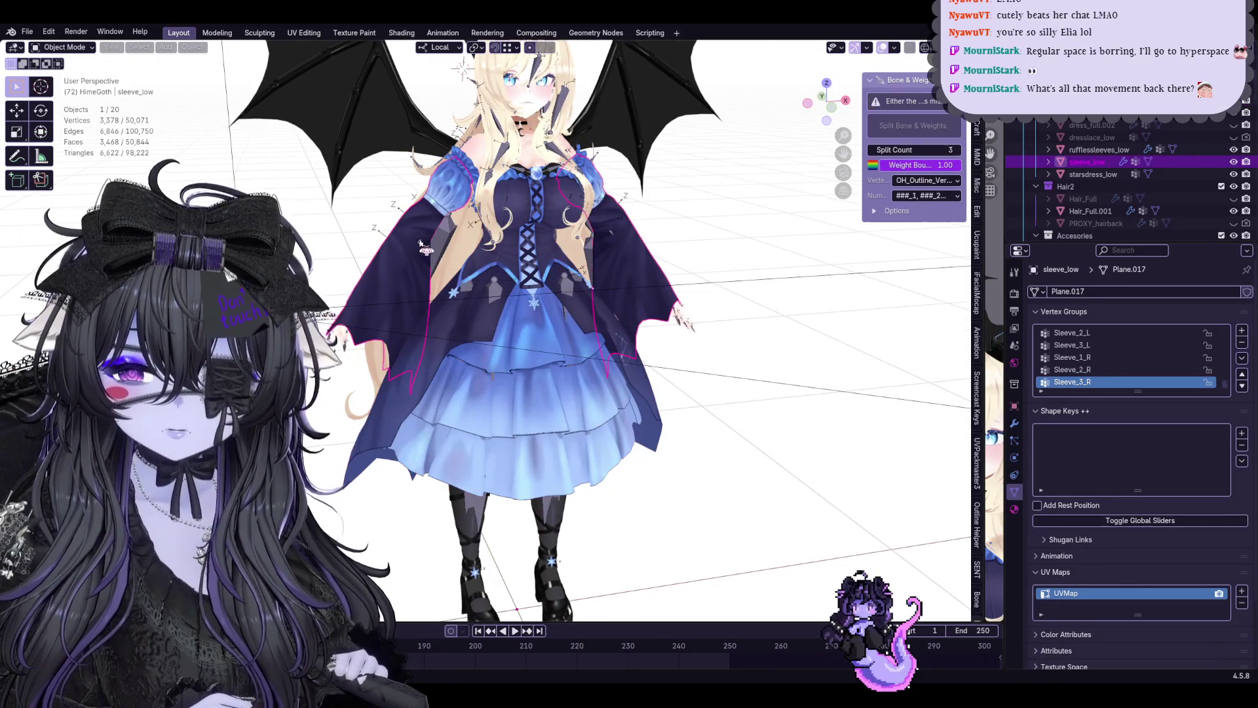
{"action": "left_click", "coordinate": [268, 108]}
{"action": "left_click", "coordinate": [614, 241]}
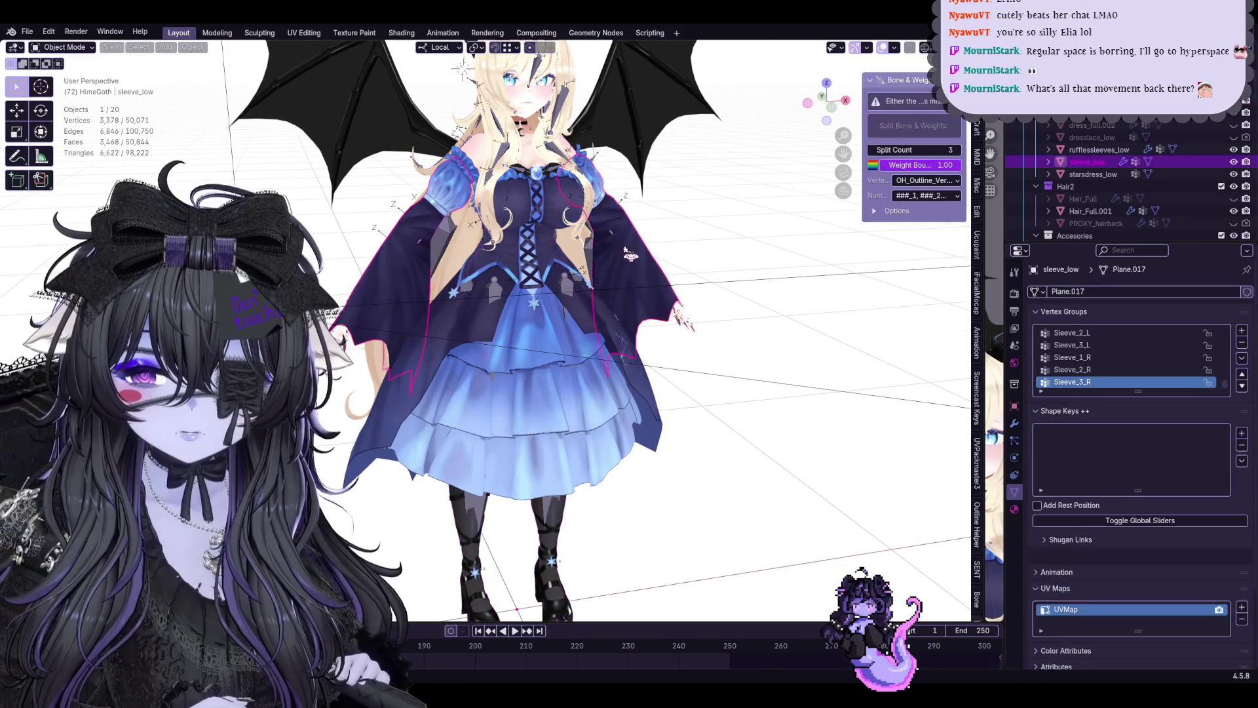
{"action": "left_click", "coordinate": [614, 240]}
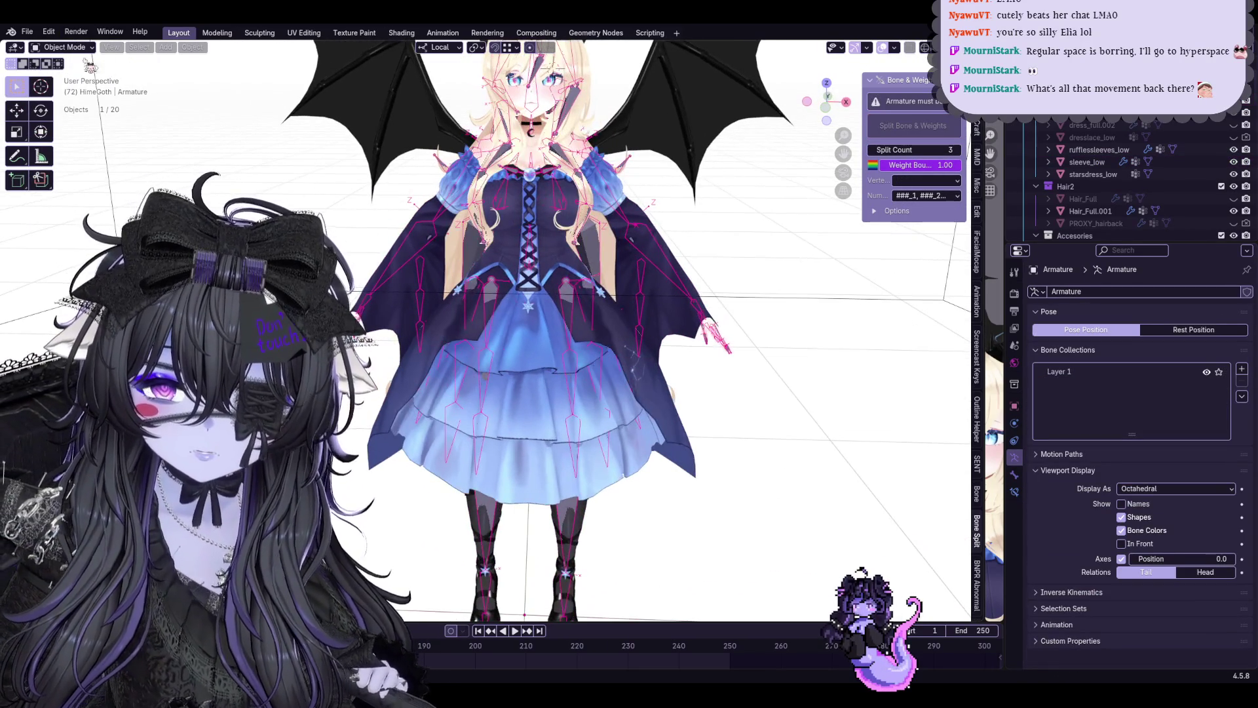
In Pose Mode, rotate the arm bones through T-pose, lowered and chest-facing poses
{"action": "left_click", "coordinate": [67, 88]}
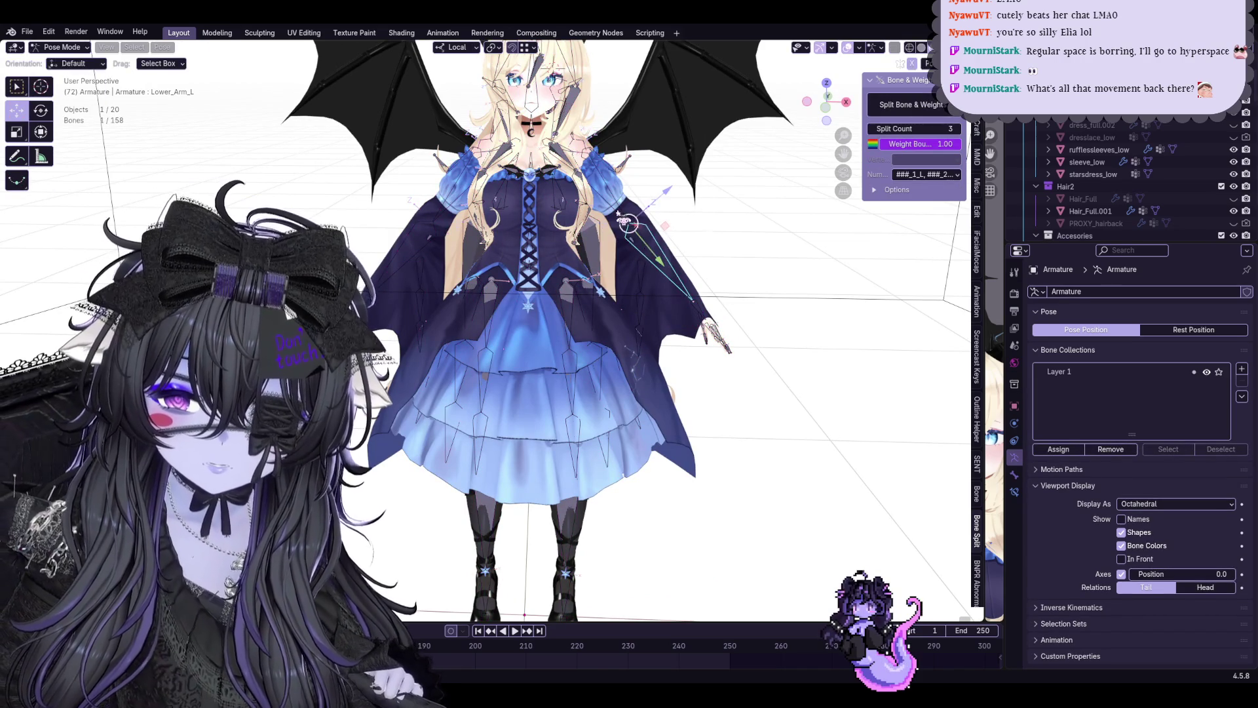
{"action": "left_click", "coordinate": [626, 222]}
{"action": "key", "text": "r"}
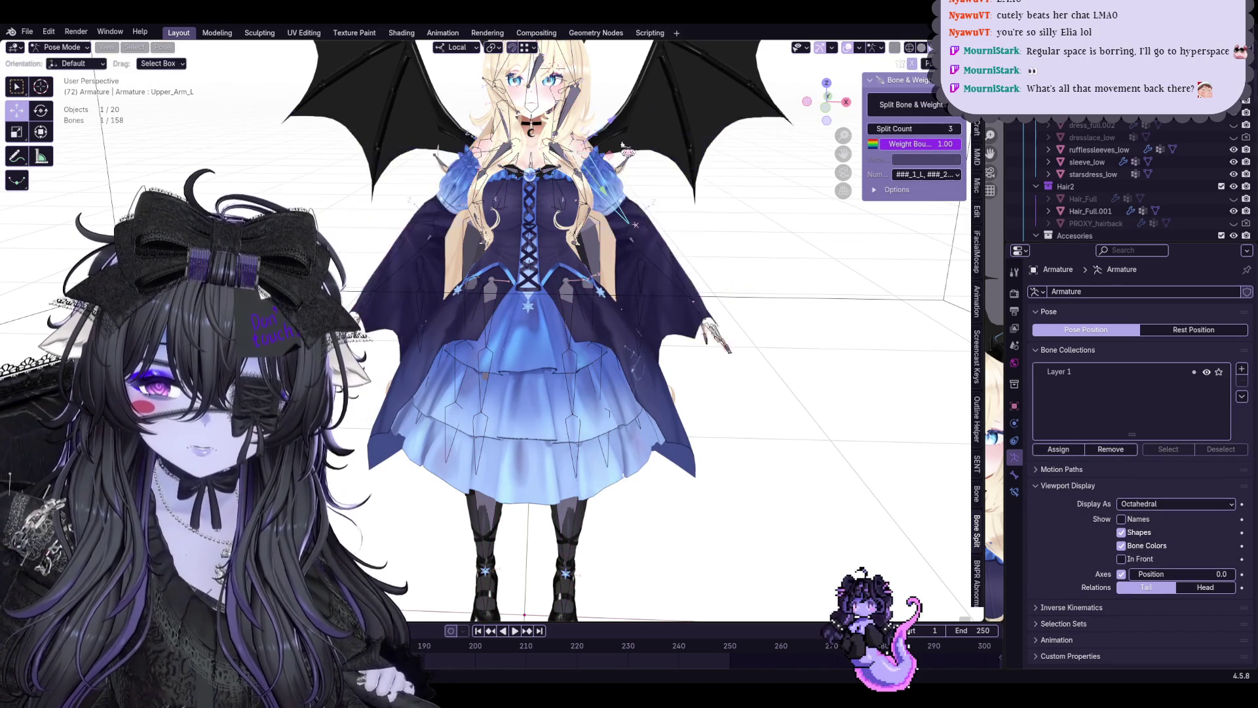
{"action": "left_click", "coordinate": [661, 145]}
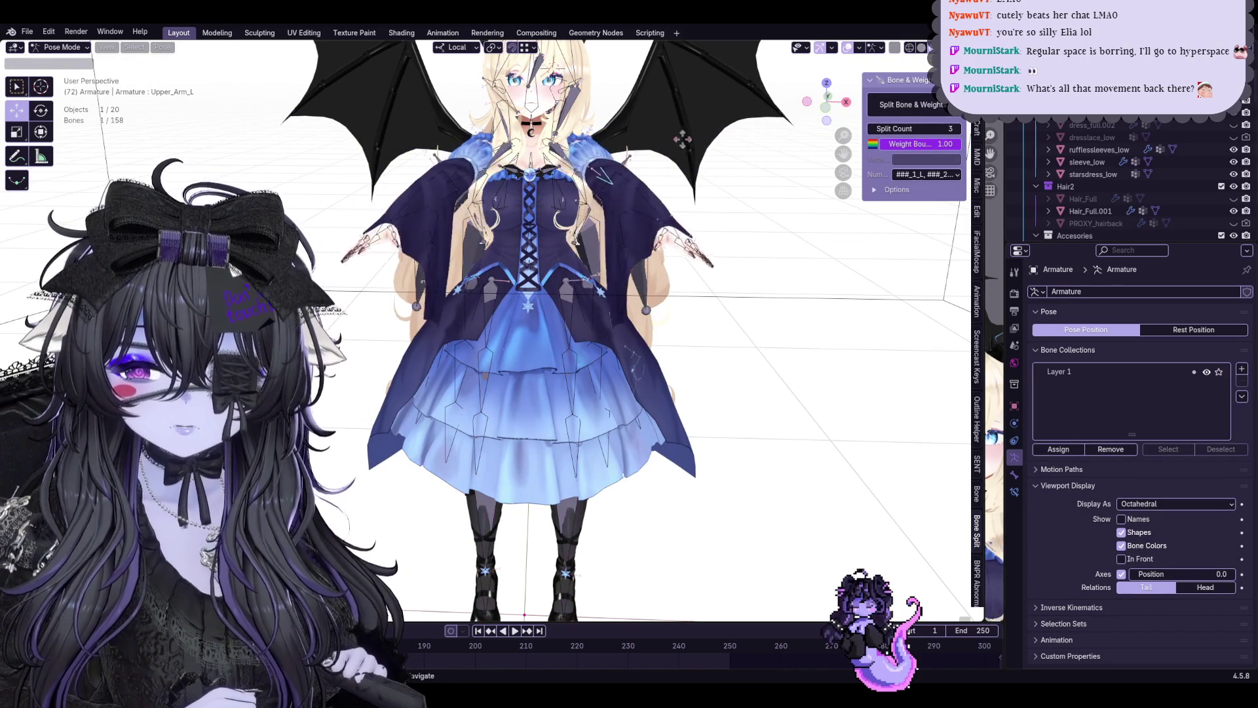
{"action": "left_click", "coordinate": [681, 183]}
{"action": "key", "text": "r"}
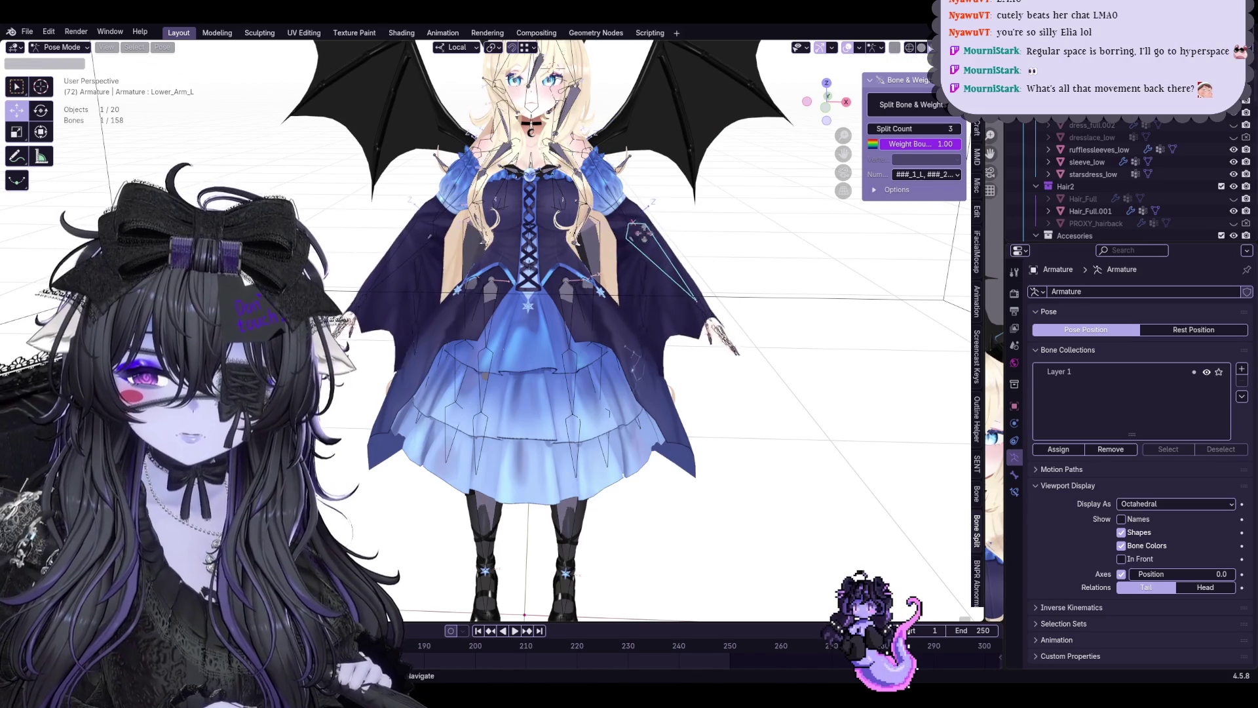
{"action": "left_click", "coordinate": [649, 276]}
{"action": "scroll", "coordinate": [590, 325], "scroll_direction": "up", "scroll_amount": 2}
{"action": "scroll", "coordinate": [813, 273], "scroll_direction": "up", "scroll_amount": 2}
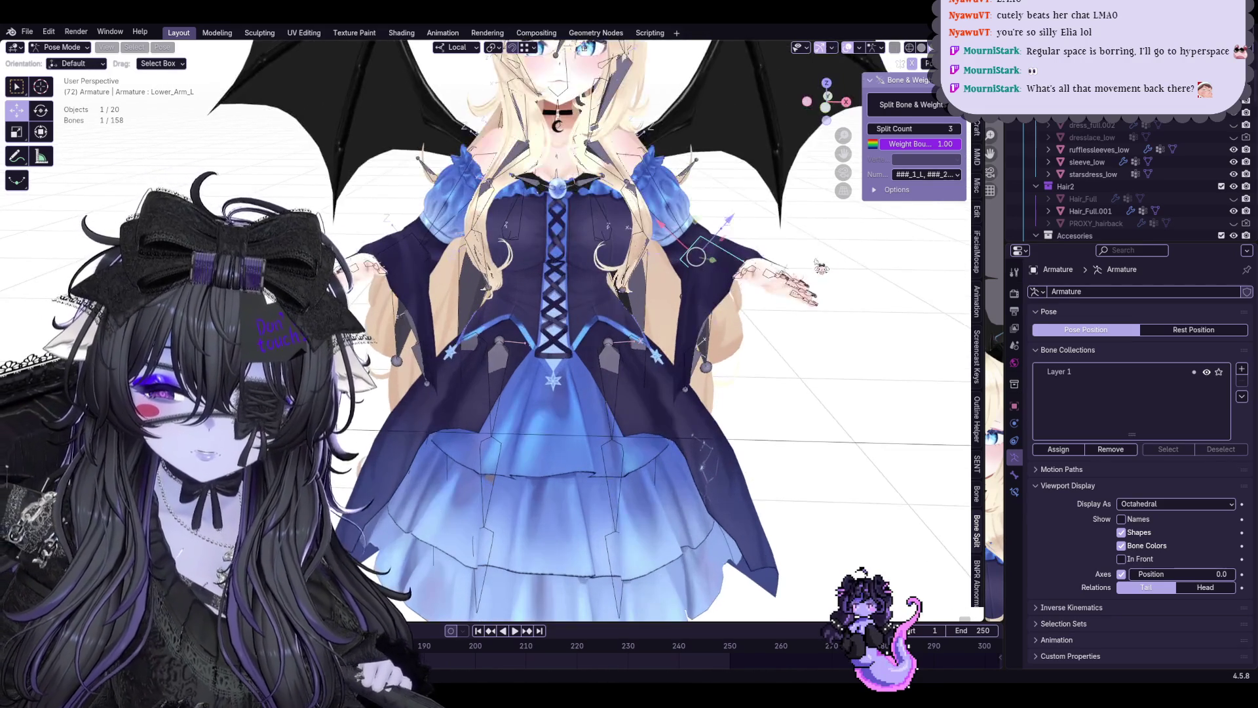
{"action": "key", "text": "r"}
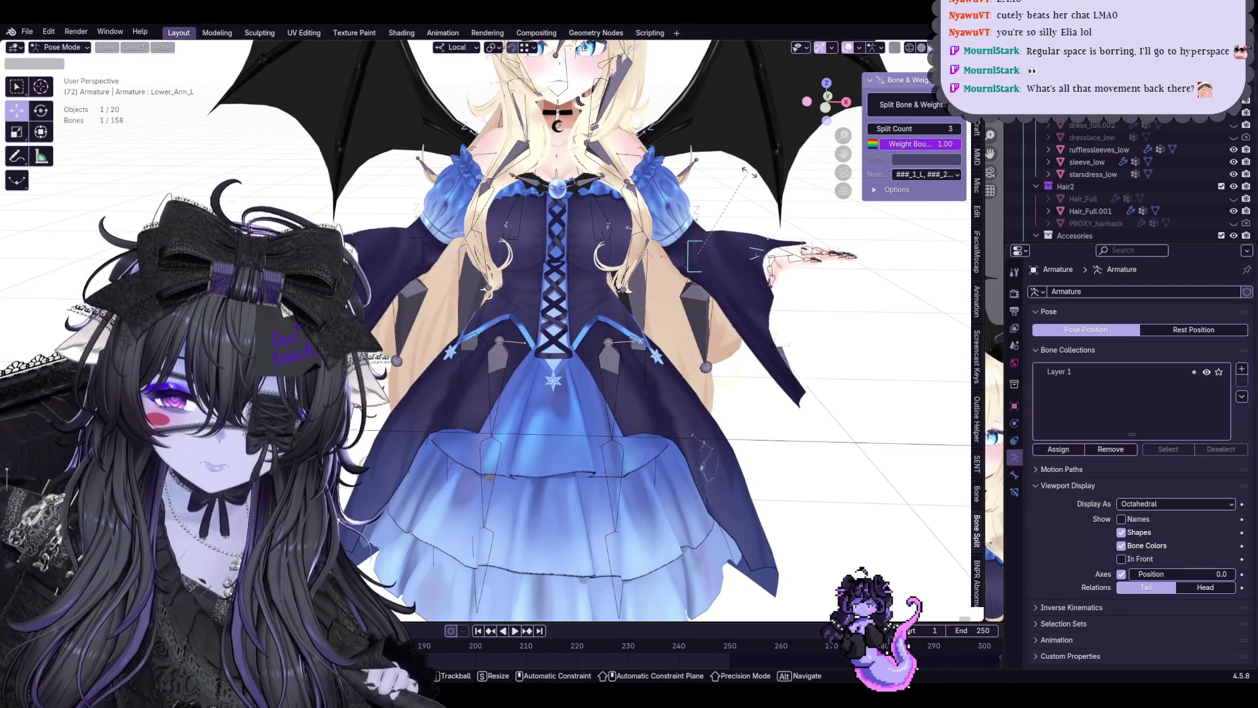
{"action": "left_click", "coordinate": [762, 199]}
{"action": "scroll", "coordinate": [761, 199], "scroll_direction": "up", "scroll_amount": 2}
Rotate the right arm down beside the dress to check the sleeve, then cancel back to the earlier pose
{"action": "mouse_move", "coordinate": [762, 199]}
{"action": "middle_mouse_down"}
{"action": "mouse_move", "coordinate": [688, 246]}
{"action": "mouse_move", "coordinate": [704, 313]}
{"action": "middle_mouse_up"}
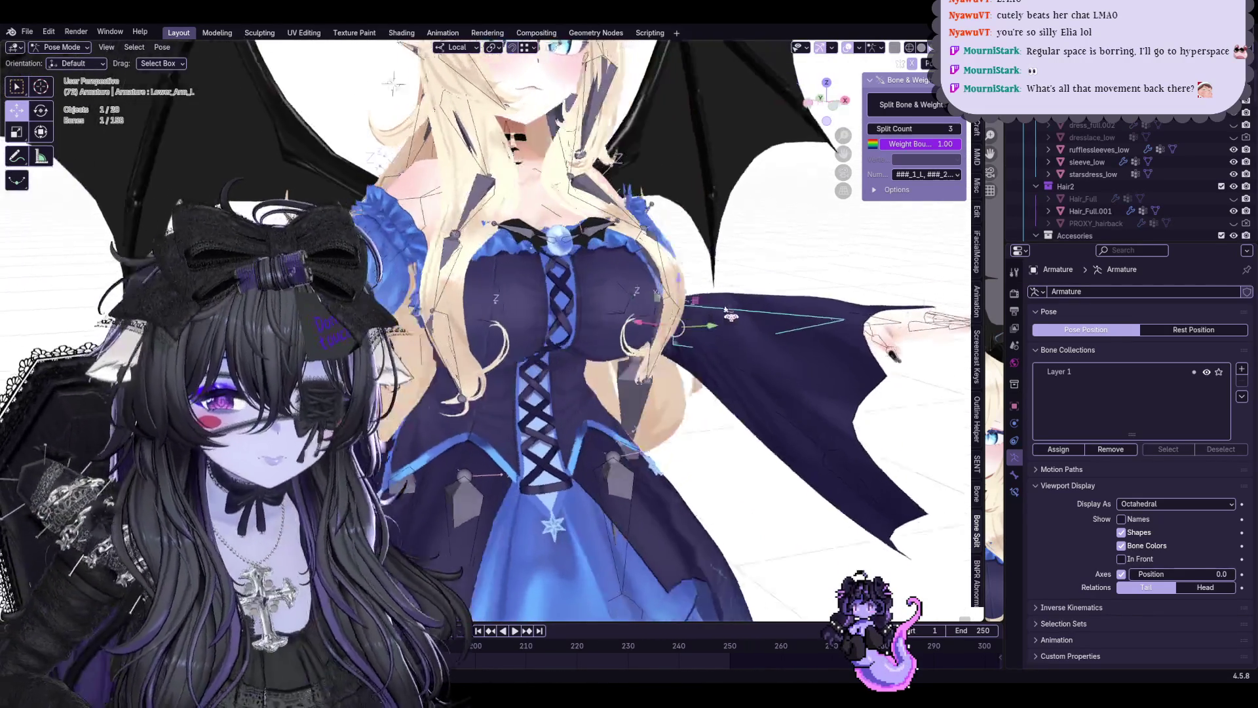
{"action": "scroll", "coordinate": [704, 313], "scroll_direction": "down", "scroll_amount": 2}
{"action": "key", "text": "r"}
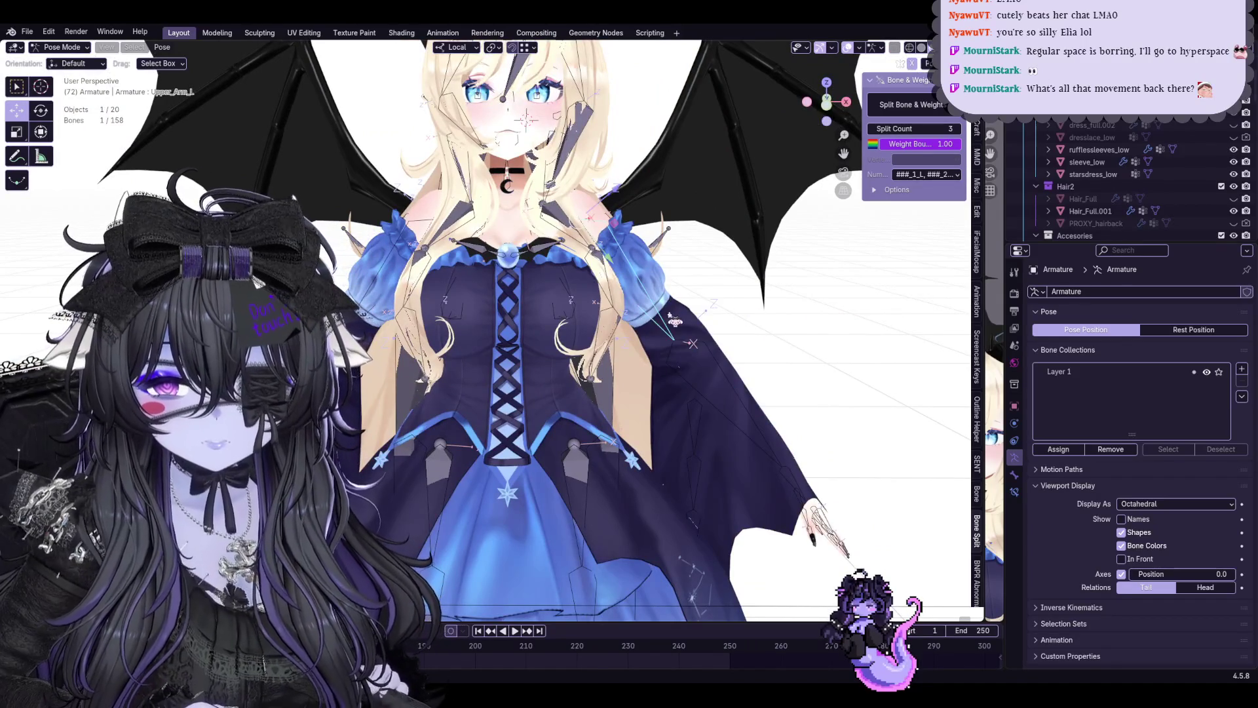
{"action": "key", "text": "r"}
{"action": "left_click", "coordinate": [704, 312]}
{"action": "key", "text": "r"}
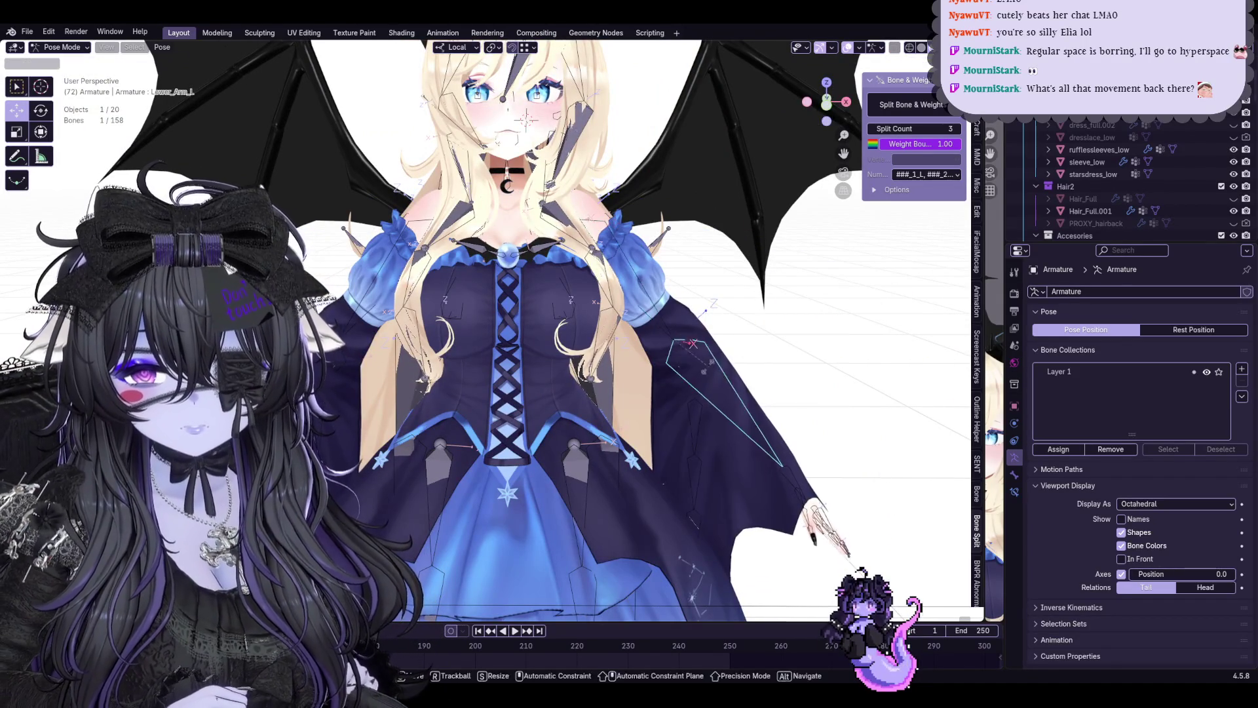
{"action": "left_click", "coordinate": [700, 403]}
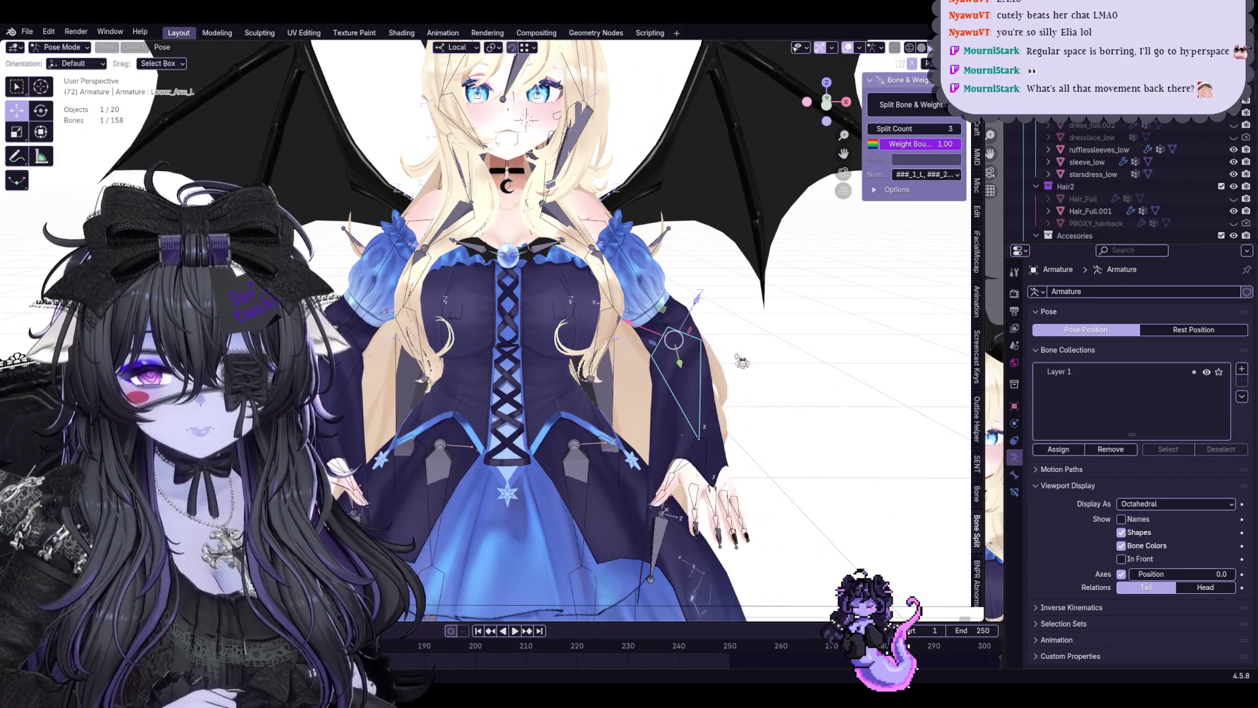
{"action": "key", "text": "r"}
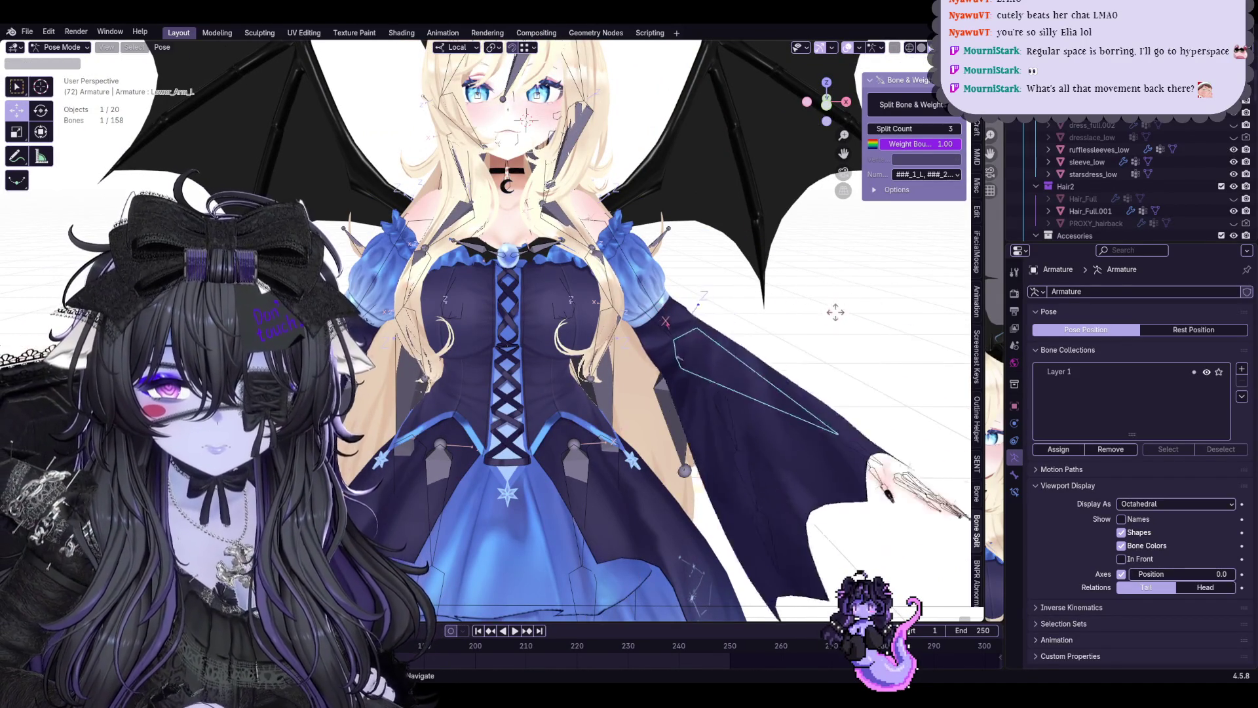
{"action": "left_click", "coordinate": [791, 313]}
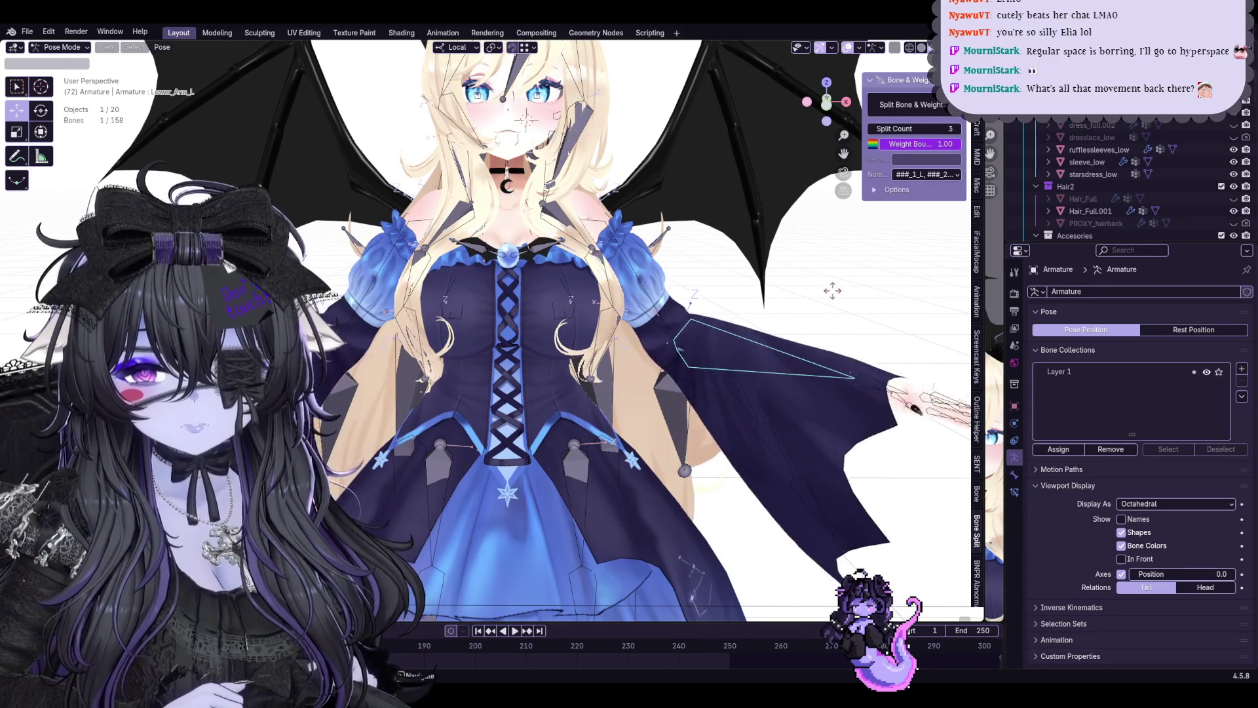
{"action": "left_click", "coordinate": [785, 287]}
{"action": "mouse_move", "coordinate": [784, 285]}
{"action": "middle_mouse_down"}
{"action": "mouse_move", "coordinate": [735, 375]}
{"action": "mouse_move", "coordinate": [799, 346]}
{"action": "middle_mouse_up"}
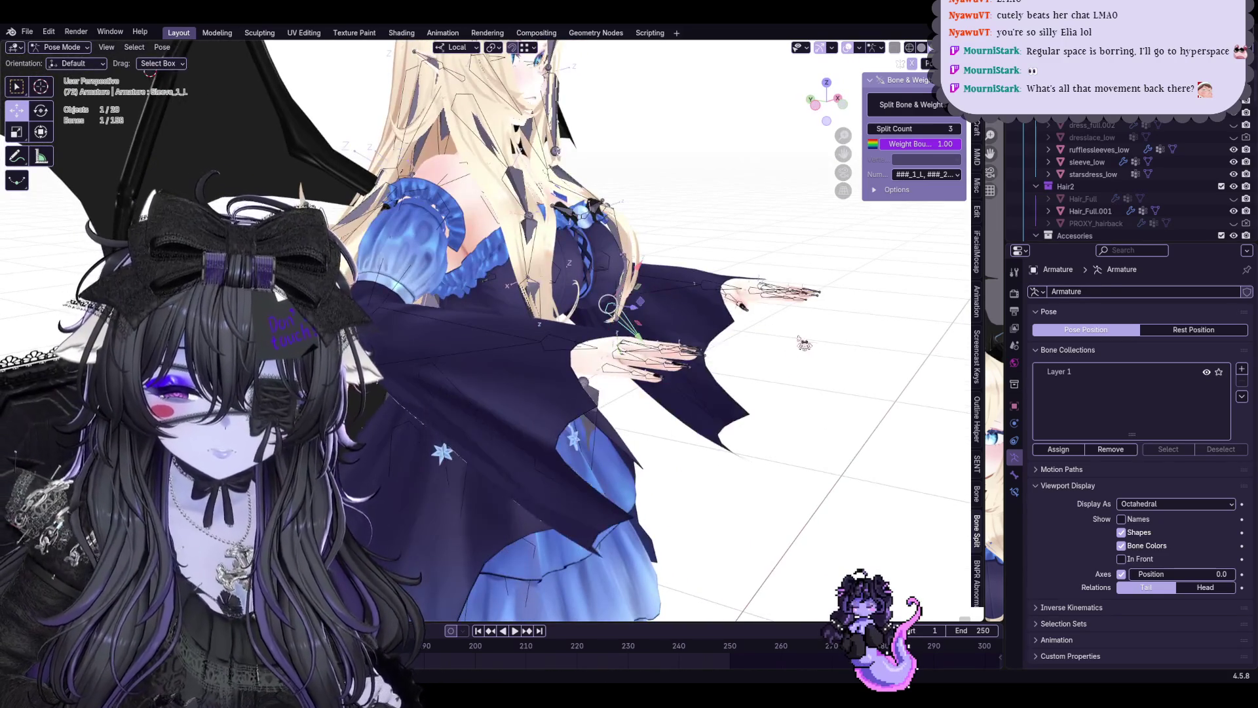
{"action": "right_click", "coordinate": [753, 399]}
{"action": "mouse_move", "coordinate": [753, 399]}
{"action": "middle_mouse_down"}
{"action": "mouse_move", "coordinate": [661, 386]}
{"action": "mouse_move", "coordinate": [615, 359]}
{"action": "mouse_move", "coordinate": [851, 343]}
{"action": "mouse_move", "coordinate": [649, 389]}
{"action": "middle_mouse_up"}
{"action": "scroll", "coordinate": [648, 390], "scroll_direction": "up", "scroll_amount": 3}
{"action": "scroll", "coordinate": [649, 389], "scroll_direction": "up", "scroll_amount": 3}
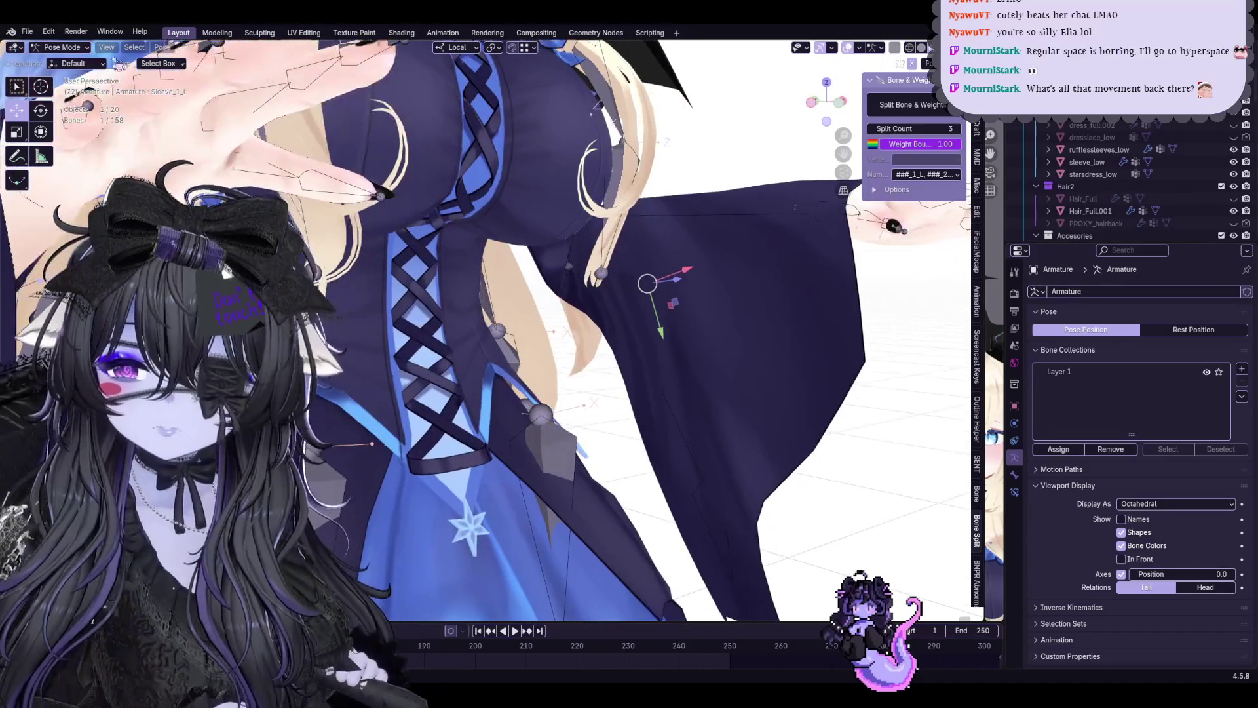
Stop posing and make the sleeve_low mesh the active object
{"action": "left_click", "coordinate": [67, 61]}
{"action": "left_click", "coordinate": [708, 296], "text": "shift"}
{"action": "left_click", "coordinate": [64, 47]}
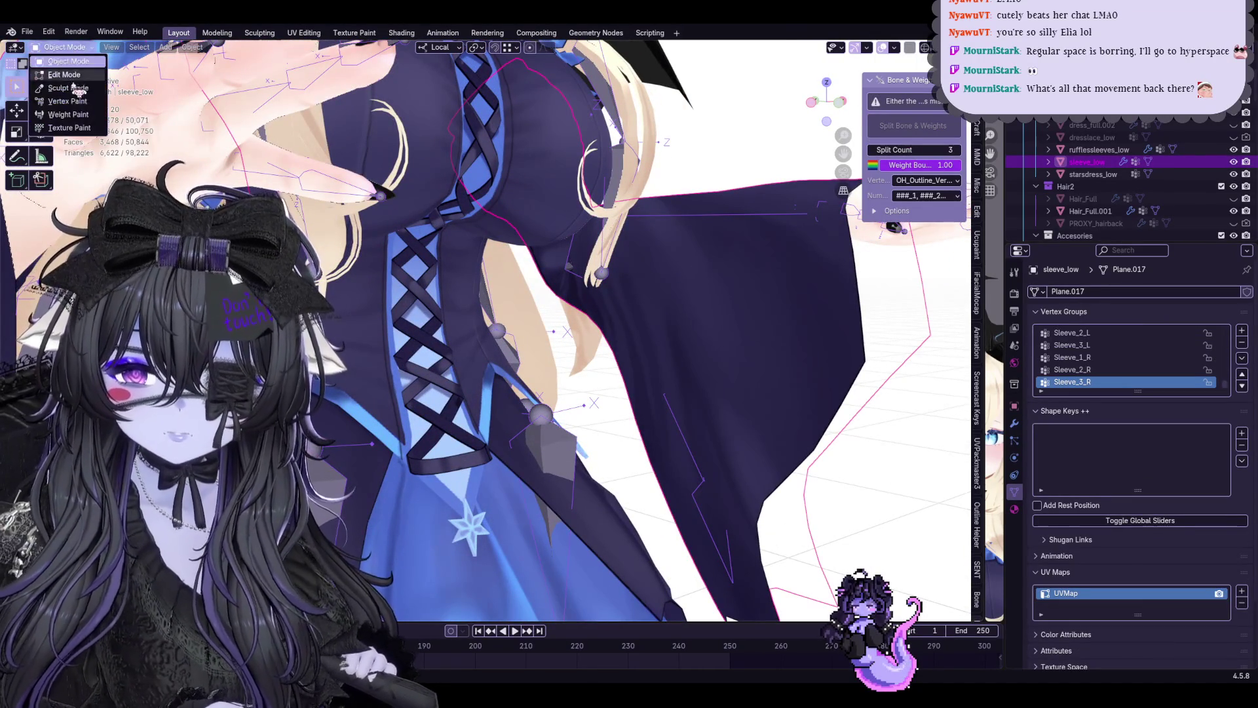
Enter Weight Paint on the sleeve, show Sleeve_1_L weights and bring up the Blur brush
{"action": "left_click", "coordinate": [64, 113]}
{"action": "middle_click_drag", "start_coordinate": [173, 141], "coordinate": [620, 323]}
{"action": "mouse_move", "coordinate": [864, 344]}
{"action": "middle_mouse_down"}
{"action": "mouse_move", "coordinate": [660, 365]}
{"action": "mouse_move", "coordinate": [443, 234]}
{"action": "middle_mouse_up"}
{"action": "left_click", "coordinate": [660, 365], "text": "ctrl"}
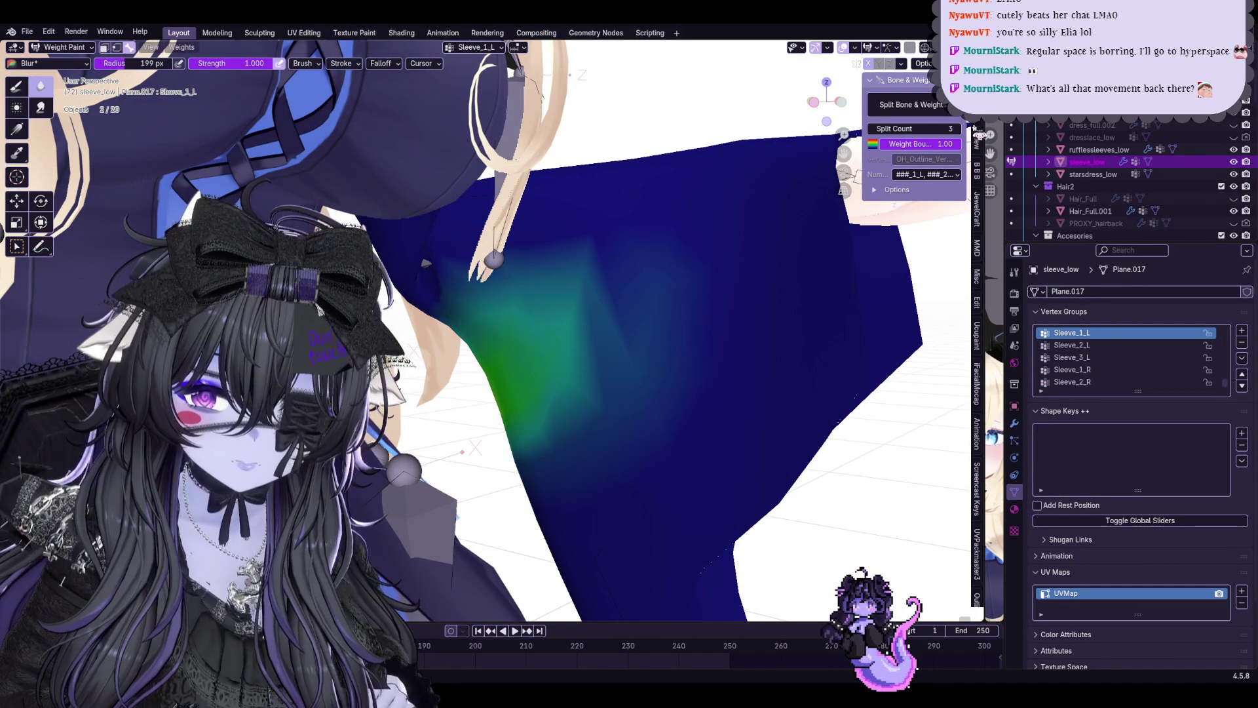
{"action": "left_click", "coordinate": [978, 133]}
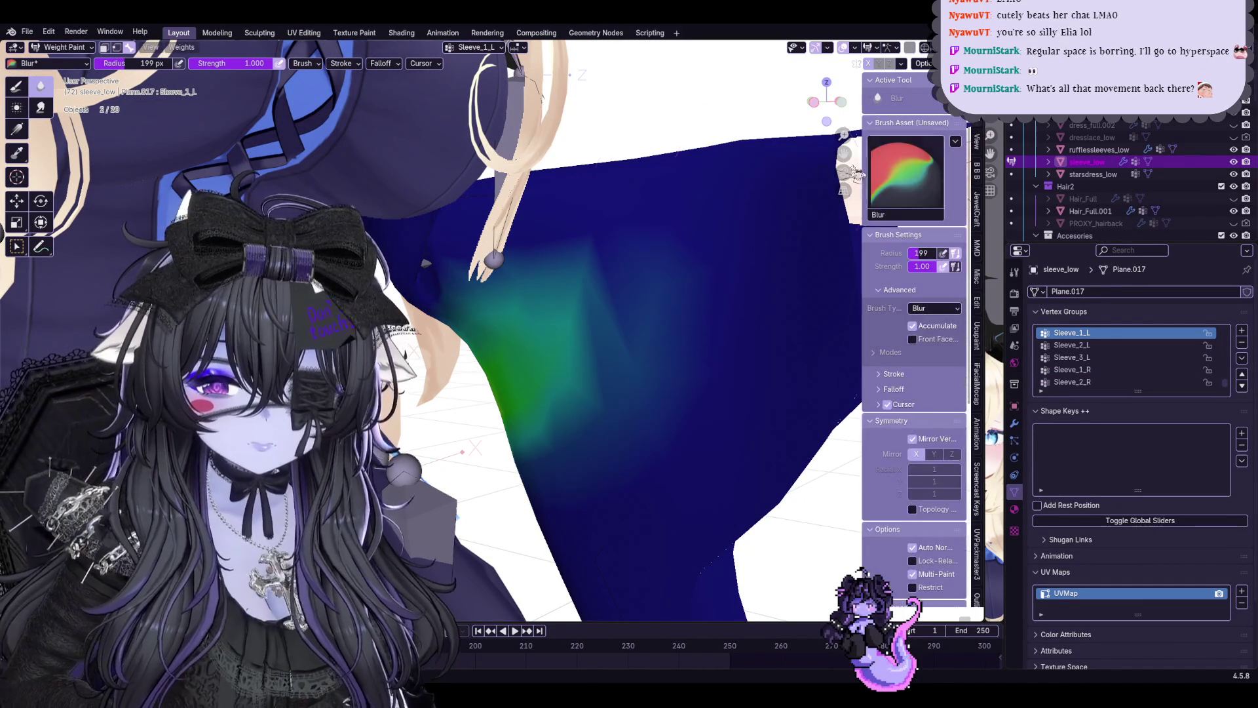
{"action": "mouse_move", "coordinate": [561, 253]}
{"action": "middle_mouse_down"}
{"action": "mouse_move", "coordinate": [511, 245]}
{"action": "mouse_move", "coordinate": [609, 224]}
{"action": "middle_mouse_up"}
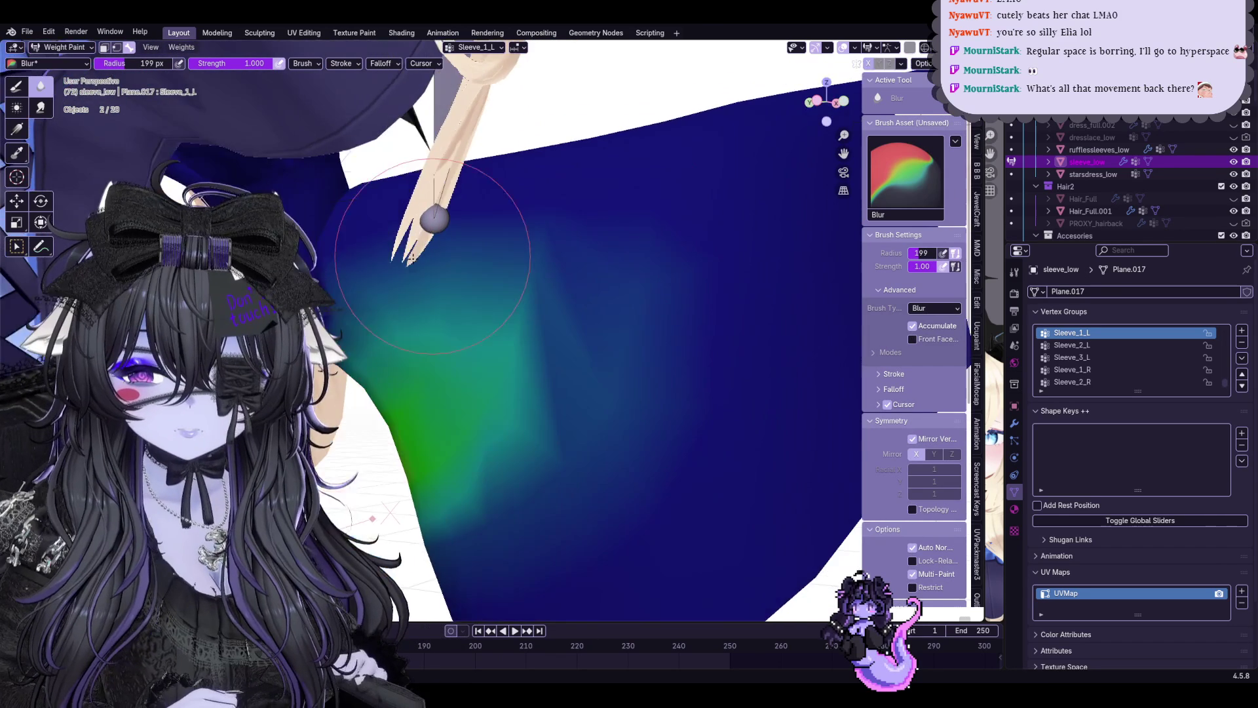
{"action": "mouse_move", "coordinate": [403, 296]}
{"action": "middle_mouse_down"}
{"action": "mouse_move", "coordinate": [534, 394]}
{"action": "mouse_move", "coordinate": [605, 323]}
{"action": "mouse_move", "coordinate": [454, 393]}
{"action": "mouse_move", "coordinate": [579, 258]}
{"action": "mouse_move", "coordinate": [548, 266]}
{"action": "middle_mouse_up"}
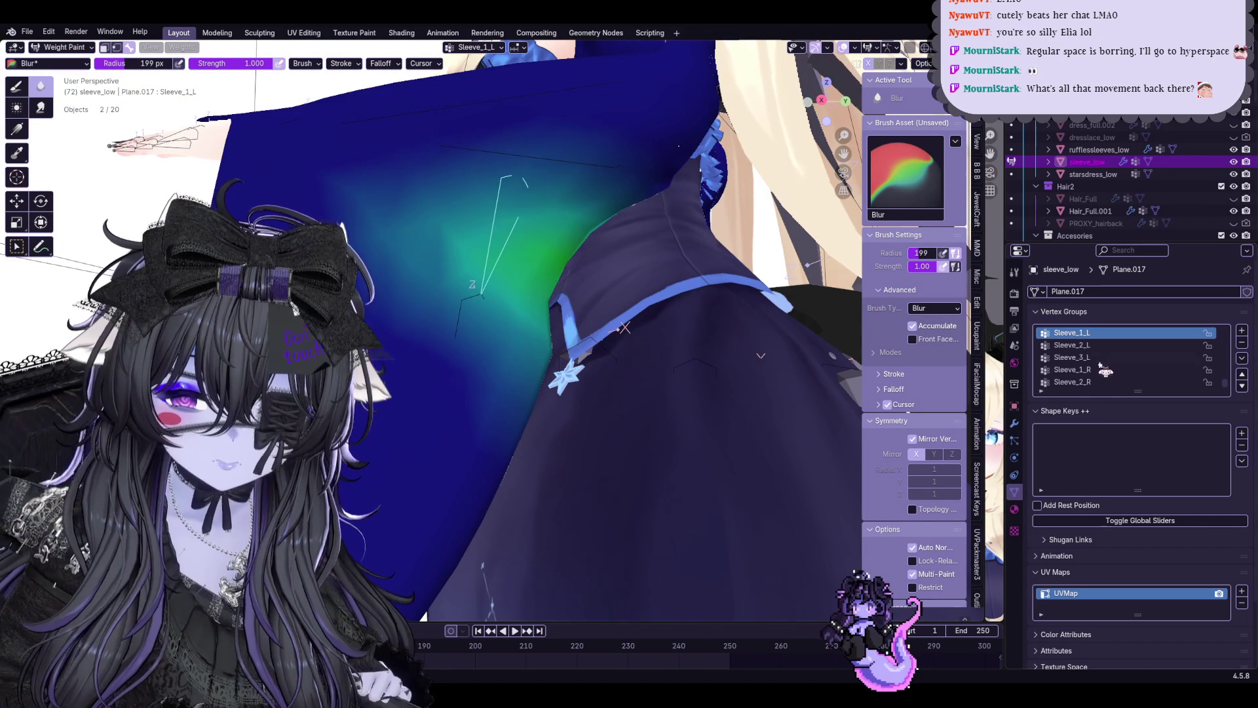
Inspect the Sleeve_2_L, Sleeve_2_R, Sleeve_3_R and Thumb Distal_R weights from several angles
{"action": "left_click", "coordinate": [1072, 345]}
{"action": "middle_click_drag", "start_coordinate": [610, 325], "coordinate": [590, 316]}
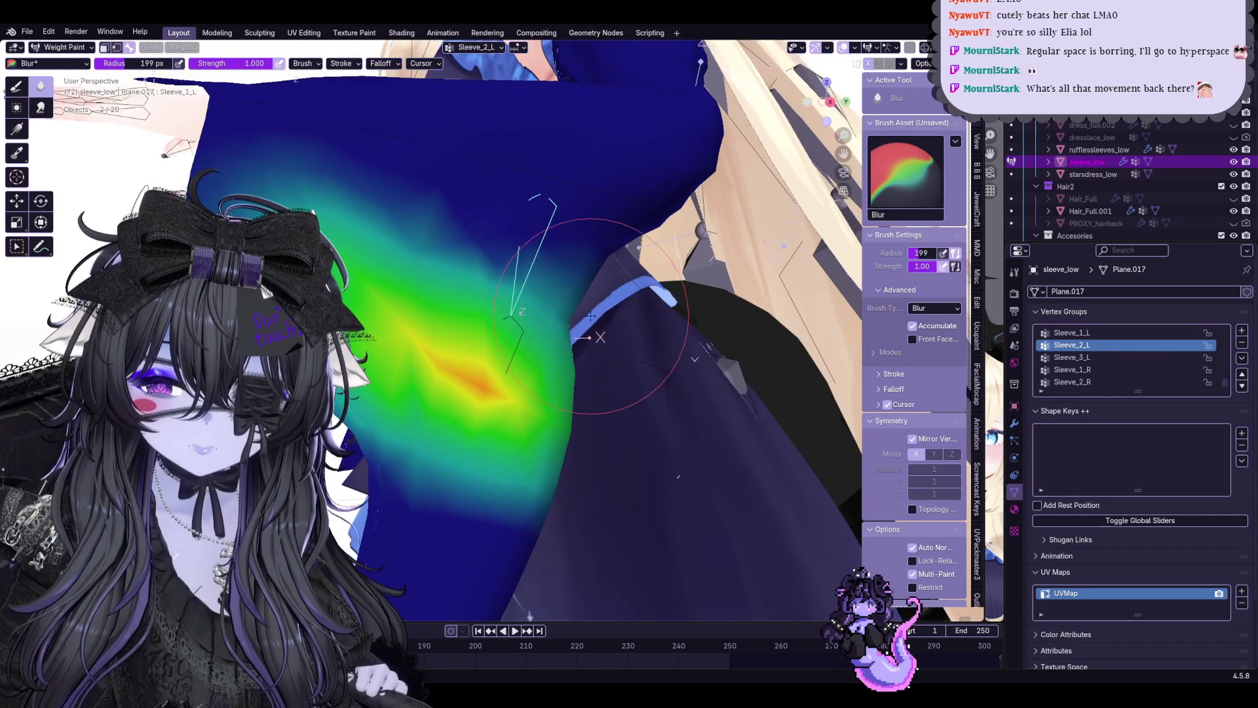
{"action": "left_click", "coordinate": [1081, 383]}
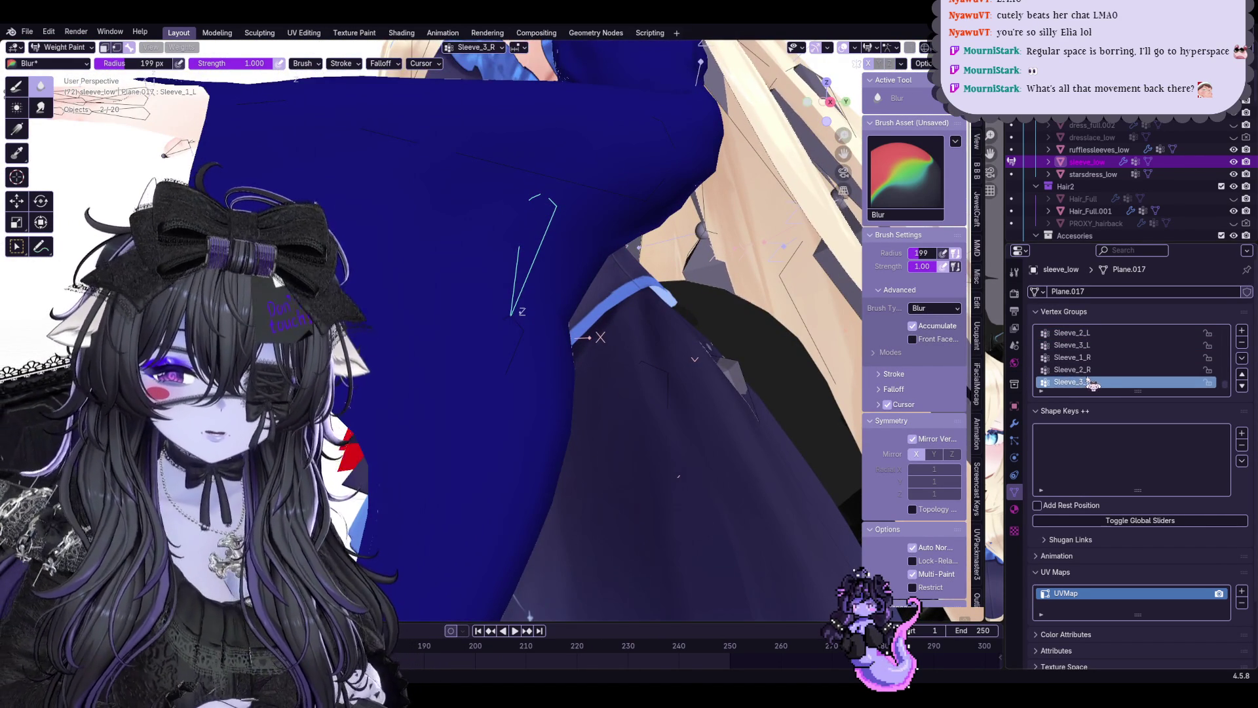
{"action": "middle_click_drag", "start_coordinate": [600, 338], "coordinate": [753, 329]}
{"action": "left_click", "coordinate": [1111, 358]}
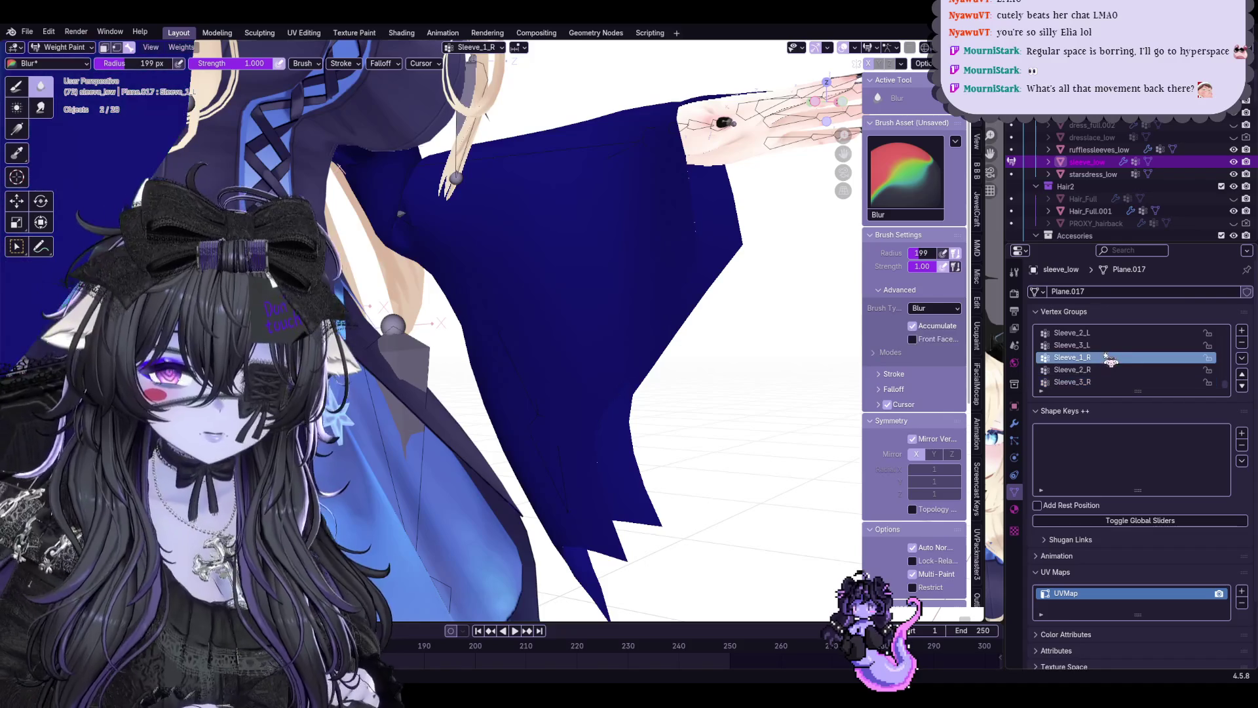
{"action": "left_click", "coordinate": [1103, 382]}
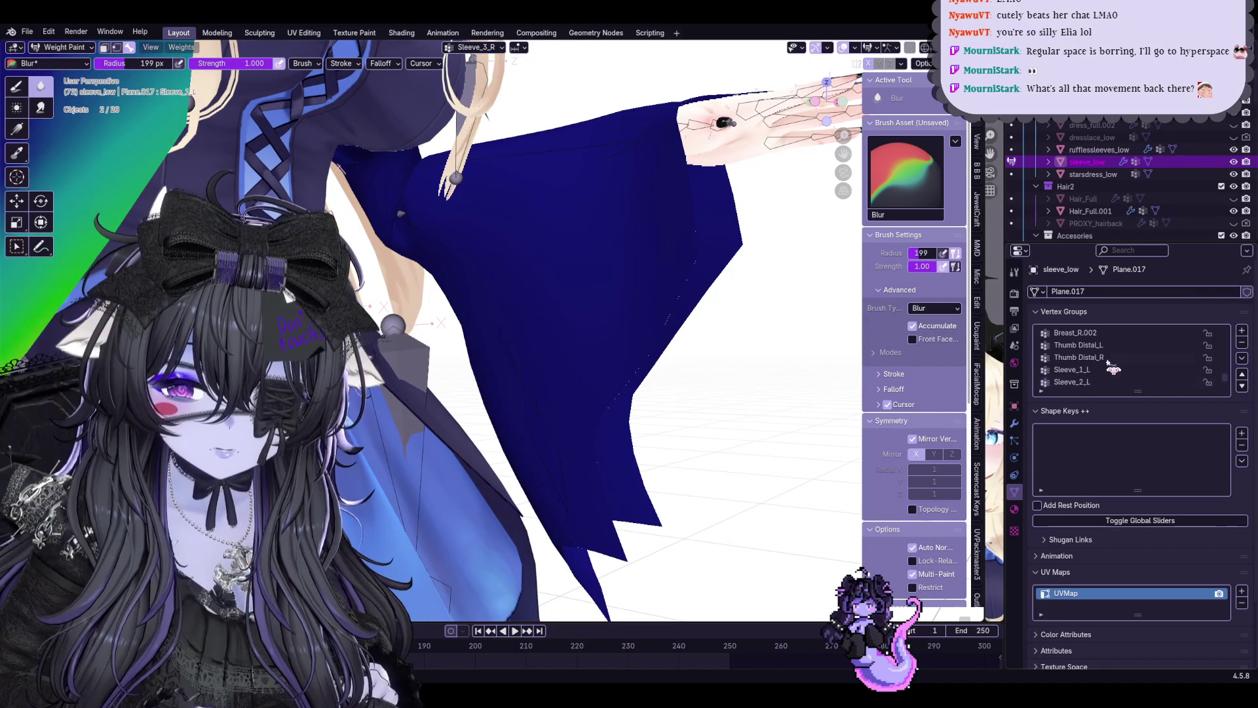
{"action": "left_click", "coordinate": [1106, 358]}
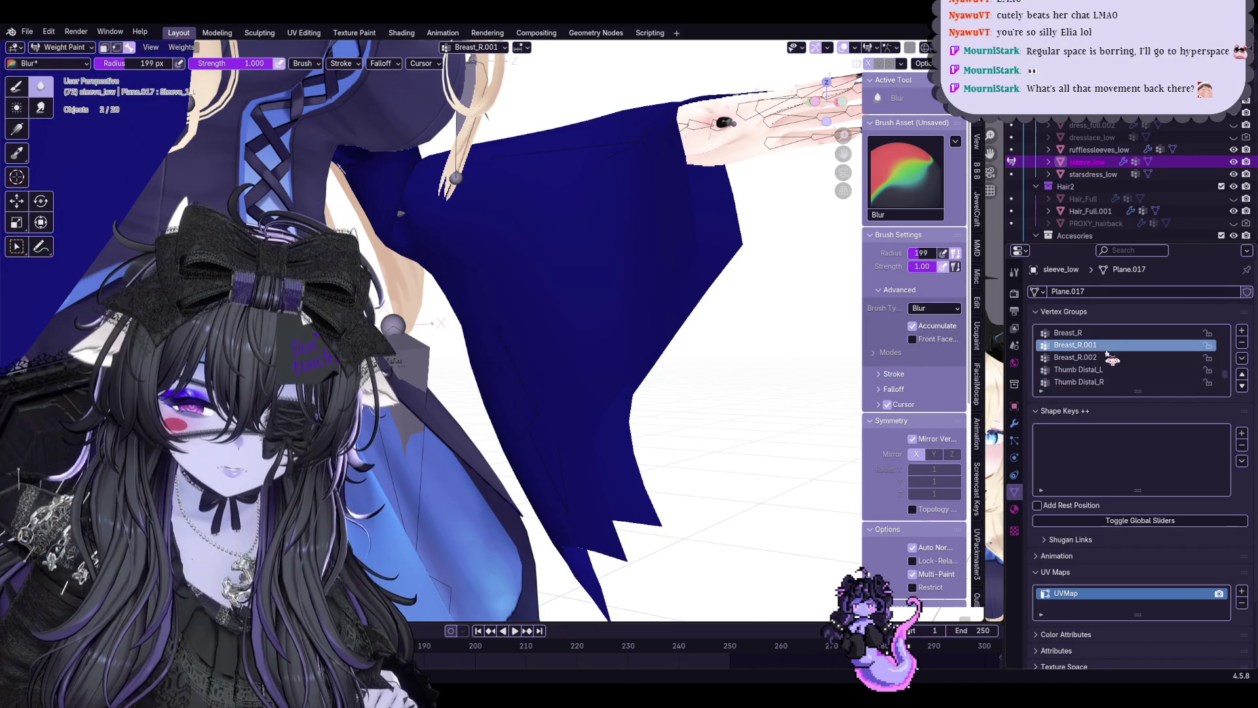
{"action": "scroll", "coordinate": [1107, 359], "scroll_direction": "down", "scroll_amount": 3}
{"action": "left_click", "coordinate": [1117, 358]}
{"action": "mouse_move", "coordinate": [748, 310]}
{"action": "middle_mouse_down"}
{"action": "mouse_move", "coordinate": [479, 357]}
{"action": "mouse_move", "coordinate": [540, 325]}
{"action": "middle_mouse_up"}
{"action": "middle_click_drag", "start_coordinate": [511, 413], "coordinate": [590, 374]}
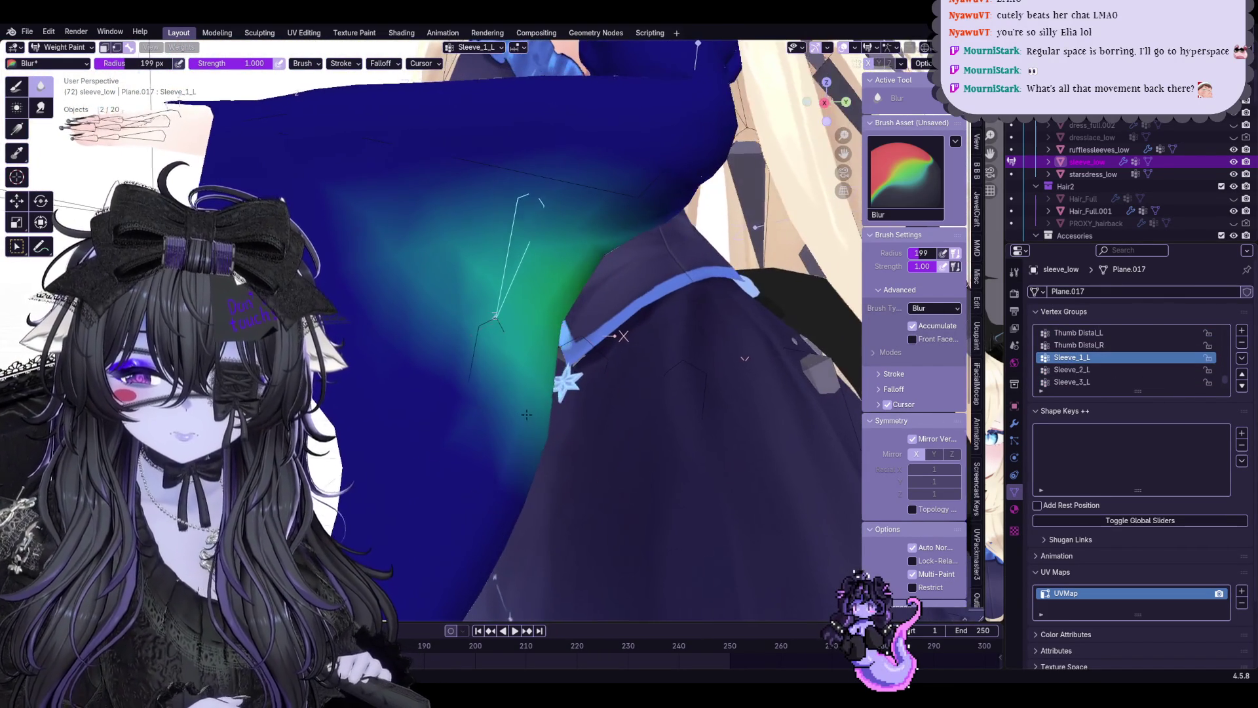
{"action": "left_click", "coordinate": [1071, 369]}
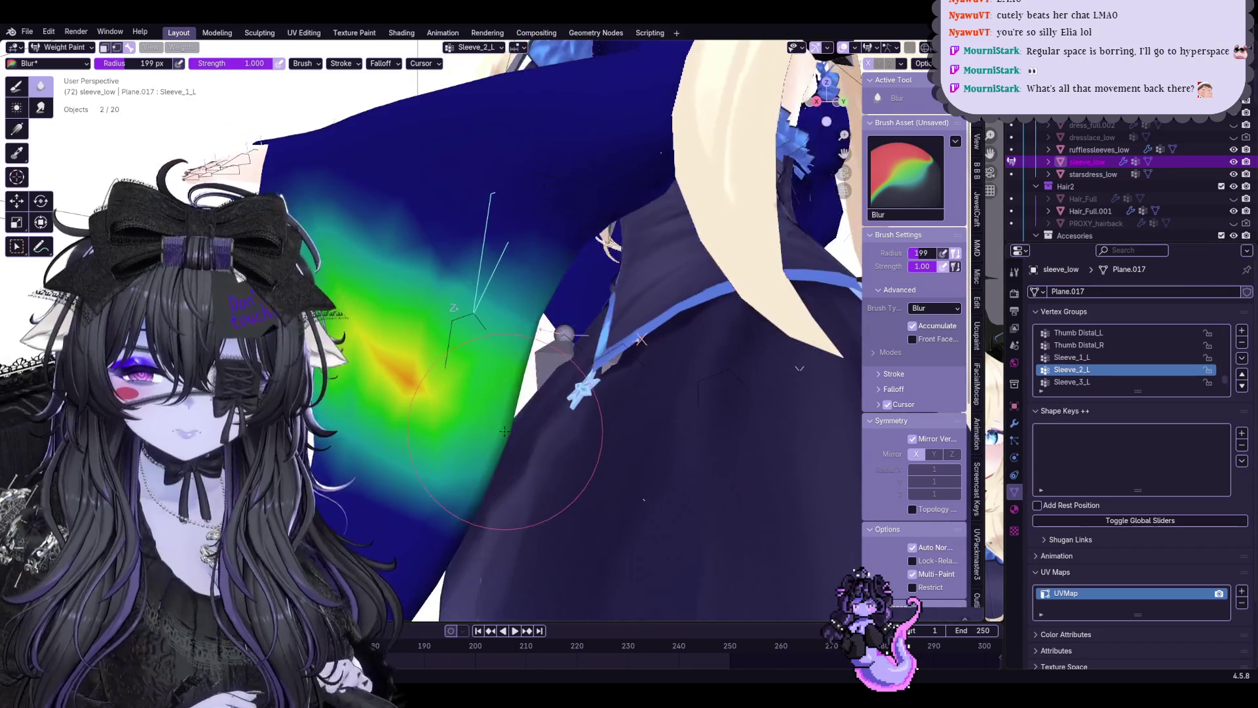
Blur the weight gradient along the sleeve, select Sleeve_1_L and switch to the Draw brush
{"action": "left_click_drag", "start_coordinate": [620, 379], "coordinate": [403, 325]}
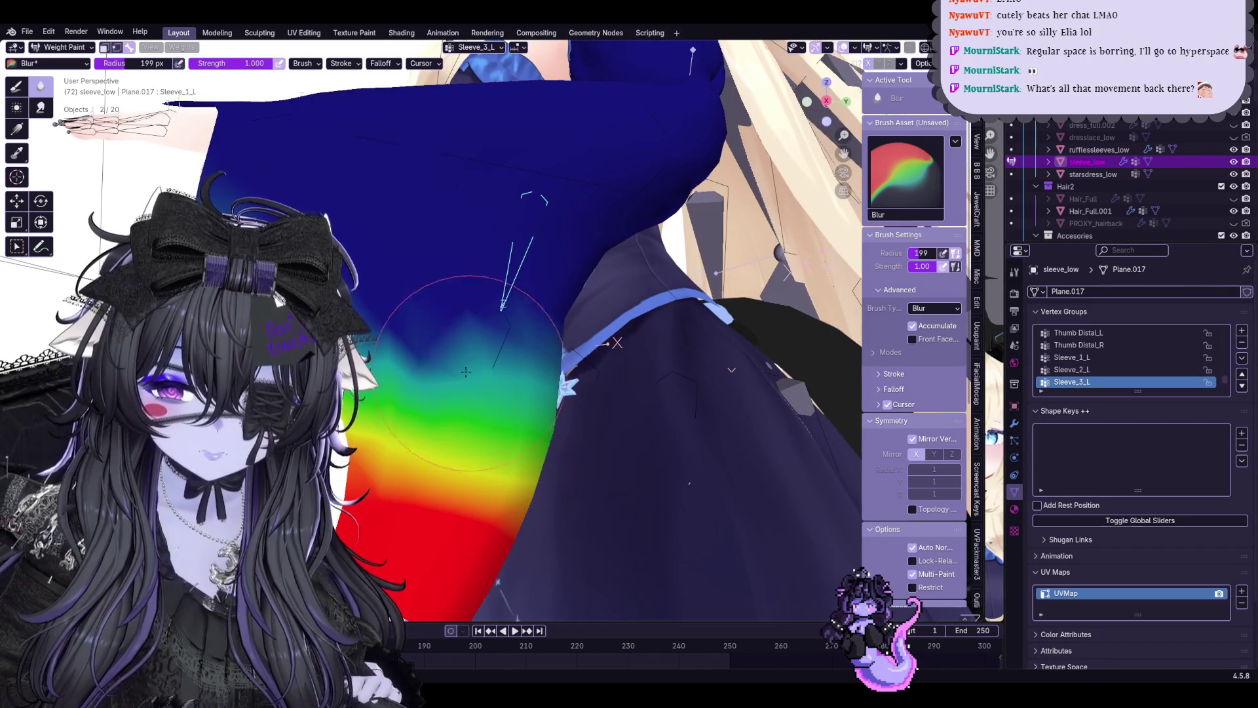
{"action": "middle_click_drag", "start_coordinate": [403, 324], "coordinate": [399, 331]}
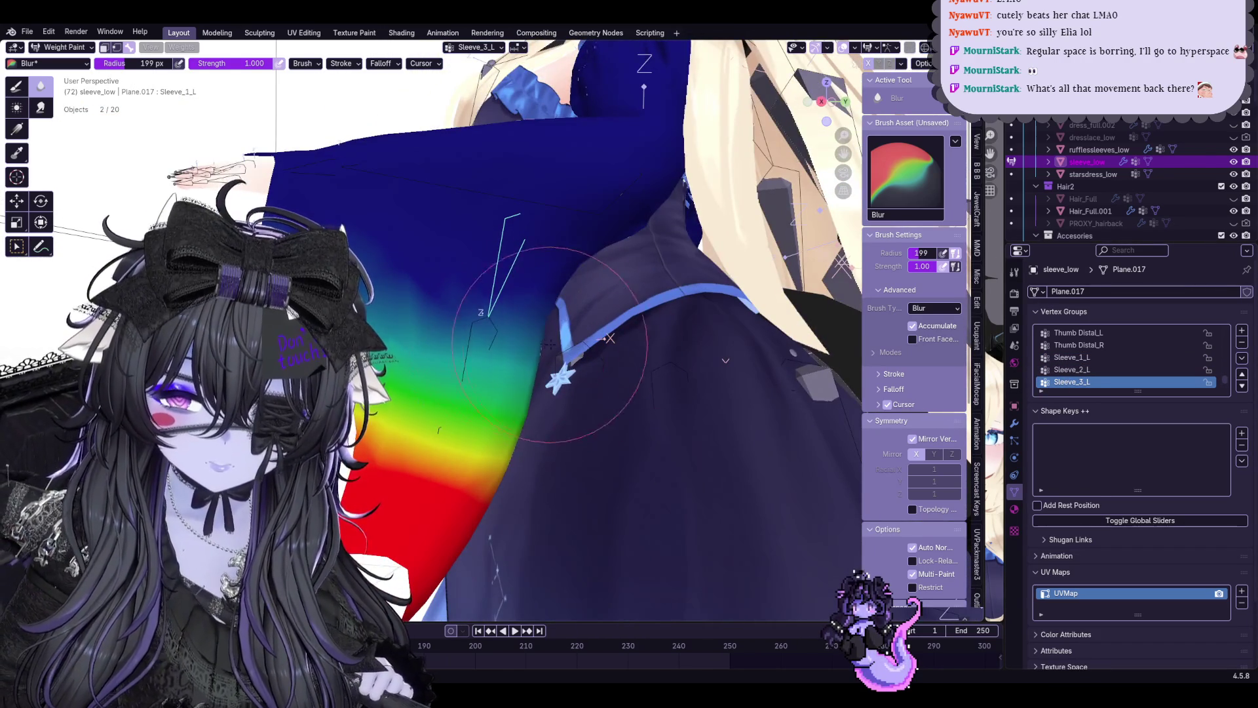
{"action": "middle_click_drag", "start_coordinate": [520, 314], "coordinate": [609, 337]}
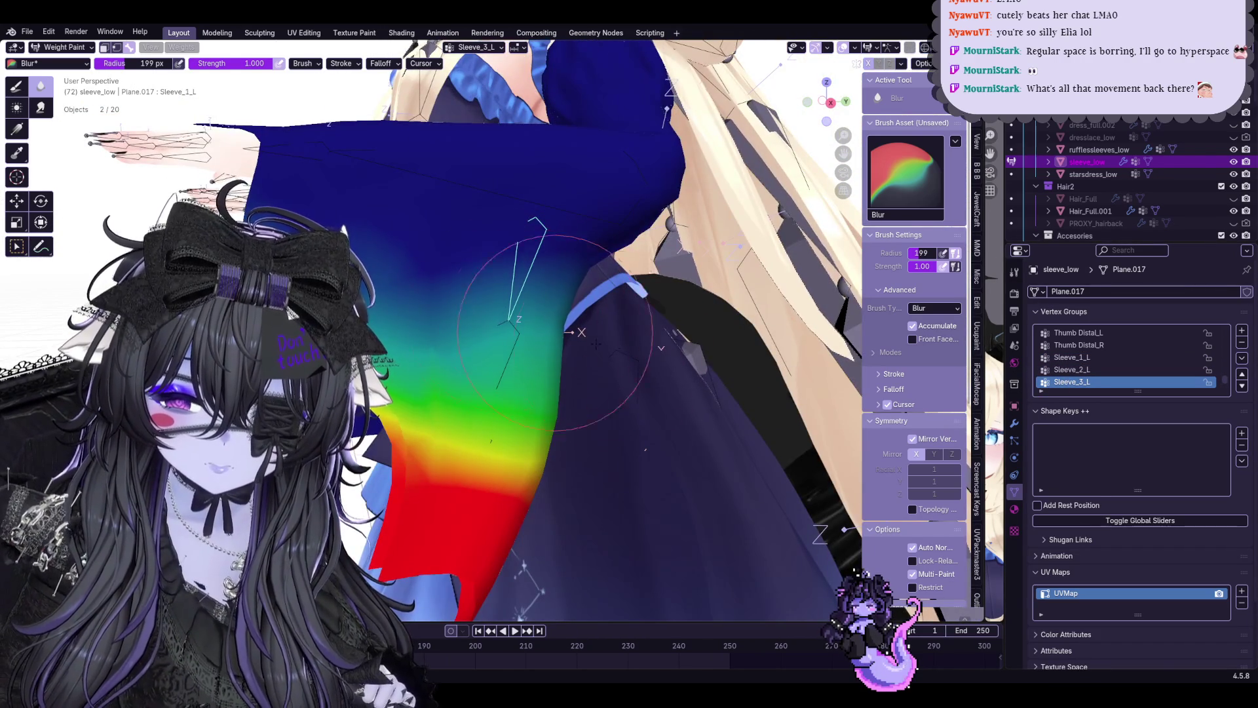
{"action": "middle_click_drag", "start_coordinate": [533, 325], "coordinate": [393, 295]}
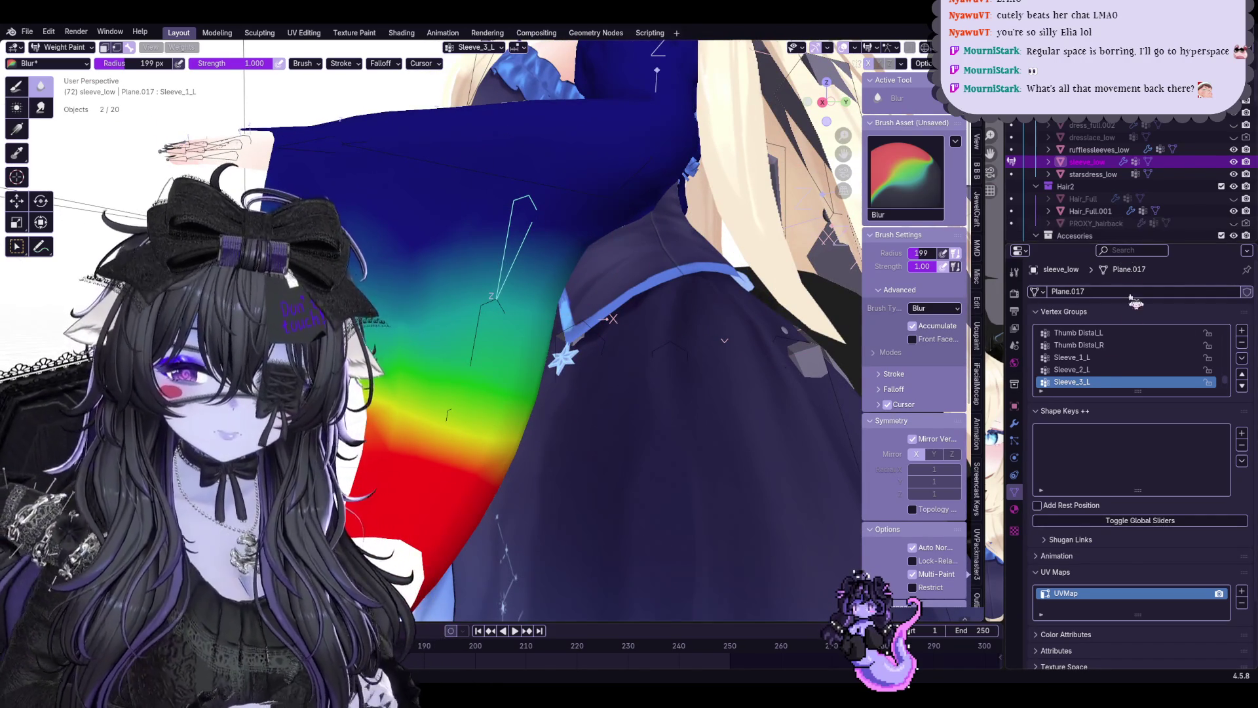
{"action": "left_click", "coordinate": [1071, 357]}
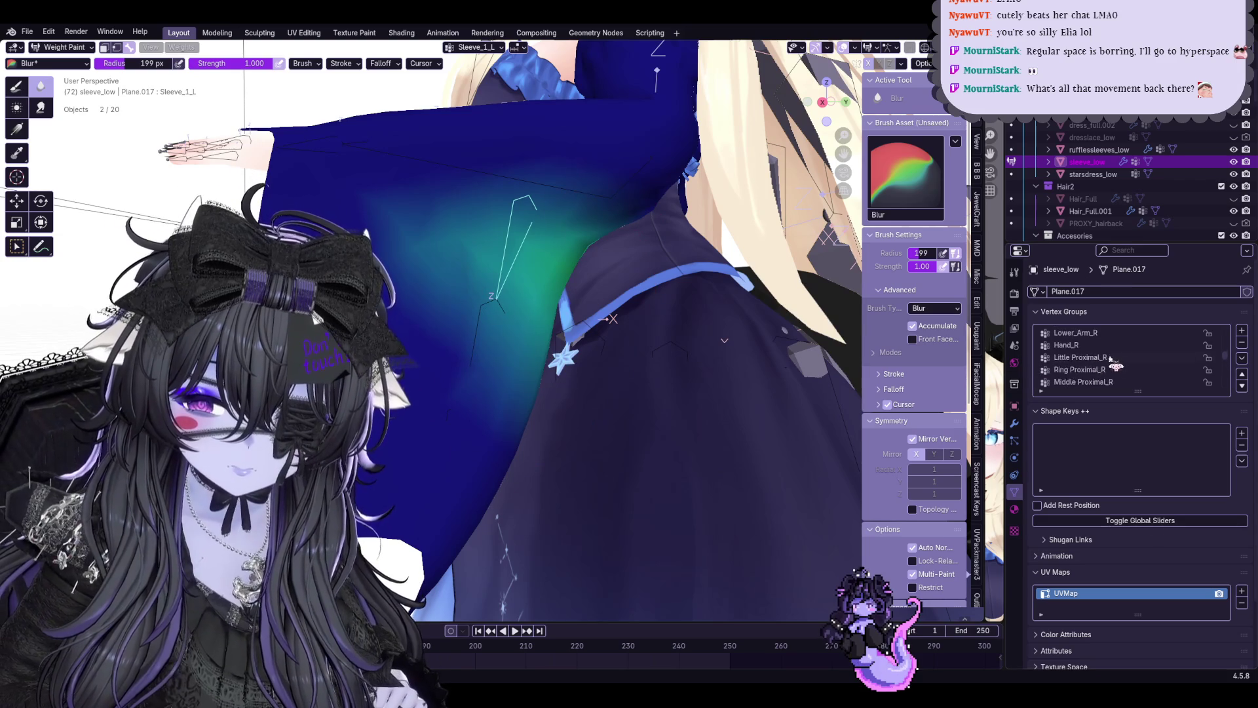
{"action": "scroll", "coordinate": [1116, 365], "scroll_direction": "up", "scroll_amount": 2}
{"action": "middle_click_drag", "start_coordinate": [688, 393], "coordinate": [492, 294]}
{"action": "left_click", "coordinate": [16, 85]}
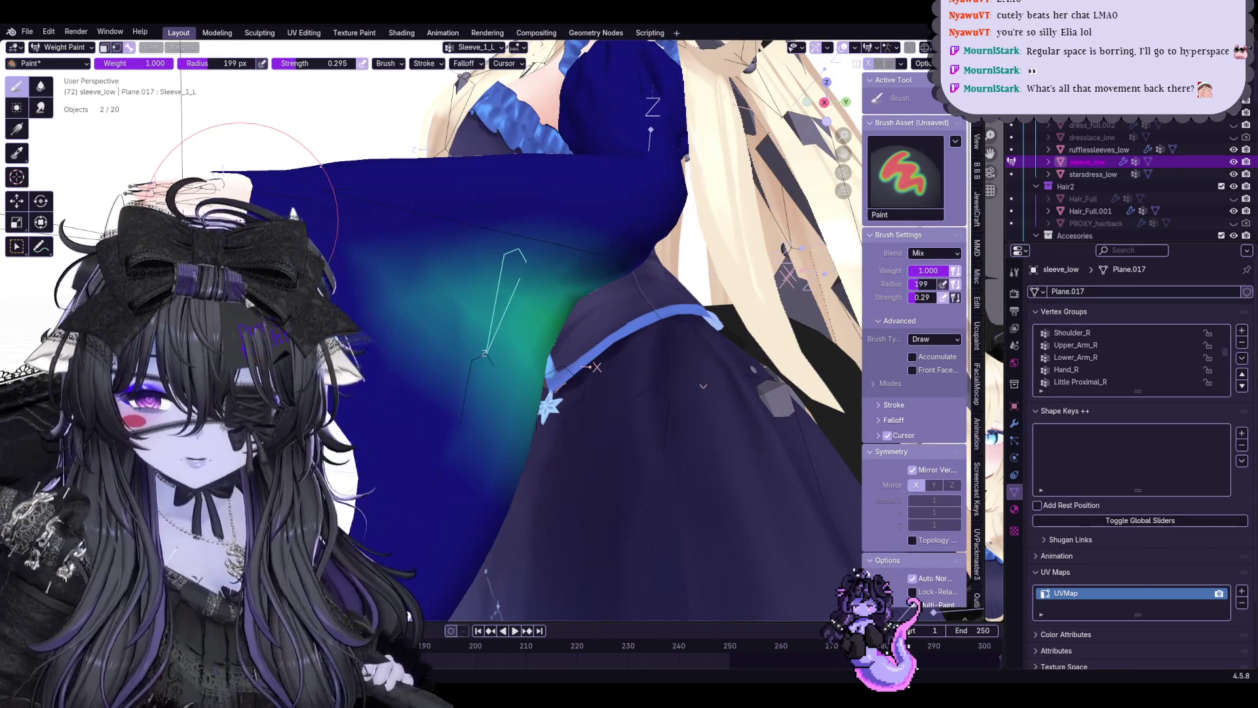
Inspect the sleeve closely and show the Upper_Arm_R then Lower_Arm_L weights
{"action": "middle_click_drag", "start_coordinate": [241, 221], "coordinate": [295, 211]}
{"action": "middle_click_drag", "start_coordinate": [491, 295], "coordinate": [589, 226]}
{"action": "scroll", "coordinate": [591, 226], "scroll_direction": "up", "scroll_amount": 3}
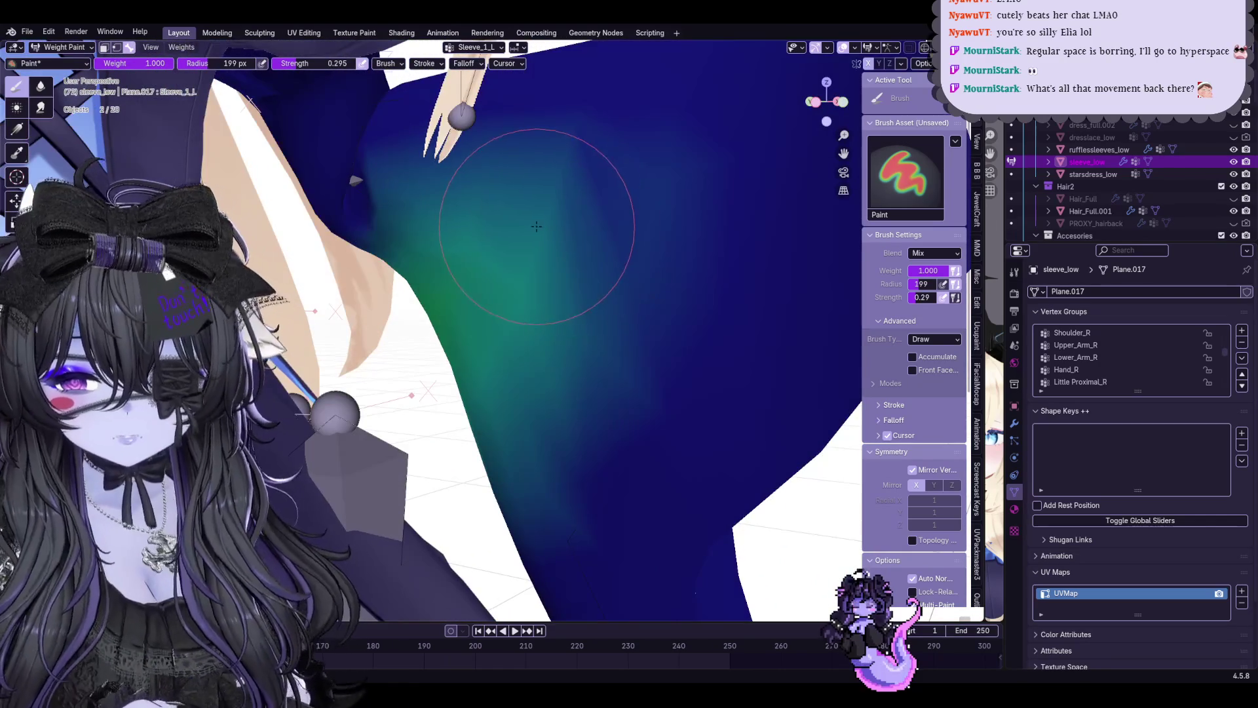
{"action": "middle_click_drag", "start_coordinate": [388, 341], "coordinate": [625, 352]}
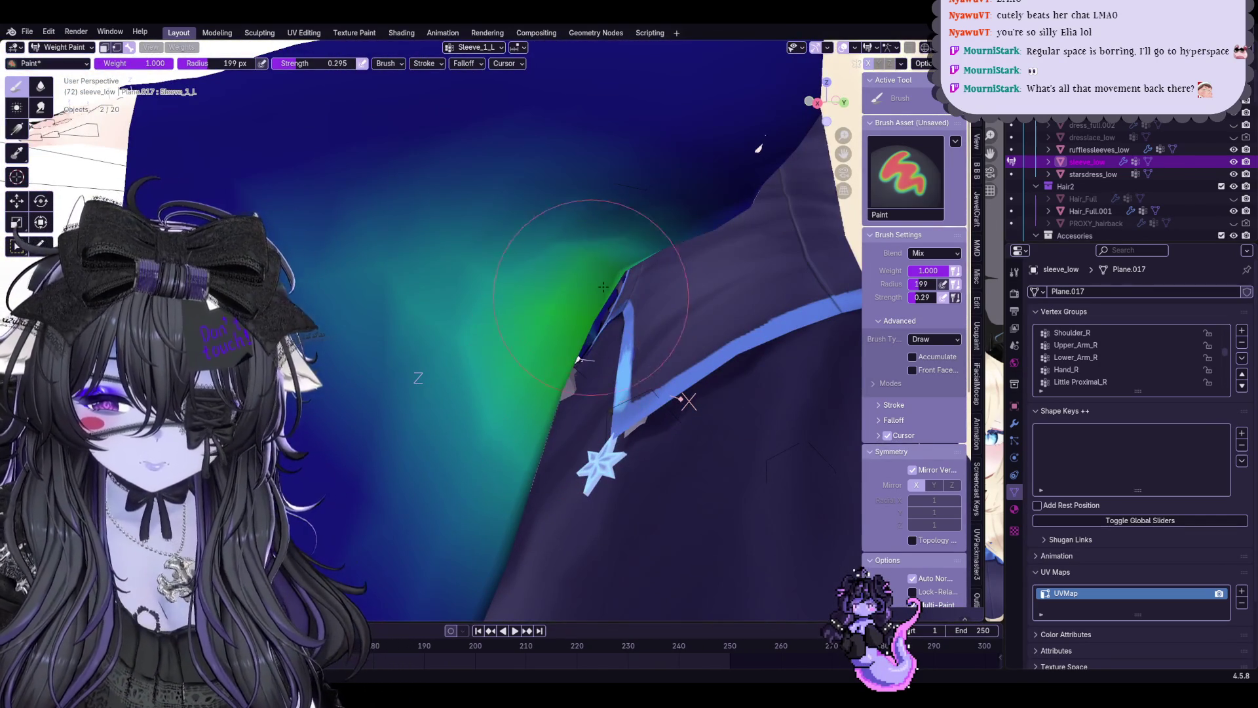
{"action": "middle_click_drag", "start_coordinate": [559, 275], "coordinate": [629, 295]}
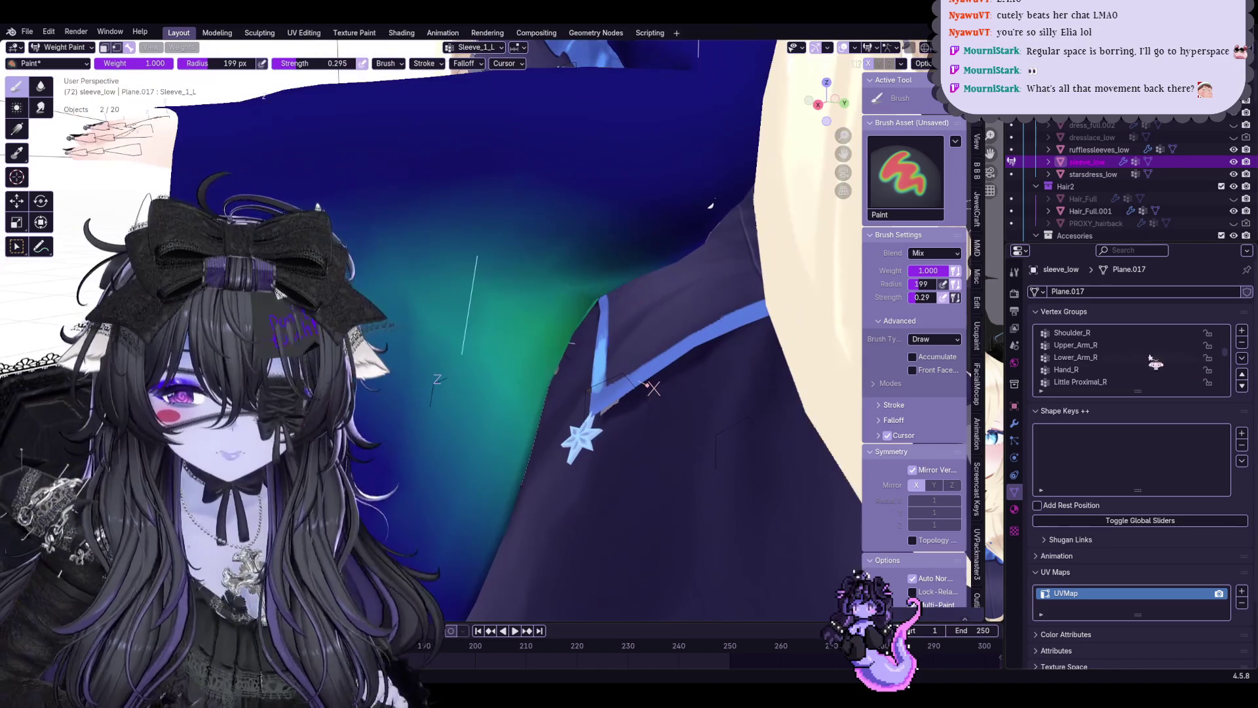
{"action": "left_click", "coordinate": [1075, 345]}
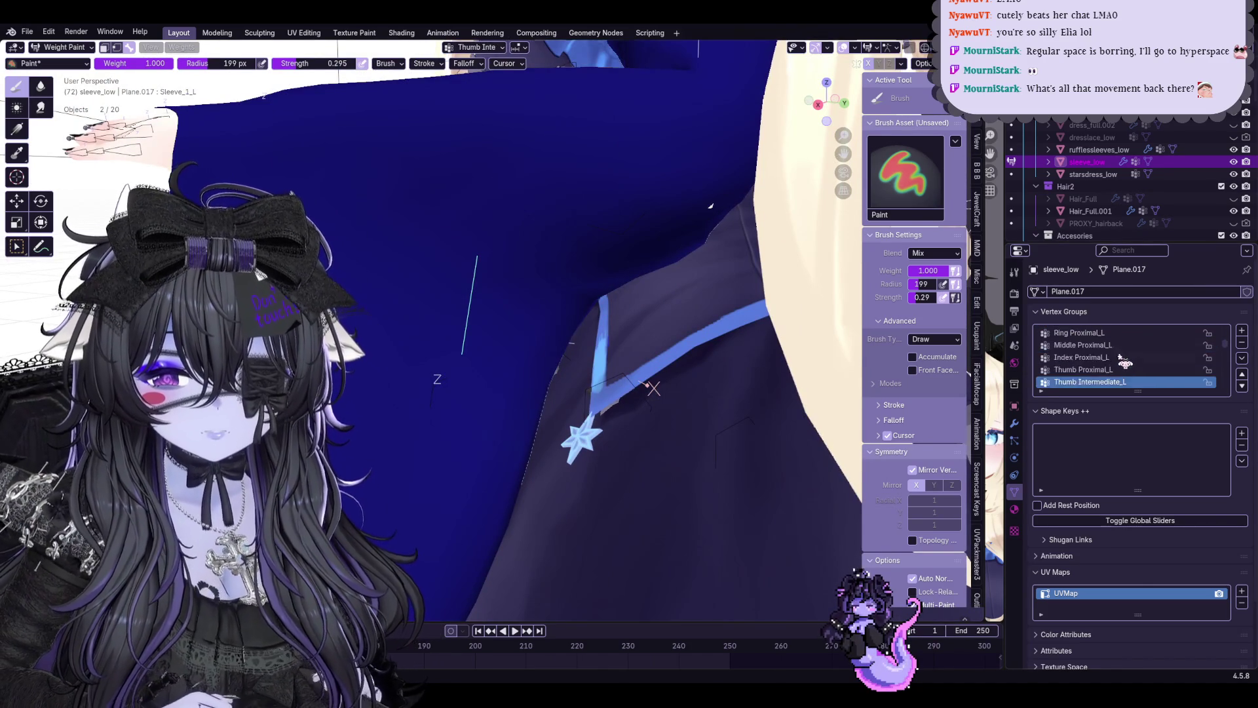
{"action": "left_click", "coordinate": [1124, 358]}
{"action": "mouse_move", "coordinate": [688, 413]}
{"action": "middle_mouse_down"}
{"action": "mouse_move", "coordinate": [748, 392]}
{"action": "mouse_move", "coordinate": [638, 331]}
{"action": "mouse_move", "coordinate": [688, 335]}
{"action": "middle_mouse_up"}
Rotate the Upper_Arm_L and Lower_Arm_L bones into test poses to check sleeve deformation
{"action": "key", "text": "r"}
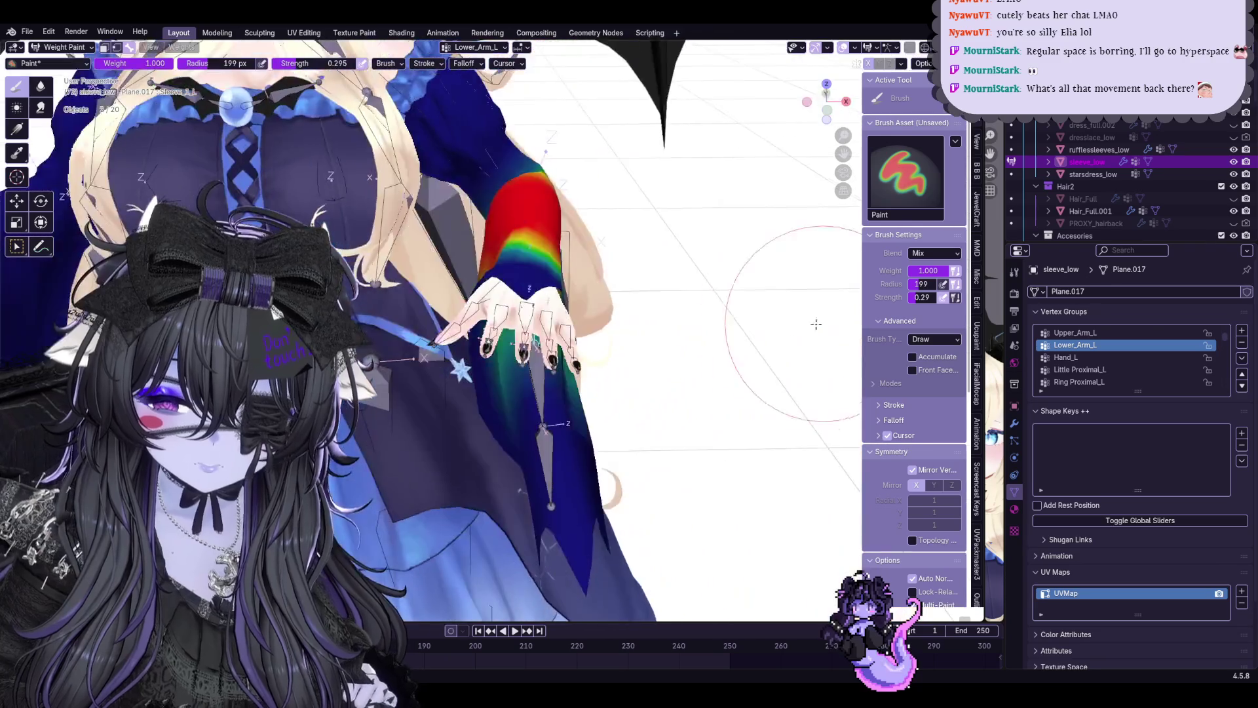
{"action": "left_click", "coordinate": [830, 329]}
{"action": "middle_click_drag", "start_coordinate": [830, 329], "coordinate": [678, 329]}
{"action": "left_click", "coordinate": [1076, 332]}
{"action": "key", "text": "r"}
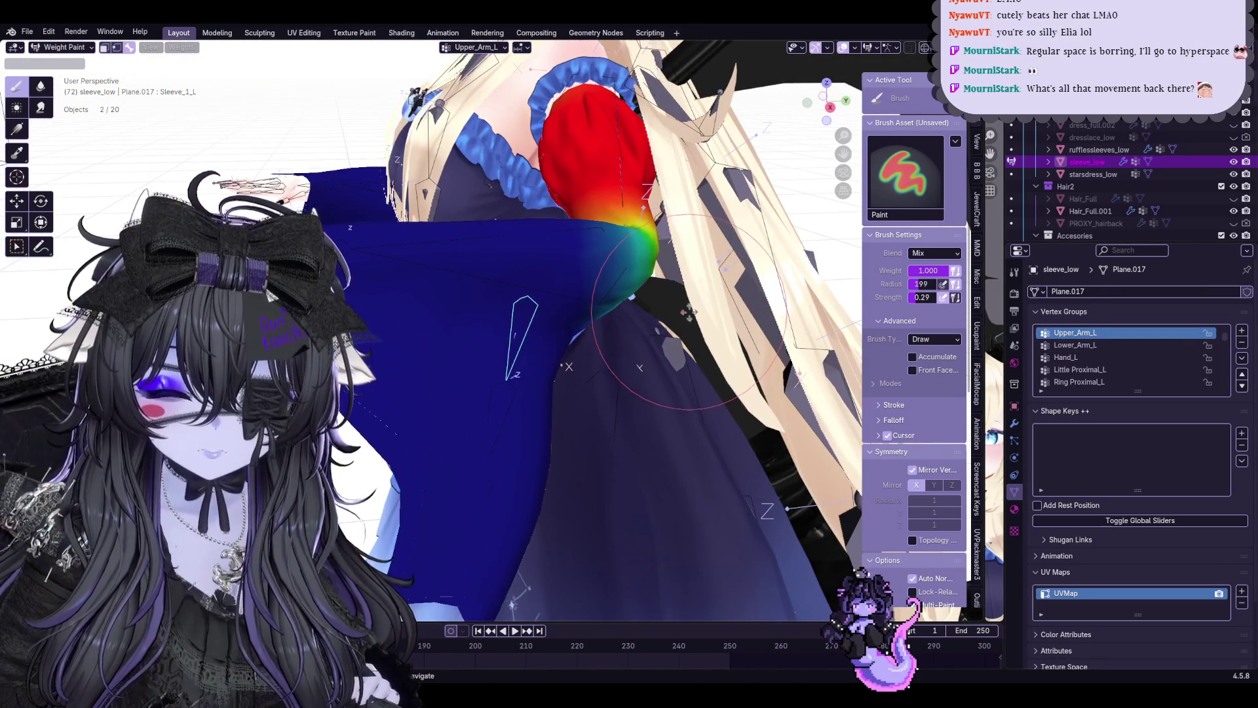
{"action": "left_click", "coordinate": [590, 295]}
{"action": "left_click", "coordinate": [519, 315], "text": "ctrl"}
{"action": "key", "text": "r"}
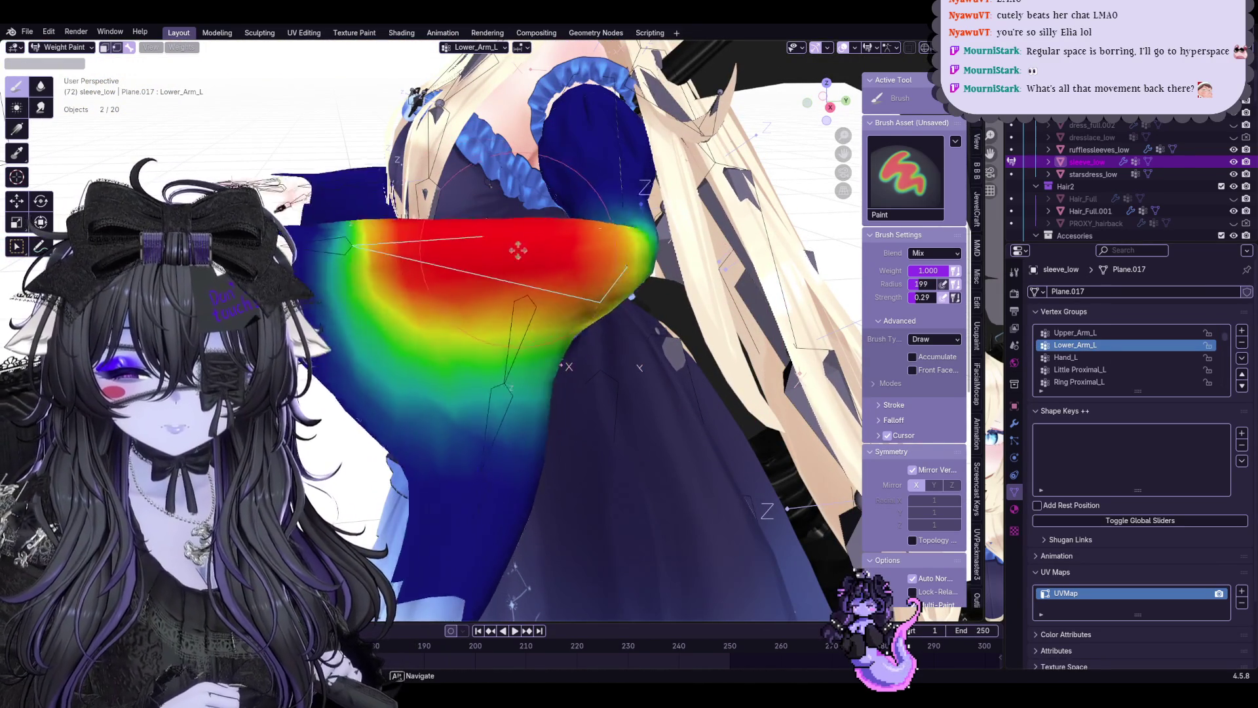
{"action": "left_click", "coordinate": [710, 261]}
Trackball-rotate the arm through more poses, cancel one, lower the arm, and return to Object Mode
{"action": "key", "text": "r"}
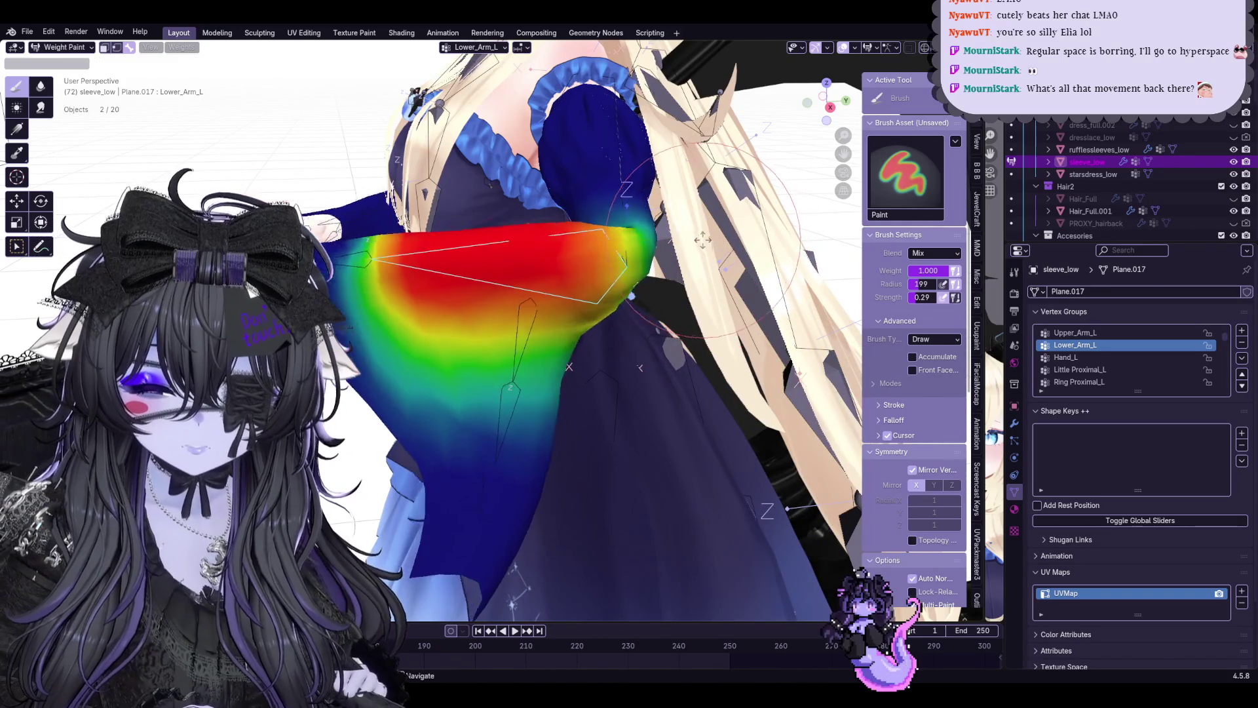
{"action": "key", "text": "r"}
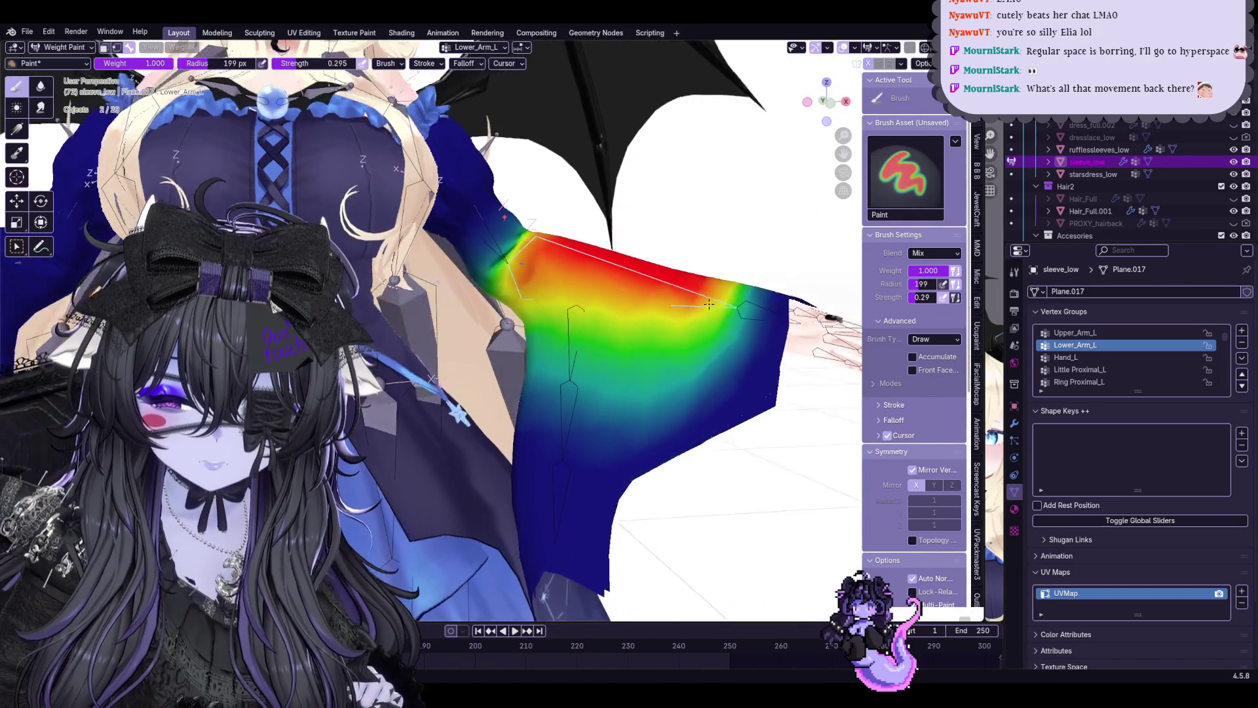
{"action": "left_click", "coordinate": [725, 285]}
{"action": "mouse_move", "coordinate": [729, 286]}
{"action": "middle_mouse_down"}
{"action": "mouse_move", "coordinate": [712, 315]}
{"action": "mouse_move", "coordinate": [738, 291]}
{"action": "middle_mouse_up"}
{"action": "key", "text": "r"}
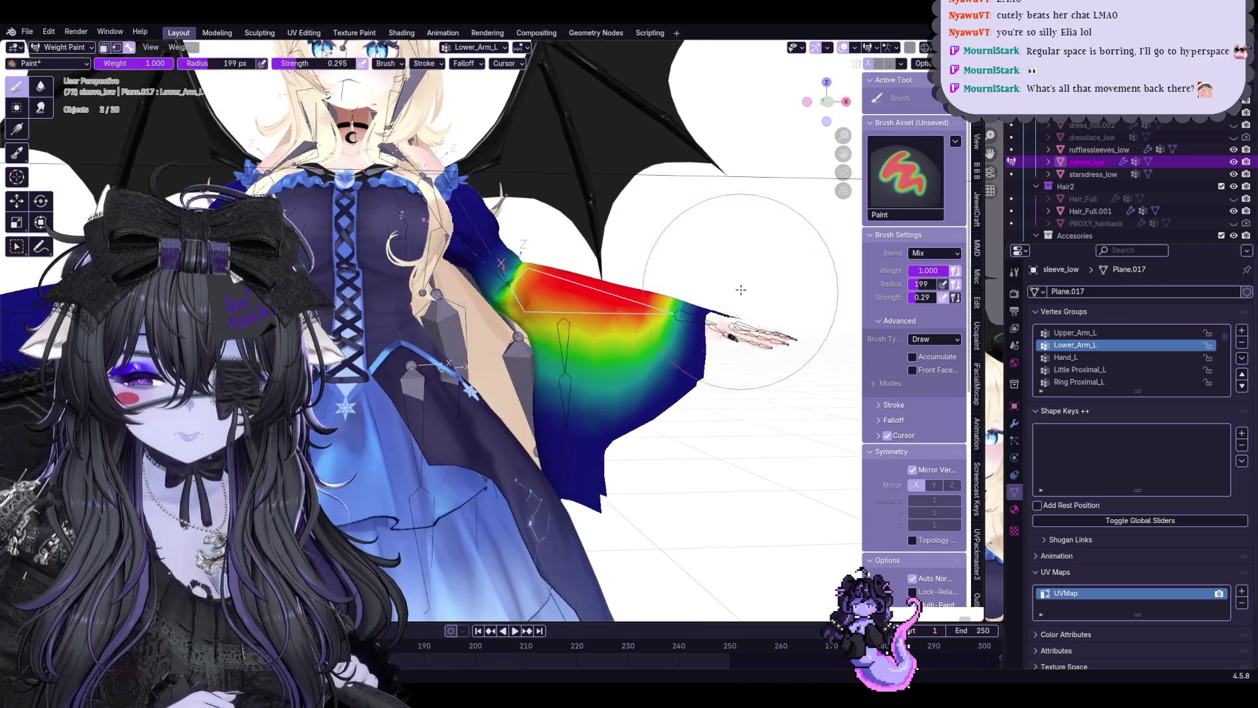
{"action": "key", "text": "r"}
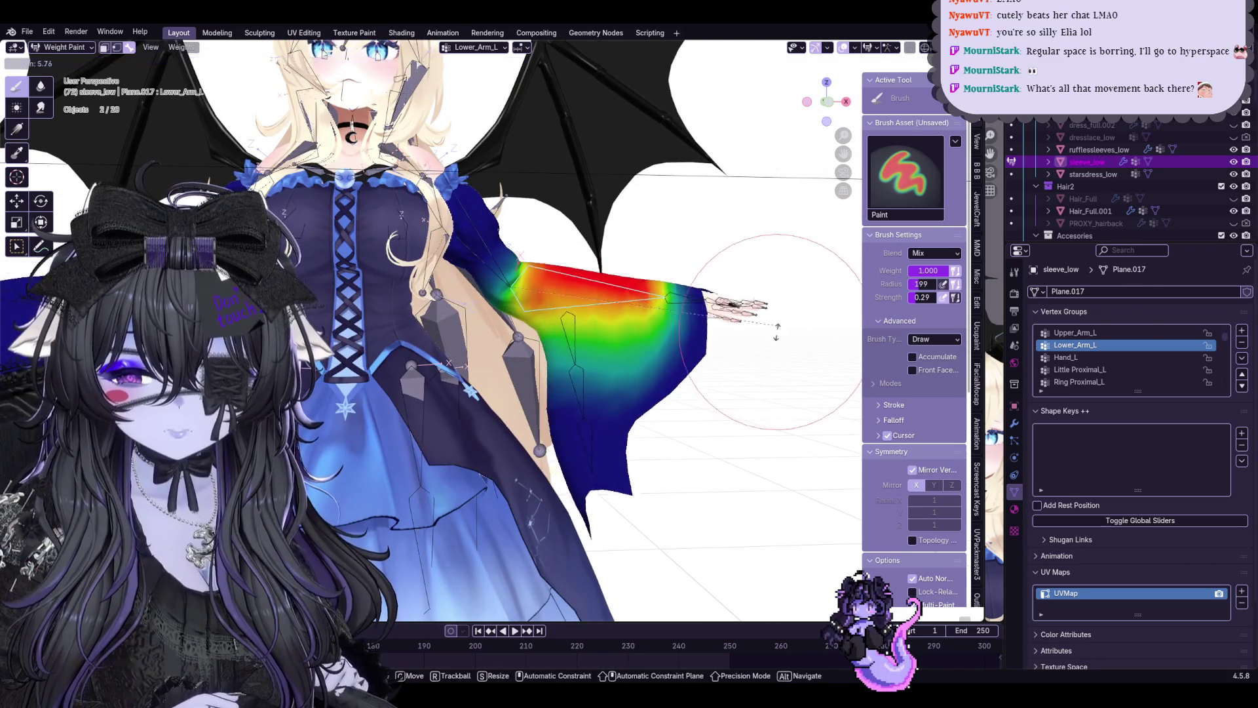
{"action": "right_click", "coordinate": [733, 359]}
{"action": "middle_click_drag", "start_coordinate": [731, 392], "coordinate": [733, 370]}
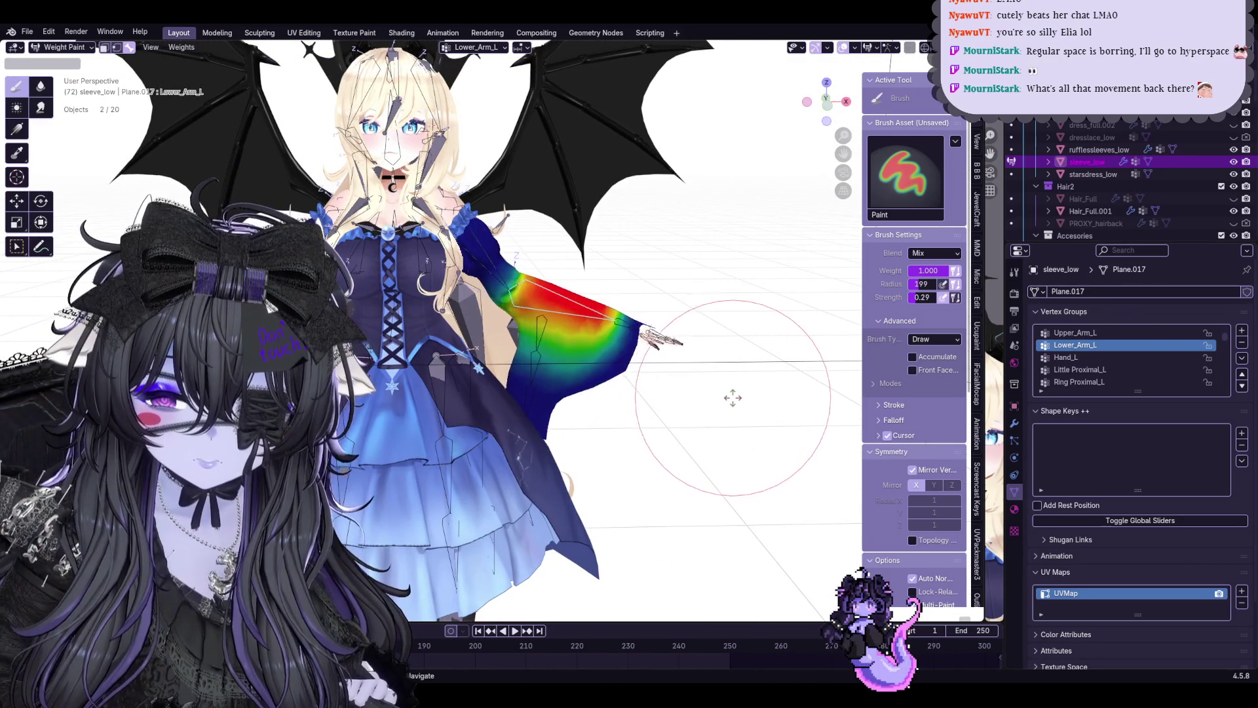
{"action": "key", "text": "r"}
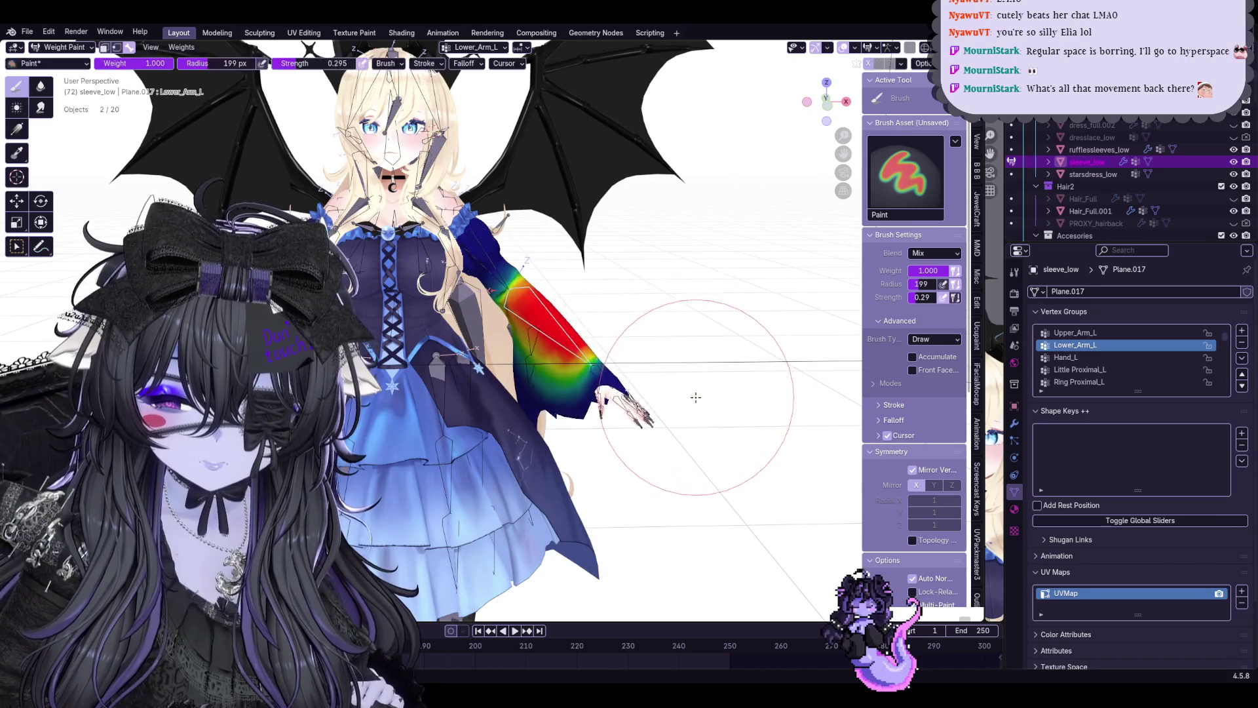
{"action": "left_click", "coordinate": [716, 359]}
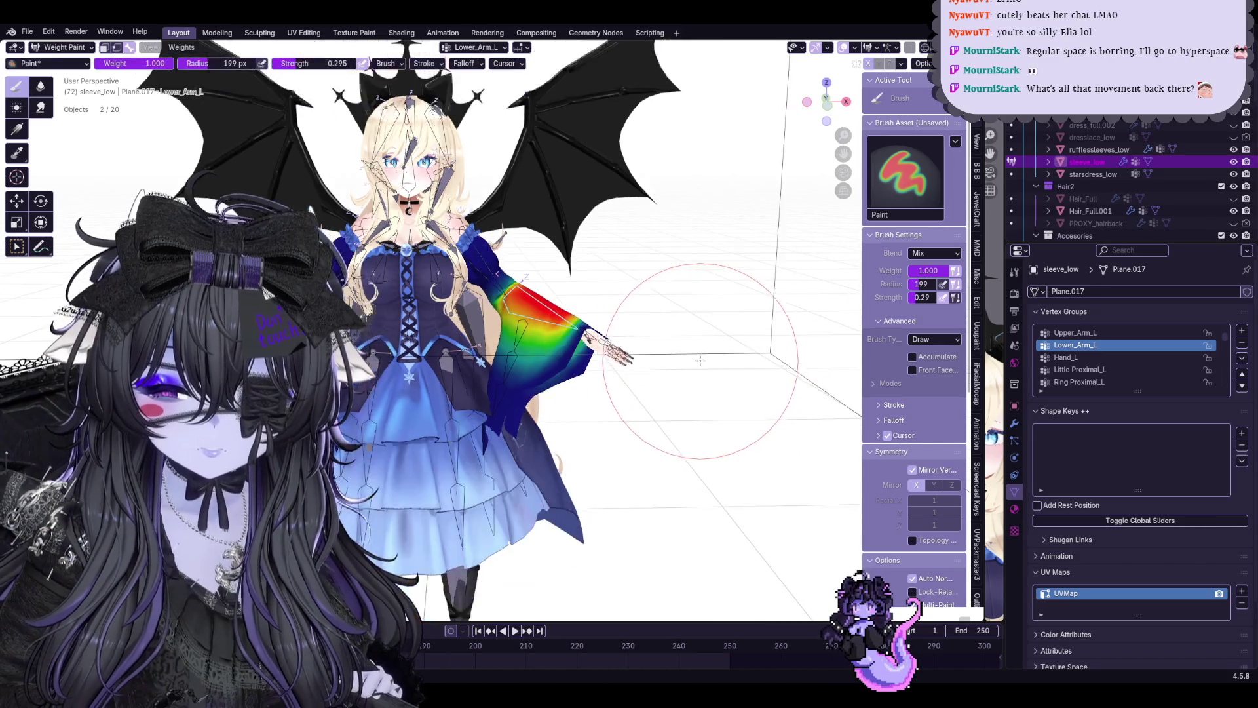
{"action": "scroll", "coordinate": [739, 371], "scroll_direction": "up", "scroll_amount": 4}
{"action": "left_click", "coordinate": [90, 50]}
{"action": "left_click", "coordinate": [82, 61]}
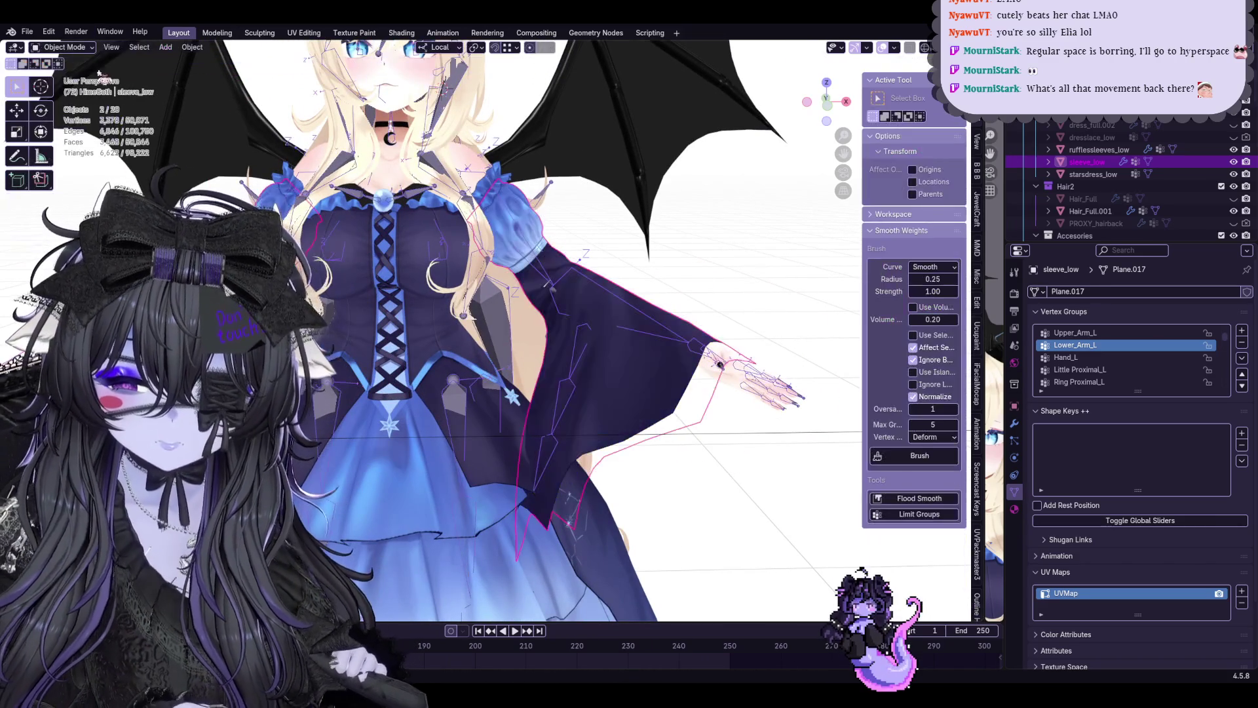
Select the Armature in Pose Mode and clear all bone transforms back to rest
{"action": "left_click", "coordinate": [68, 47]}
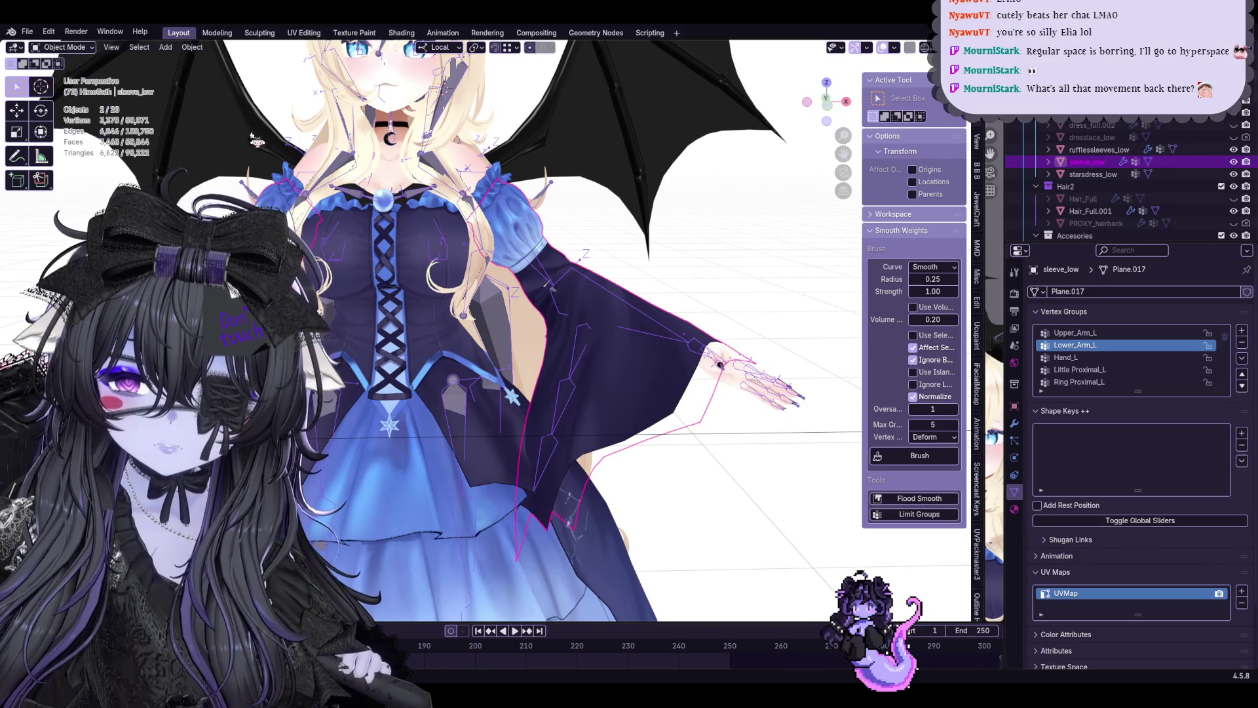
{"action": "left_click", "coordinate": [649, 316]}
{"action": "left_click", "coordinate": [48, 31]}
{"action": "left_click", "coordinate": [68, 48]}
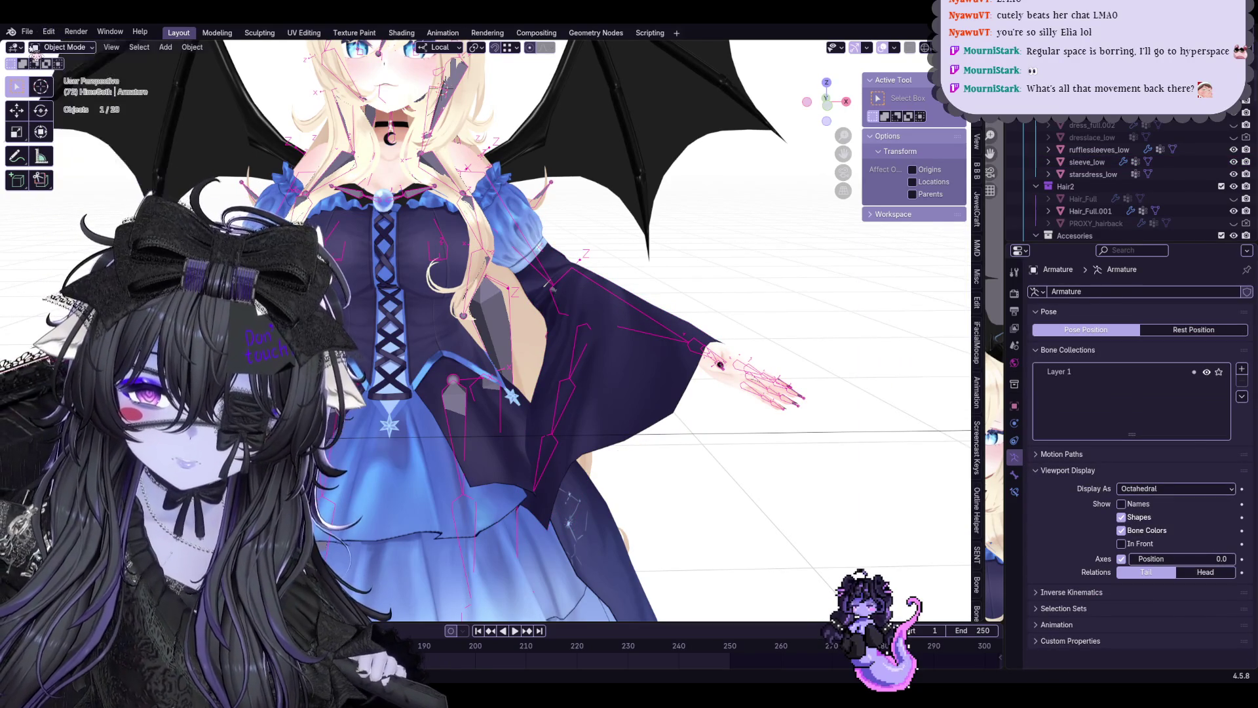
{"action": "left_click", "coordinate": [69, 88]}
{"action": "left_click", "coordinate": [161, 48]}
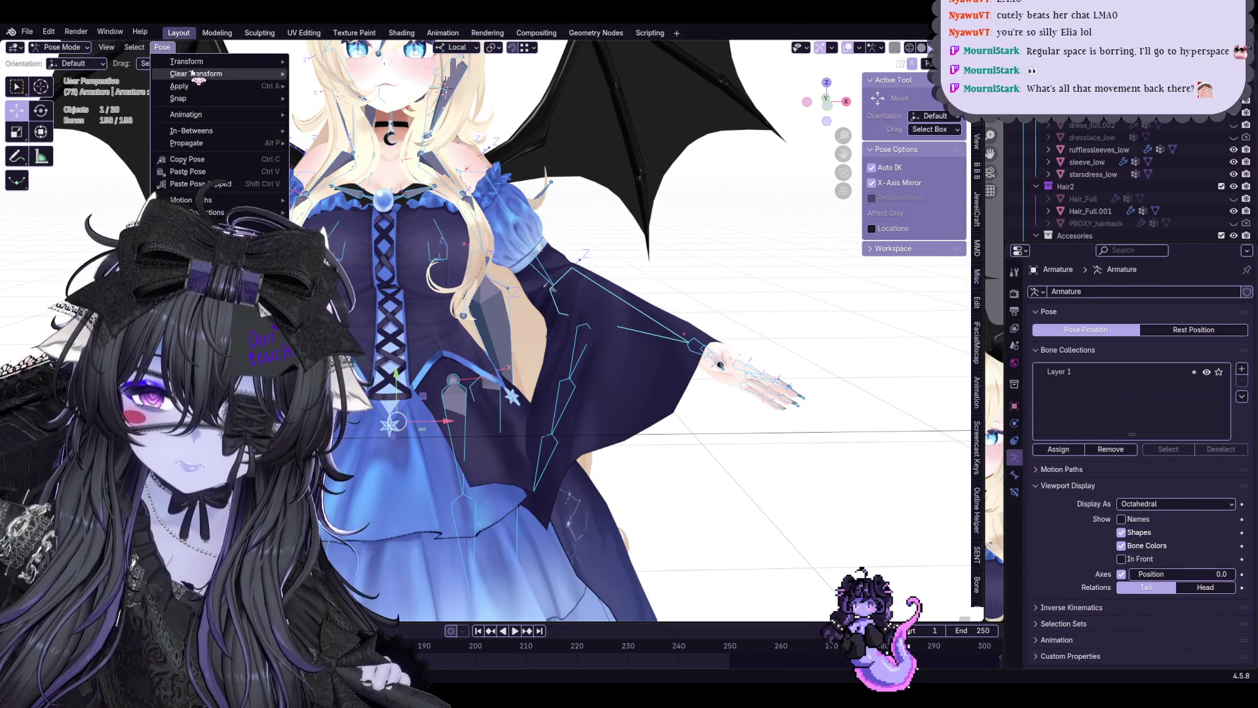
{"action": "mouse_move", "coordinate": [195, 74]}
{"action": "left_click", "coordinate": [325, 76]}
Return the armature to Object Mode and save the file with Ctrl+S
{"action": "left_click", "coordinate": [69, 47]}
{"action": "left_click", "coordinate": [586, 264]}
{"action": "key", "text": "ctrl+s"}
{"action": "scroll", "coordinate": [591, 295], "scroll_direction": "up", "scroll_amount": 2}
{"action": "scroll", "coordinate": [595, 325], "scroll_direction": "up", "scroll_amount": 2}
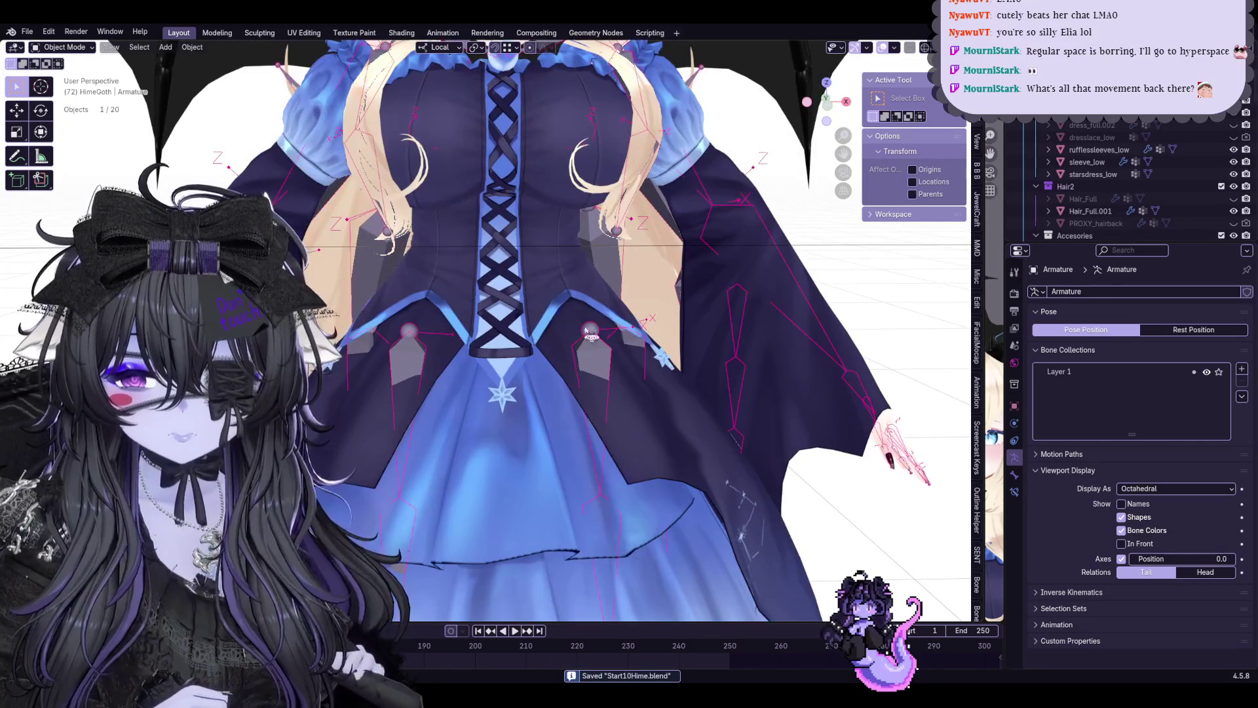
Edit the dress_full mesh, select the linked bodice geometry and test-move it without committing
{"action": "left_click", "coordinate": [537, 227]}
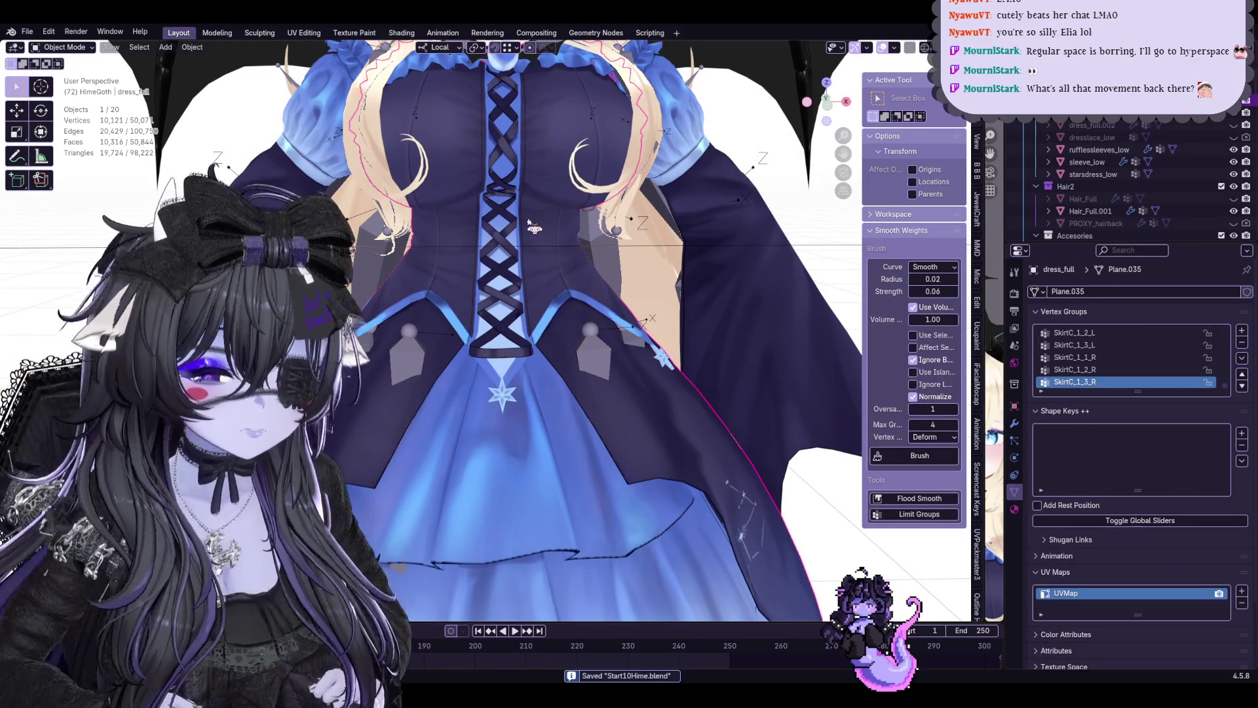
{"action": "scroll", "coordinate": [502, 177], "scroll_direction": "down", "scroll_amount": 3}
{"action": "scroll", "coordinate": [511, 198], "scroll_direction": "down", "scroll_amount": 3}
{"action": "key", "text": "Tab"}
{"action": "scroll", "coordinate": [542, 249], "scroll_direction": "up", "scroll_amount": 4}
{"action": "scroll", "coordinate": [542, 249], "scroll_direction": "up", "scroll_amount": 1}
{"action": "key", "text": "l"}
{"action": "scroll", "coordinate": [543, 332], "scroll_direction": "up", "scroll_amount": 2}
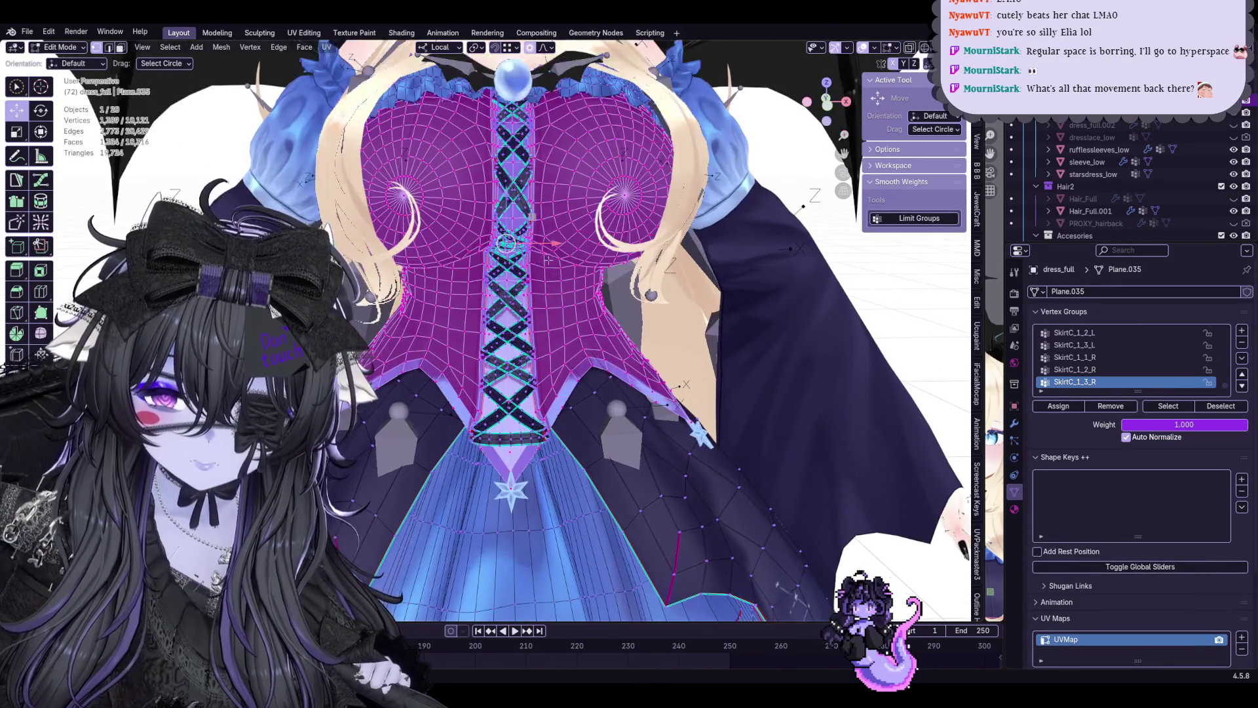
{"action": "scroll", "coordinate": [544, 332], "scroll_direction": "up", "scroll_amount": 1}
{"action": "scroll", "coordinate": [542, 333], "scroll_direction": "up", "scroll_amount": 1}
{"action": "scroll", "coordinate": [542, 333], "scroll_direction": "up", "scroll_amount": 2}
{"action": "scroll", "coordinate": [543, 331], "scroll_direction": "down", "scroll_amount": 3}
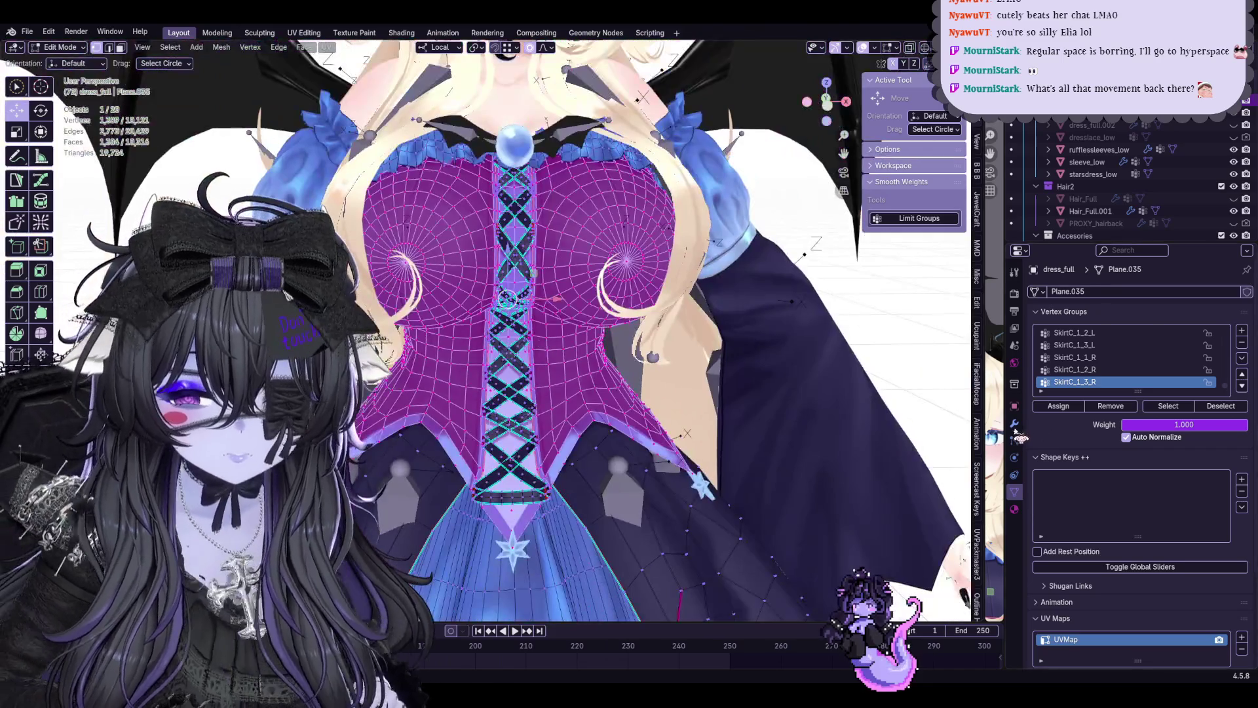
{"action": "left_click", "coordinate": [1014, 423]}
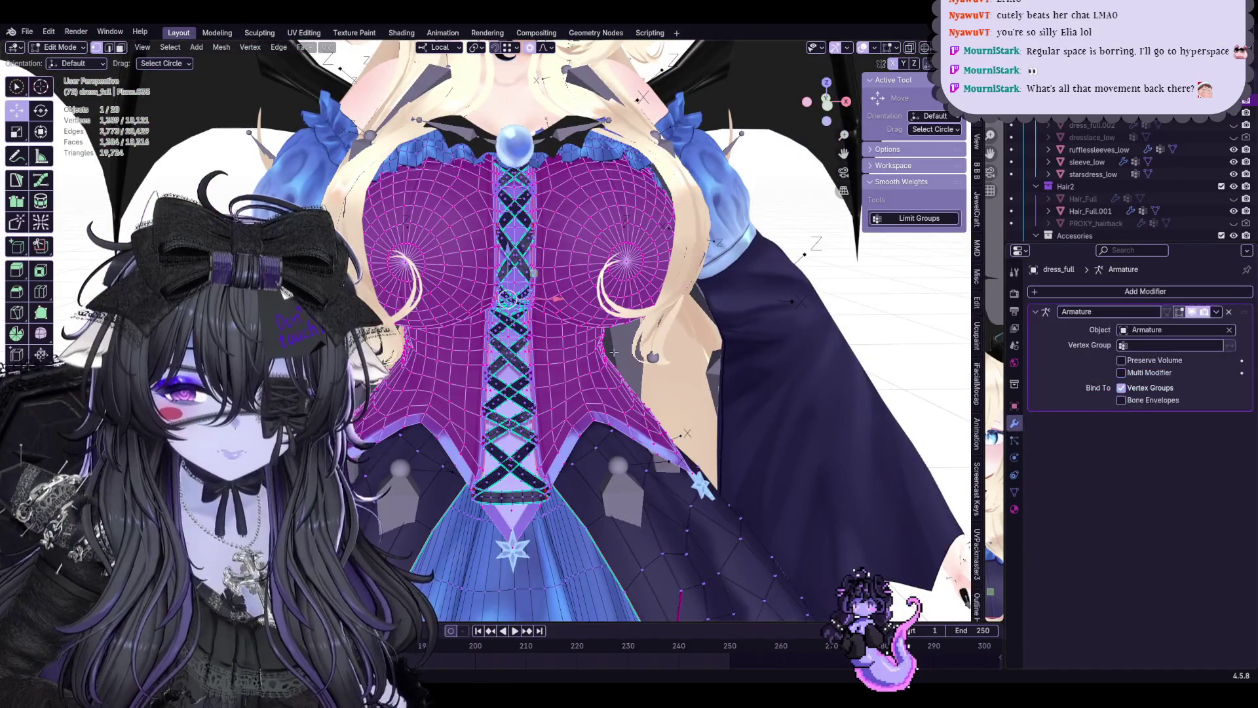
{"action": "scroll", "coordinate": [587, 349], "scroll_direction": "up", "scroll_amount": 2}
{"action": "scroll", "coordinate": [587, 350], "scroll_direction": "up", "scroll_amount": 2}
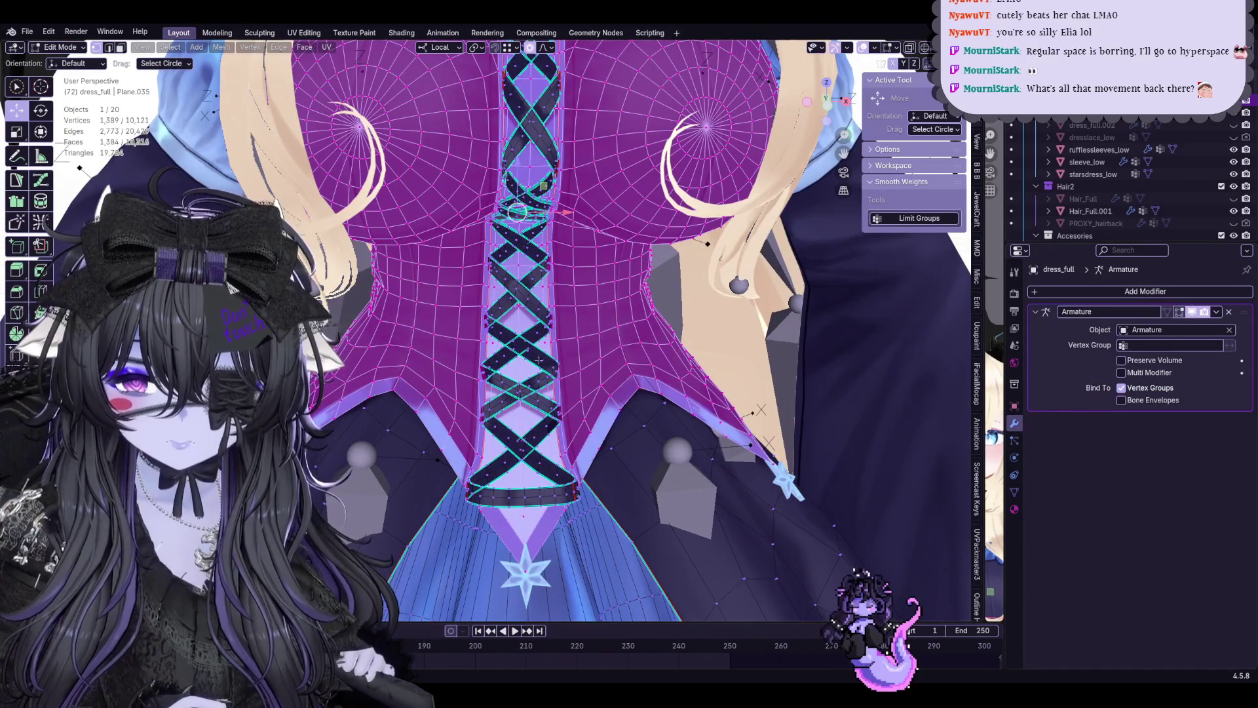
{"action": "scroll", "coordinate": [540, 360], "scroll_direction": "down", "scroll_amount": 2}
{"action": "scroll", "coordinate": [540, 360], "scroll_direction": "down", "scroll_amount": 4}
{"action": "key", "text": "g"}
{"action": "key", "text": "Escape"}
{"action": "key", "text": "g"}
{"action": "key", "text": "Escape"}
{"action": "scroll", "coordinate": [731, 371], "scroll_direction": "up", "scroll_amount": 2}
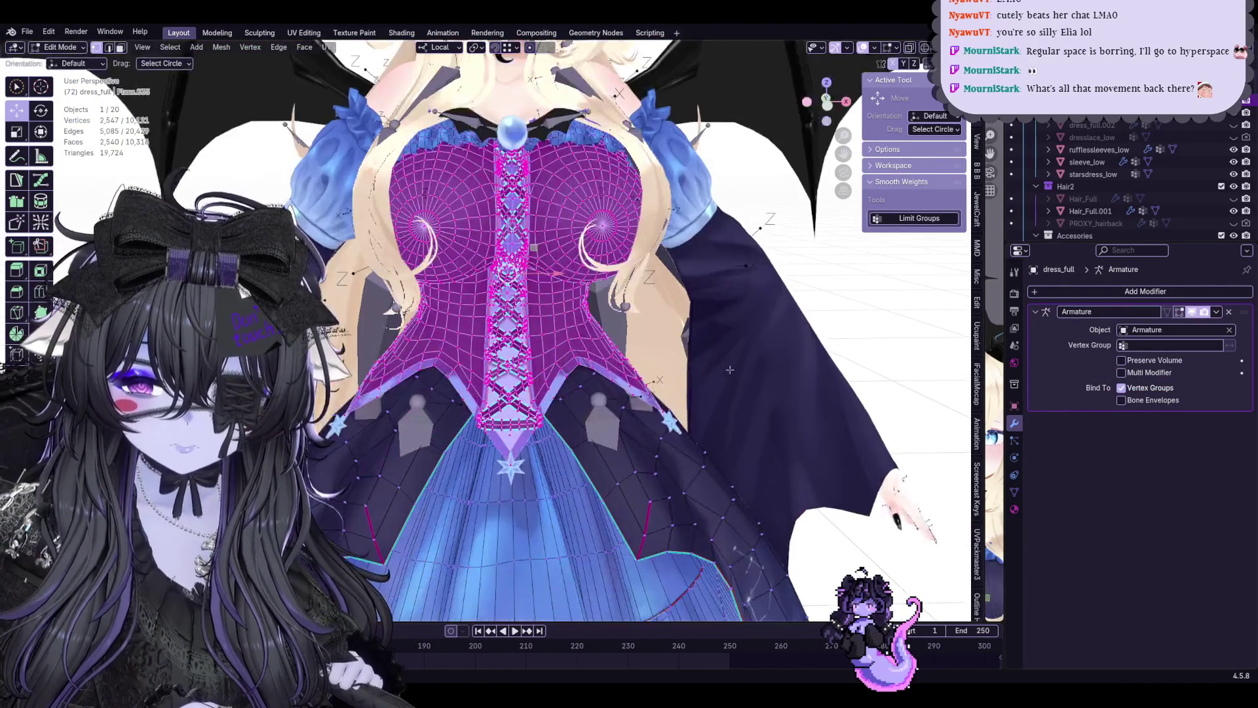
In local view select the whole connected bodice with Ctrl+L and separate it as dress_full.003
{"action": "key", "text": "KP_Divide"}
{"action": "middle_click_drag", "start_coordinate": [476, 382], "coordinate": [610, 334]}
{"action": "scroll", "coordinate": [663, 307], "scroll_direction": "up", "scroll_amount": 3}
{"action": "scroll", "coordinate": [663, 307], "scroll_direction": "up", "scroll_amount": 2}
{"action": "scroll", "coordinate": [677, 367], "scroll_direction": "up", "scroll_amount": 2}
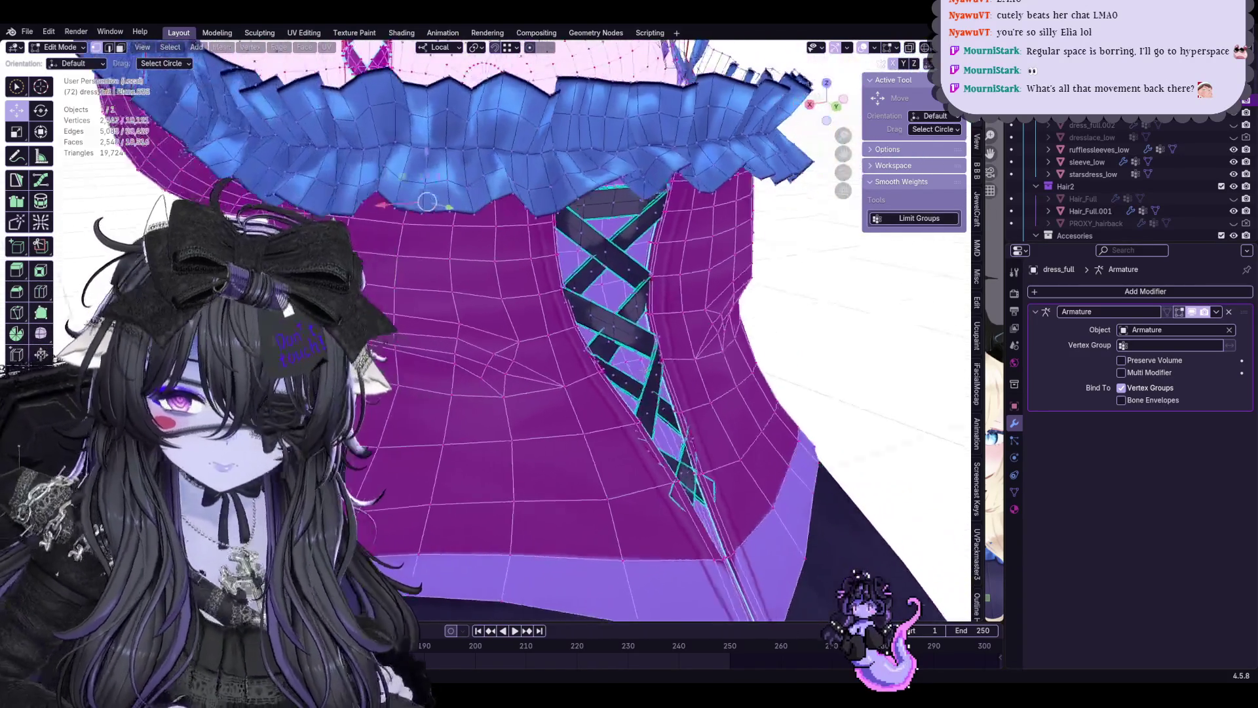
{"action": "middle_click_drag", "start_coordinate": [590, 368], "coordinate": [711, 379]}
{"action": "scroll", "coordinate": [711, 379], "scroll_direction": "down", "scroll_amount": 2}
{"action": "scroll", "coordinate": [745, 373], "scroll_direction": "up", "scroll_amount": 3}
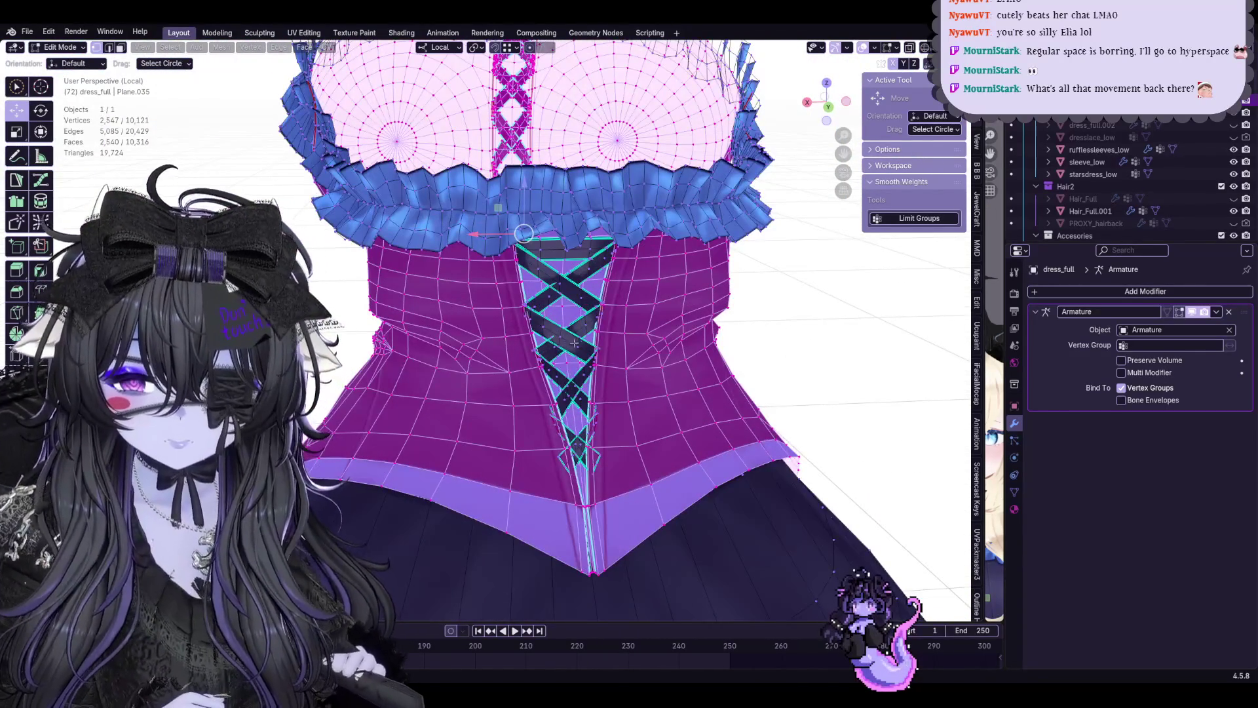
{"action": "scroll", "coordinate": [578, 342], "scroll_direction": "up", "scroll_amount": 2}
{"action": "scroll", "coordinate": [579, 342], "scroll_direction": "down", "scroll_amount": 2}
{"action": "mouse_move", "coordinate": [578, 342]}
{"action": "middle_mouse_down"}
{"action": "mouse_move", "coordinate": [631, 328]}
{"action": "mouse_move", "coordinate": [590, 360]}
{"action": "mouse_move", "coordinate": [590, 394]}
{"action": "mouse_move", "coordinate": [718, 56]}
{"action": "middle_mouse_up"}
{"action": "key", "text": "ctrl+l"}
{"action": "key", "text": "p"}
{"action": "left_click", "coordinate": [630, 328]}
Check the separated bodice object in edit and local views, then return to Object Mode on the whole model
{"action": "key", "text": "Tab"}
{"action": "left_click", "coordinate": [599, 399]}
{"action": "key", "text": "Tab"}
{"action": "key", "text": "Tab"}
{"action": "key", "text": "KP_Divide"}
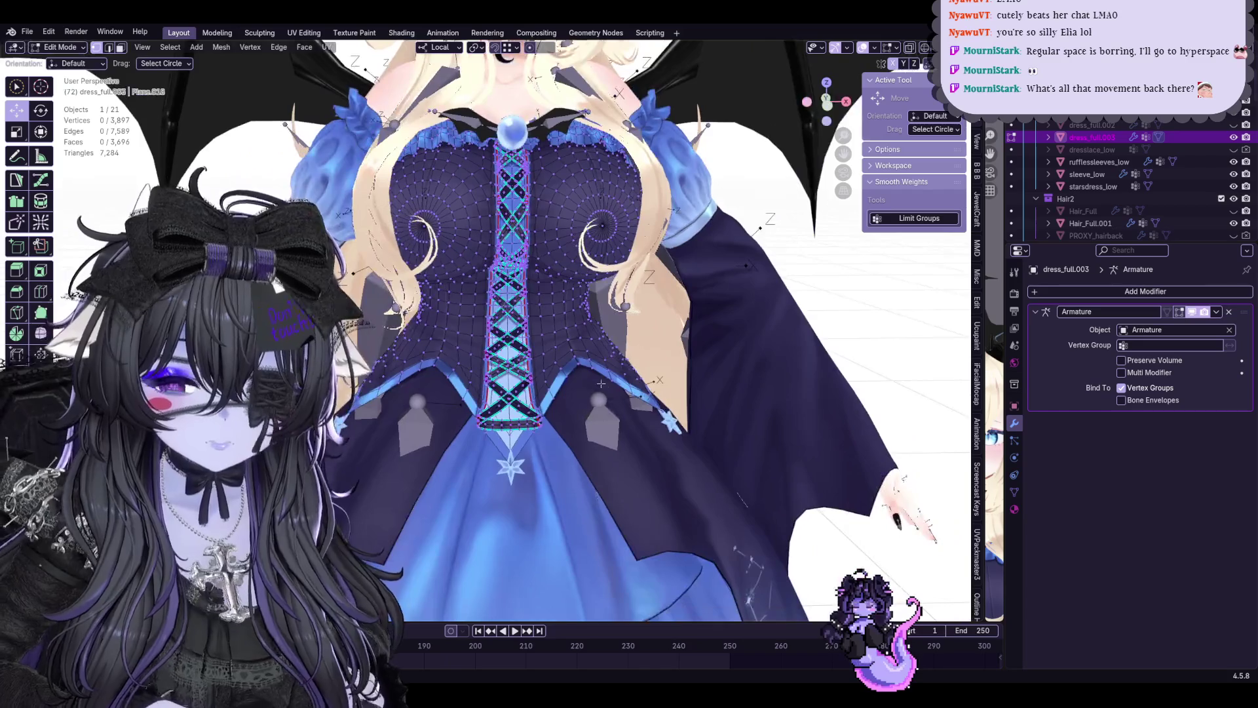
{"action": "scroll", "coordinate": [545, 376], "scroll_direction": "up", "scroll_amount": 3}
{"action": "key", "text": "ctrl+Tab"}
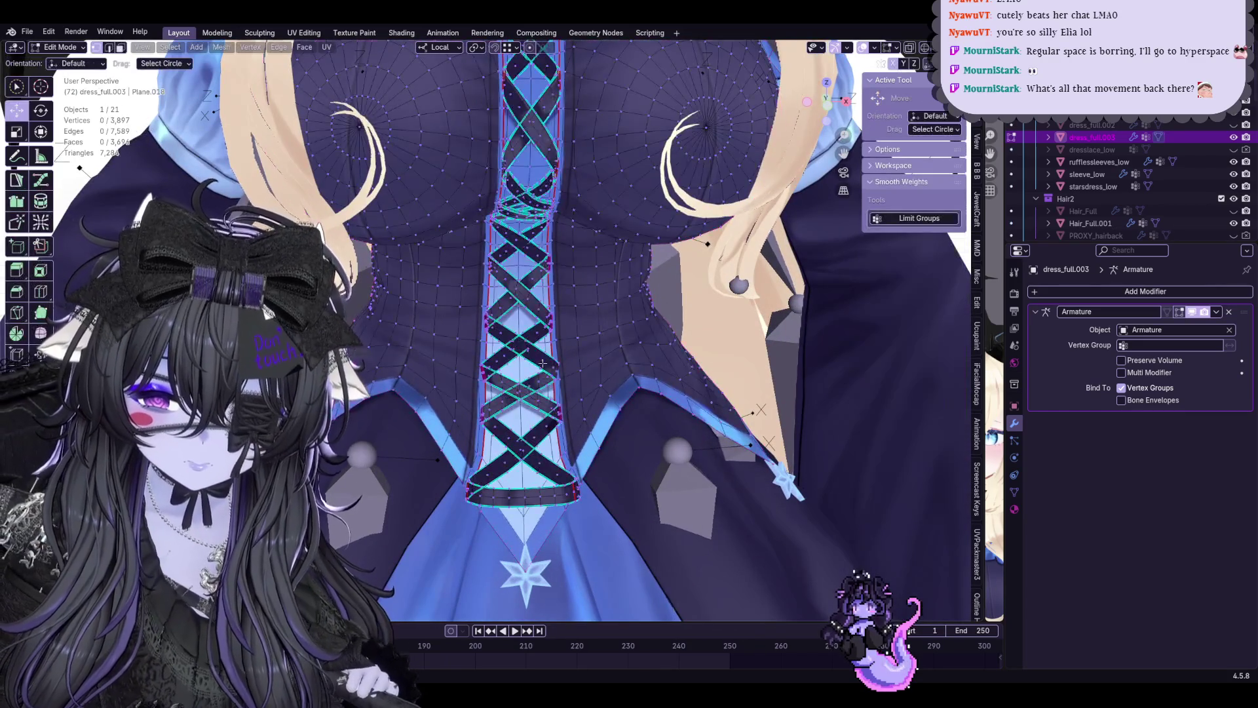
{"action": "scroll", "coordinate": [546, 371], "scroll_direction": "down", "scroll_amount": 2}
{"action": "middle_click_drag", "start_coordinate": [546, 371], "coordinate": [521, 376]}
{"action": "key", "text": "Tab"}
{"action": "scroll", "coordinate": [522, 376], "scroll_direction": "down", "scroll_amount": 3}
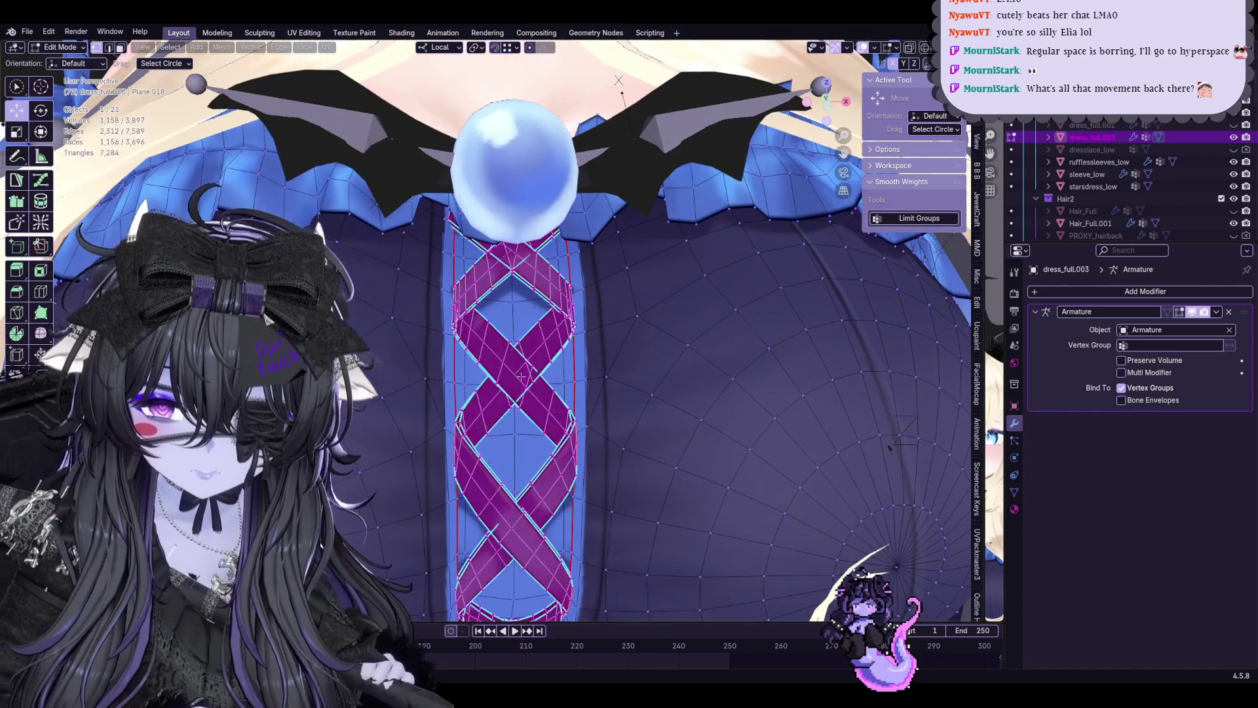
{"action": "key", "text": "KP_Divide"}
{"action": "key", "text": "KP_Divide"}
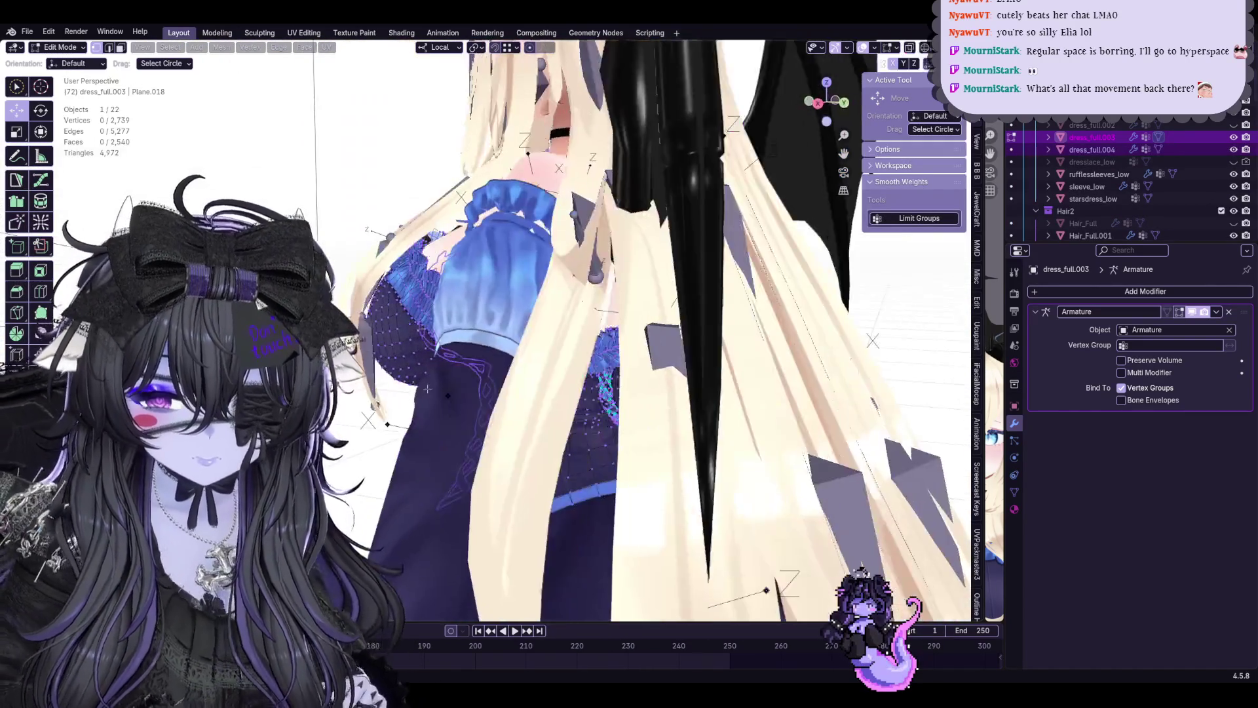
{"action": "scroll", "coordinate": [487, 325], "scroll_direction": "up", "scroll_amount": 2}
{"action": "key", "text": "a"}
{"action": "key", "text": "alt+a"}
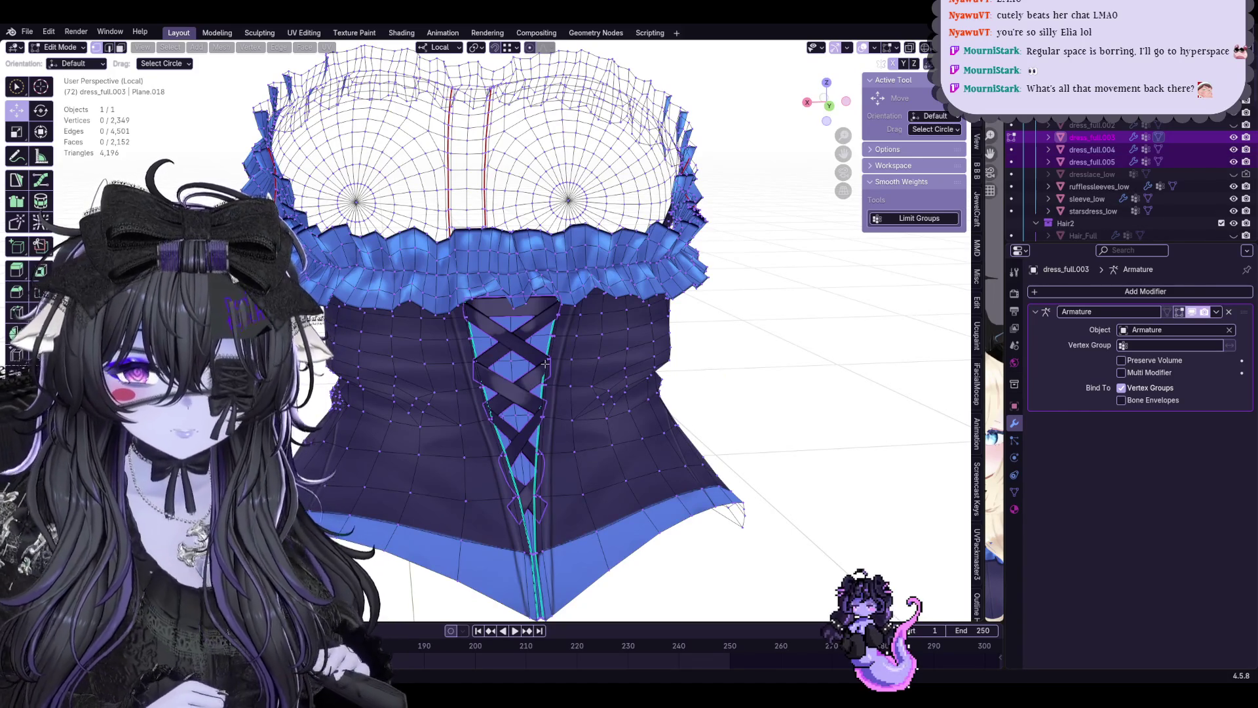
{"action": "key", "text": "Tab"}
{"action": "key", "text": "KP_Divide"}
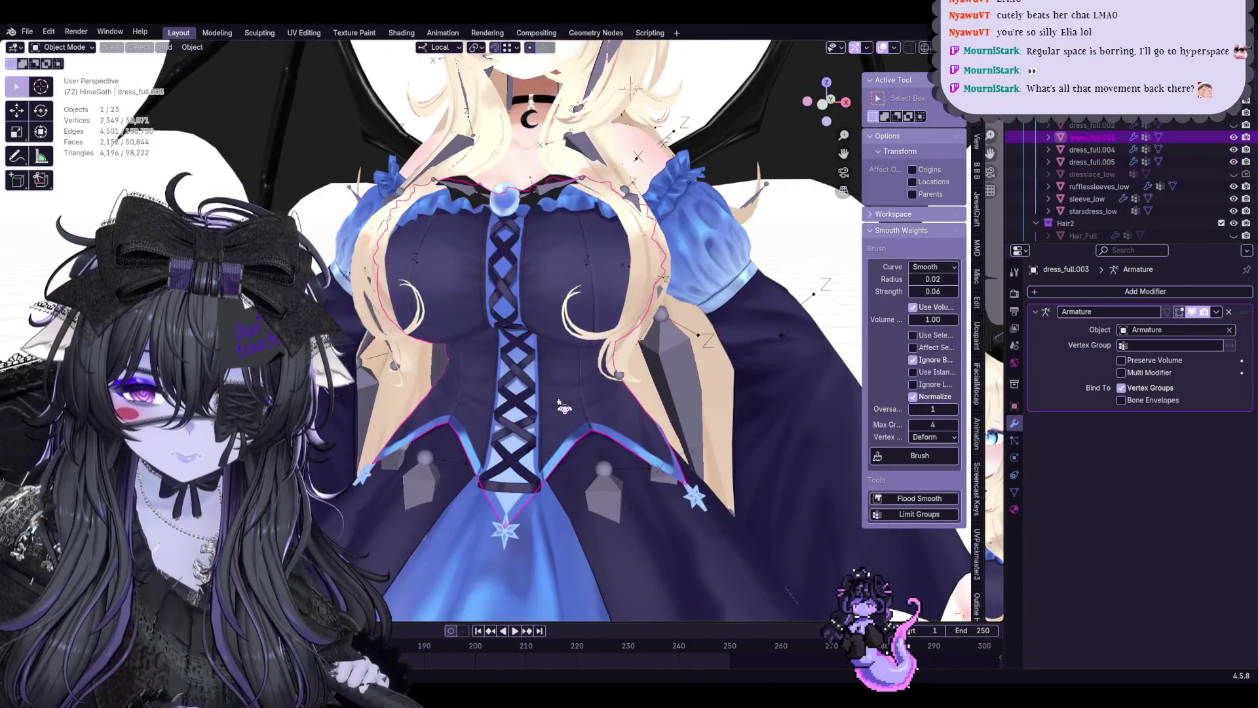
{"action": "scroll", "coordinate": [644, 442], "scroll_direction": "up", "scroll_amount": 3}
Put the Armature in Pose Mode and pick a skirt bone, viewing the skirt from several angles
{"action": "left_click", "coordinate": [643, 443]}
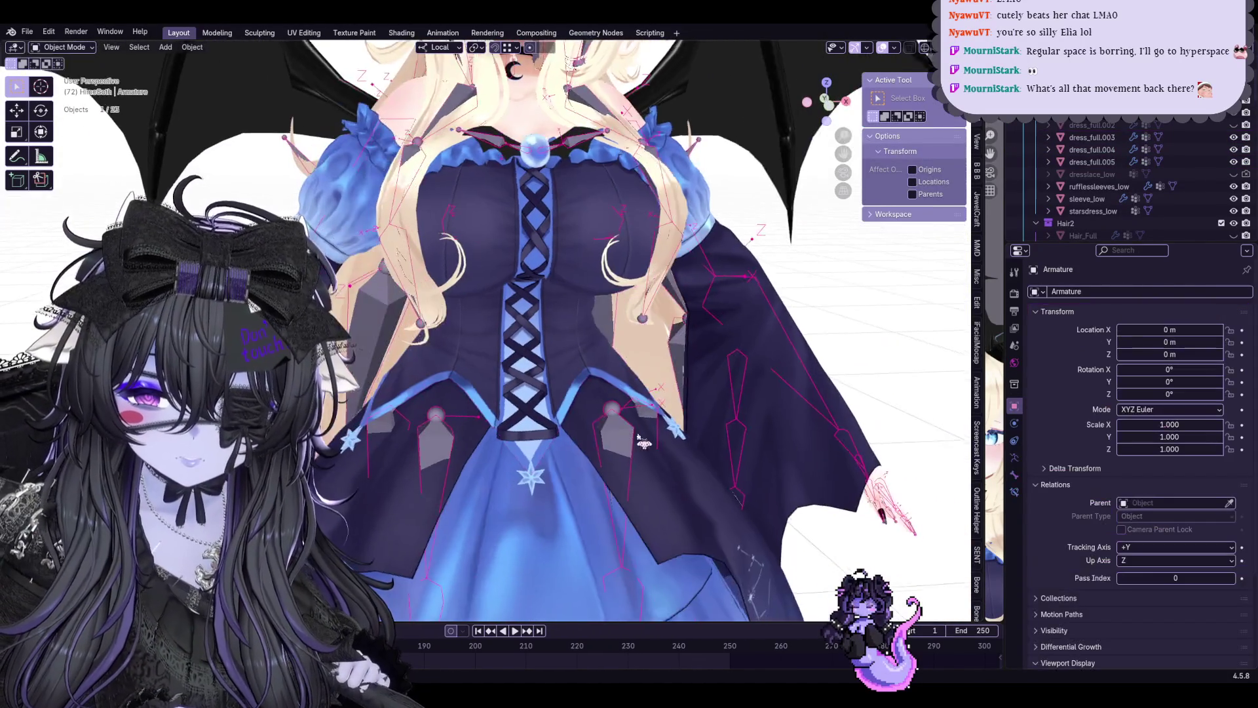
{"action": "scroll", "coordinate": [644, 443], "scroll_direction": "down", "scroll_amount": 2}
{"action": "left_click", "coordinate": [66, 88]}
{"action": "scroll", "coordinate": [492, 345], "scroll_direction": "down", "scroll_amount": 2}
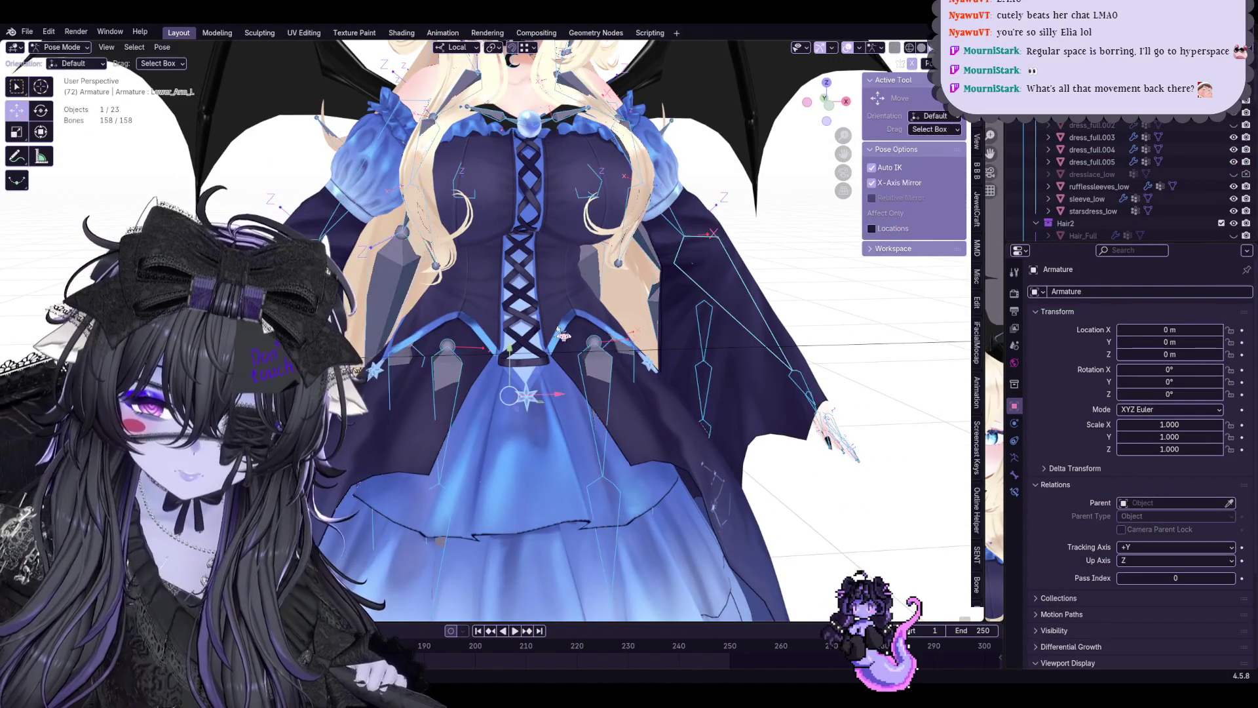
{"action": "left_click", "coordinate": [568, 308]}
{"action": "scroll", "coordinate": [573, 313], "scroll_direction": "up", "scroll_amount": 1}
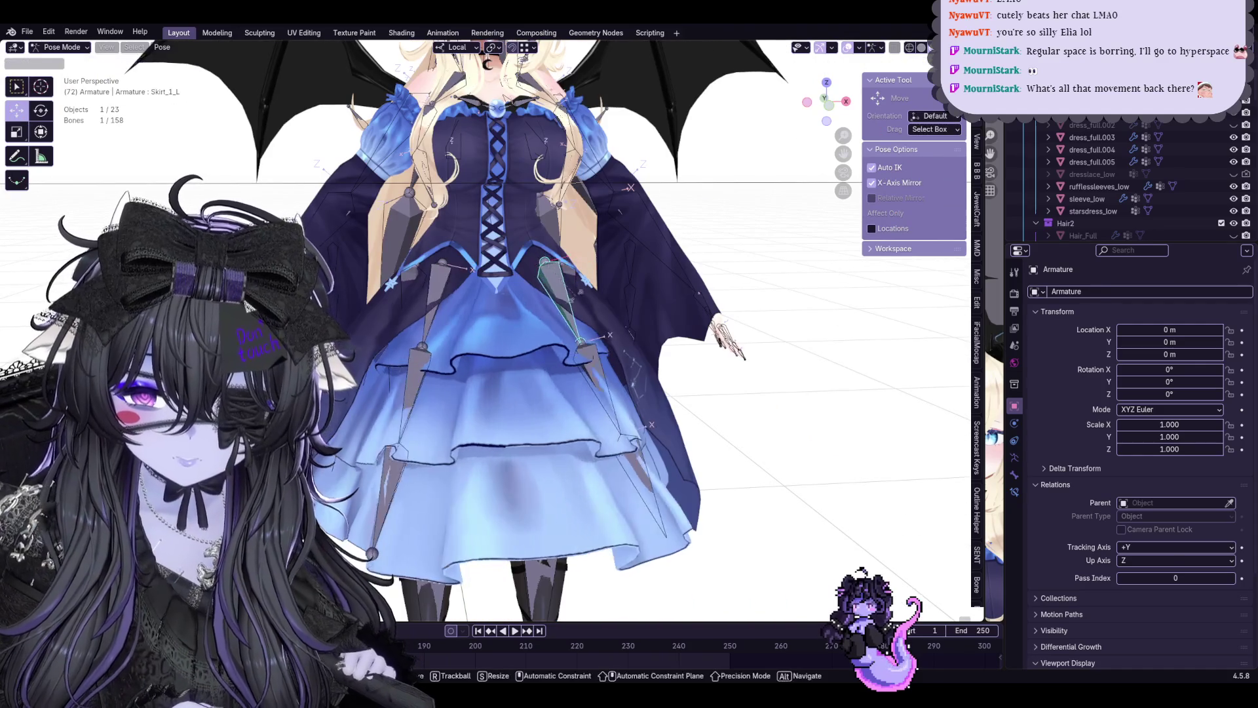
{"action": "scroll", "coordinate": [551, 320], "scroll_direction": "up", "scroll_amount": 1}
{"action": "scroll", "coordinate": [525, 325], "scroll_direction": "up", "scroll_amount": 1}
{"action": "middle_click_drag", "start_coordinate": [524, 324], "coordinate": [590, 285]}
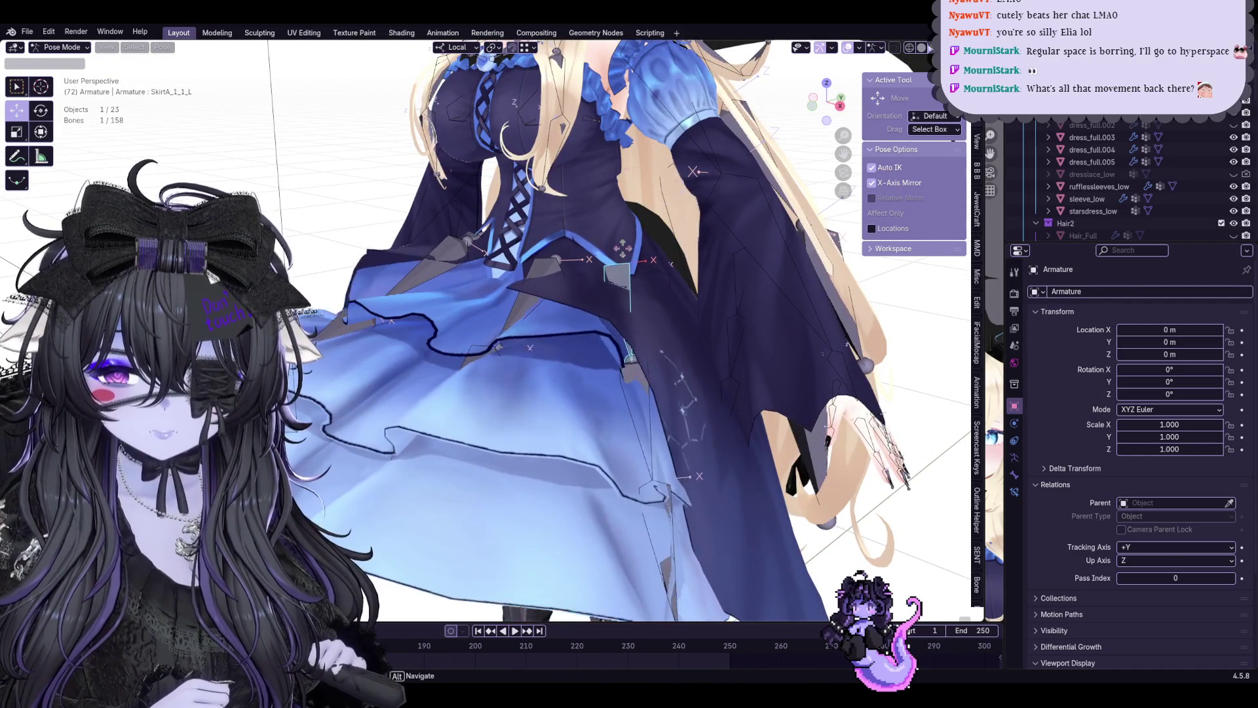
{"action": "mouse_move", "coordinate": [623, 258]}
{"action": "middle_mouse_down"}
{"action": "mouse_move", "coordinate": [619, 329]}
{"action": "mouse_move", "coordinate": [629, 325]}
{"action": "mouse_move", "coordinate": [529, 327]}
{"action": "middle_mouse_up"}
{"action": "scroll", "coordinate": [622, 330], "scroll_direction": "down", "scroll_amount": 2}
{"action": "mouse_move", "coordinate": [392, 264]}
{"action": "middle_mouse_down"}
{"action": "mouse_move", "coordinate": [470, 265]}
{"action": "mouse_move", "coordinate": [562, 392]}
{"action": "middle_mouse_up"}
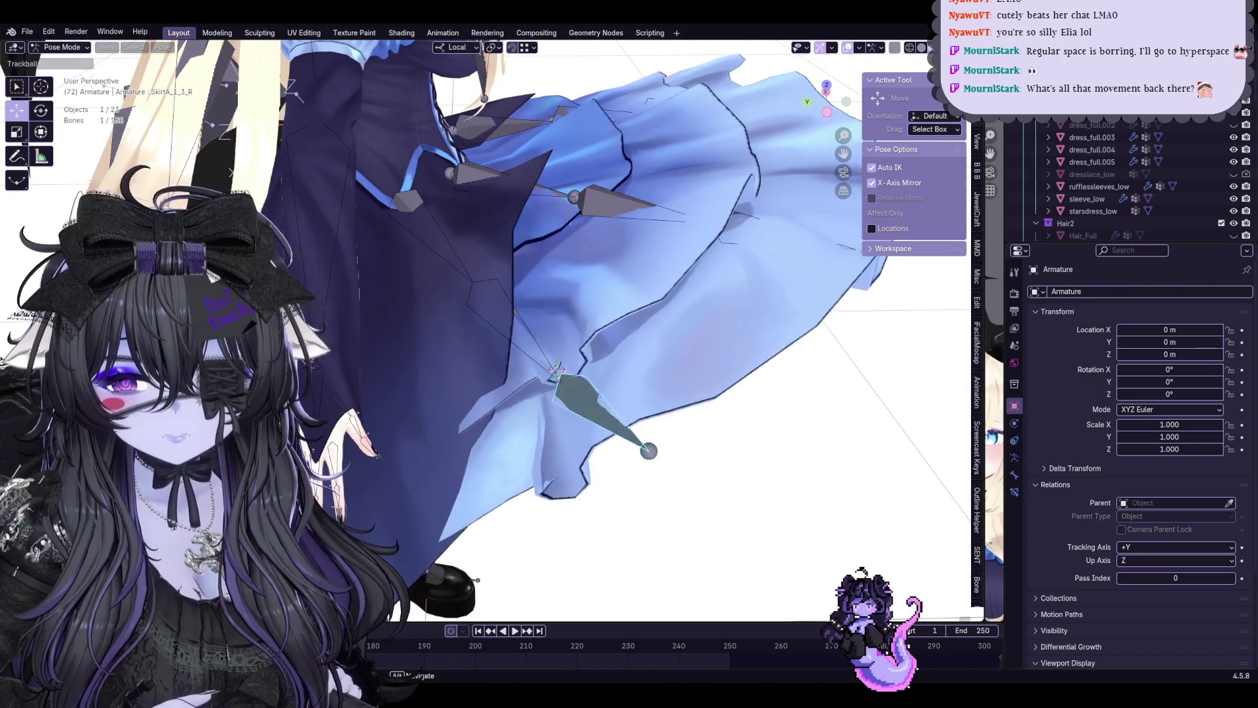
{"action": "mouse_move", "coordinate": [546, 353]}
{"action": "middle_mouse_down"}
{"action": "mouse_move", "coordinate": [467, 264]}
{"action": "mouse_move", "coordinate": [525, 297]}
{"action": "mouse_move", "coordinate": [547, 325]}
{"action": "mouse_move", "coordinate": [548, 371]}
{"action": "mouse_move", "coordinate": [548, 318]}
{"action": "mouse_move", "coordinate": [570, 349]}
{"action": "mouse_move", "coordinate": [498, 317]}
{"action": "middle_mouse_up"}
Swing the Skirt_1_L bone to flare the skirt sideways, then clear the pose back to rest
{"action": "left_click", "coordinate": [468, 265]}
{"action": "left_click", "coordinate": [546, 324]}
{"action": "key", "text": "g"}
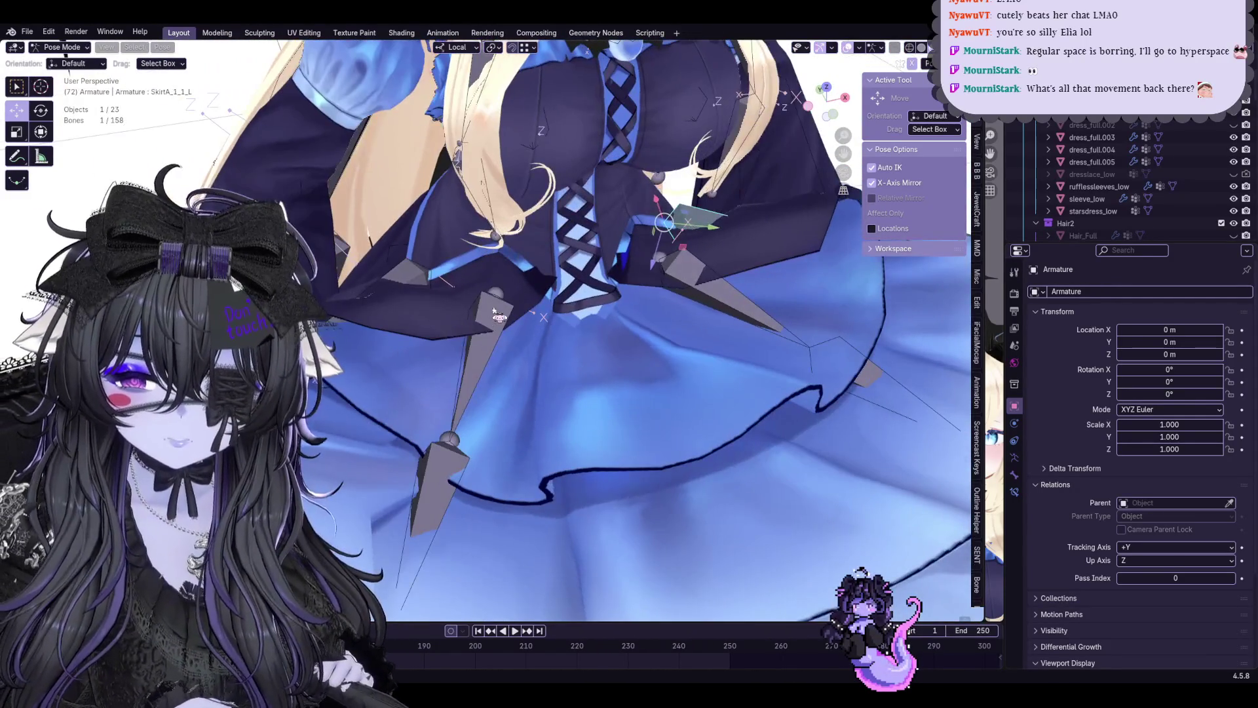
{"action": "middle_click_drag", "start_coordinate": [499, 317], "coordinate": [503, 302]}
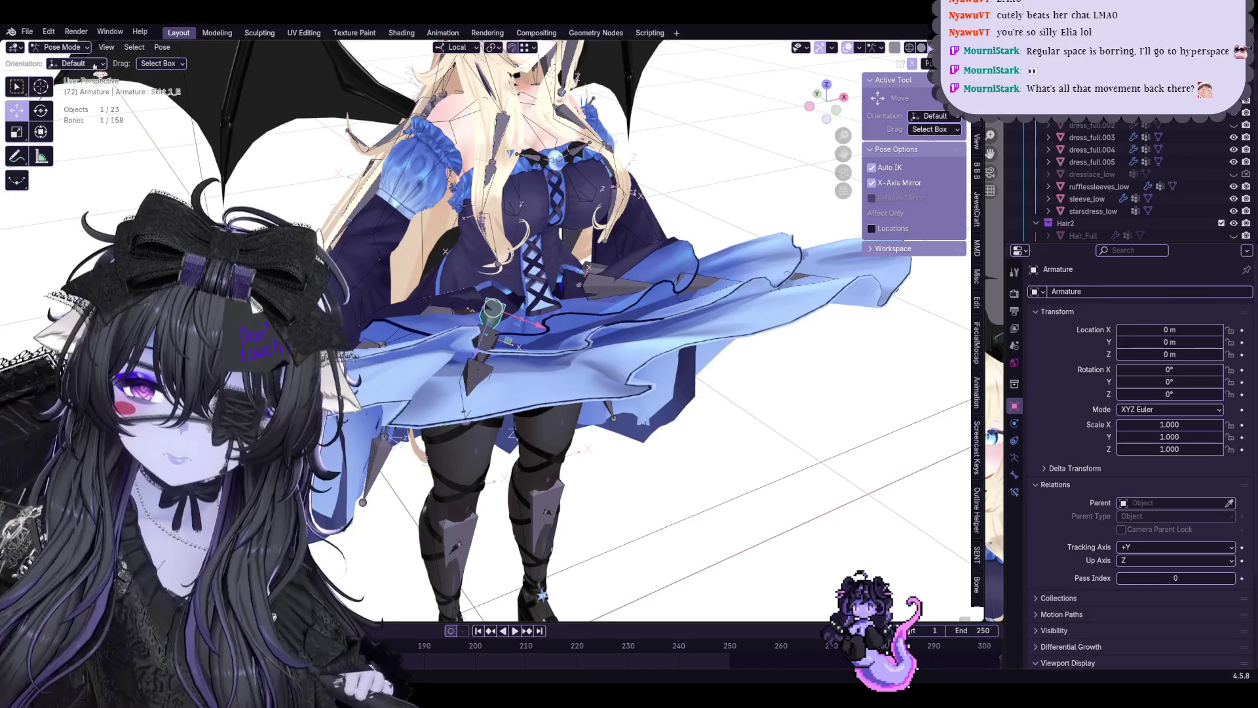
{"action": "left_click", "coordinate": [161, 47]}
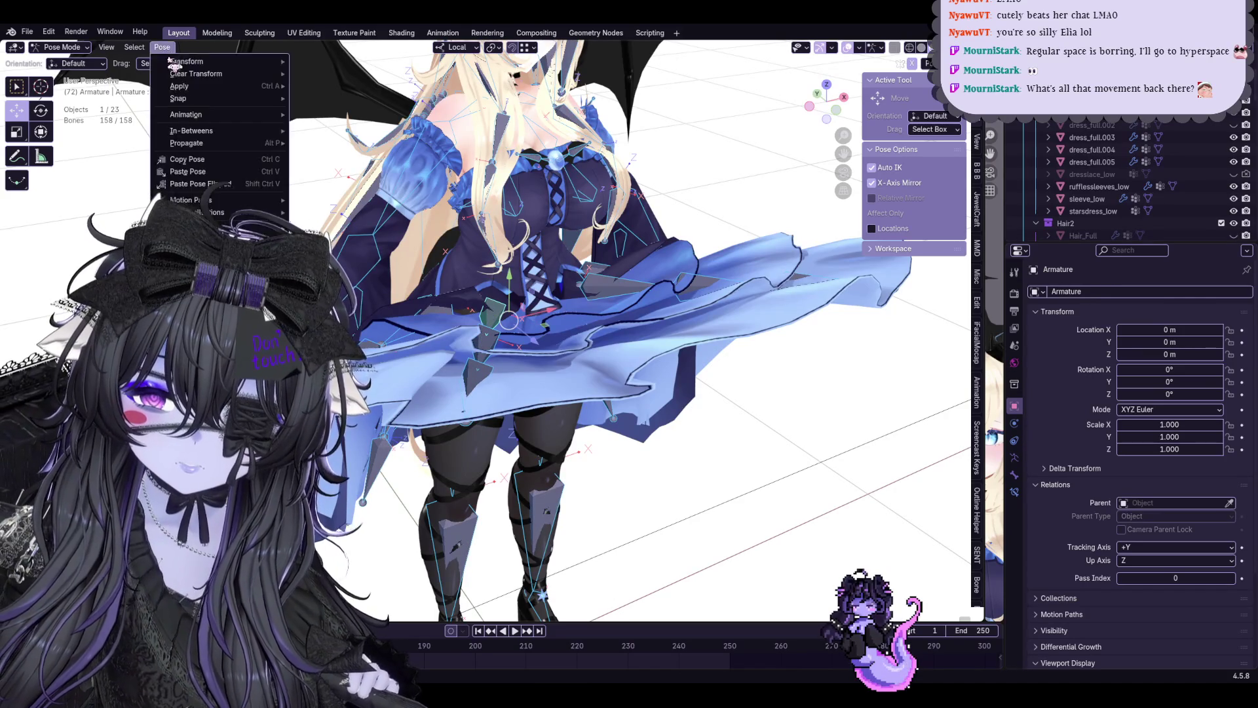
{"action": "left_click", "coordinate": [325, 77]}
Return to Object Mode and start editing the dress_full.003 bodice mesh
{"action": "left_click", "coordinate": [61, 47]}
{"action": "scroll", "coordinate": [538, 308], "scroll_direction": "up", "scroll_amount": 3}
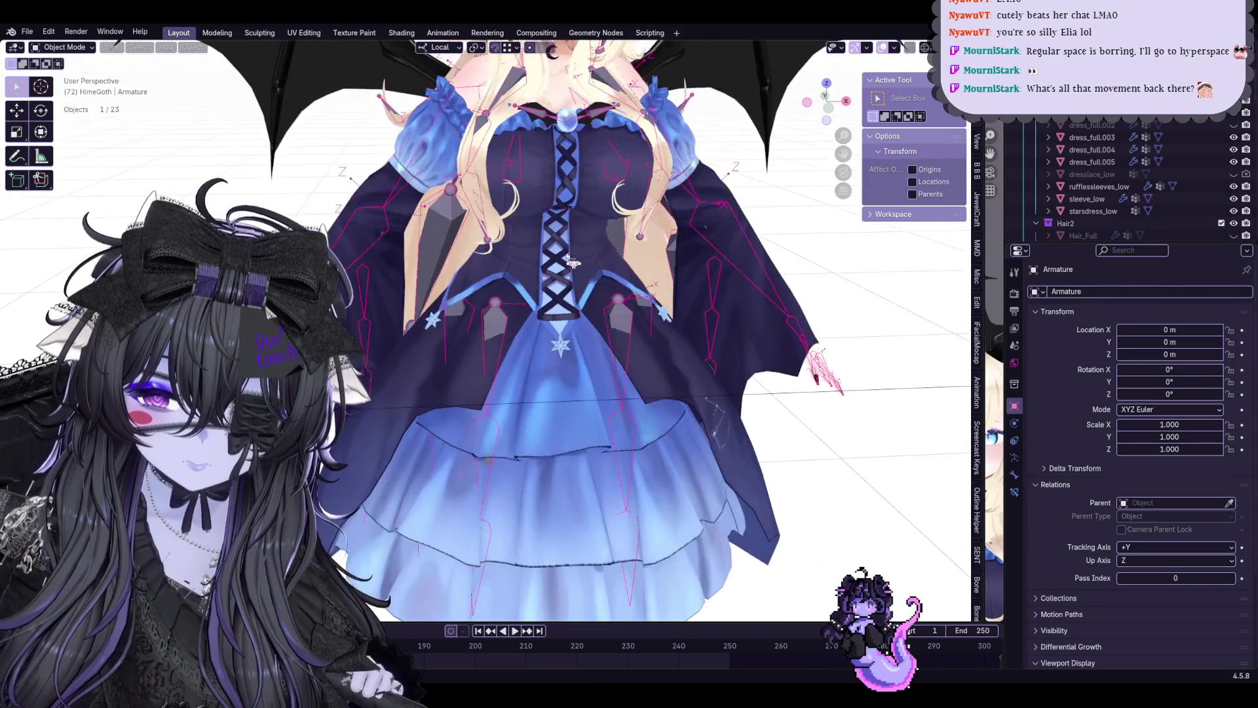
{"action": "left_click", "coordinate": [565, 344]}
{"action": "scroll", "coordinate": [565, 344], "scroll_direction": "up", "scroll_amount": 2}
{"action": "key", "text": "Tab"}
{"action": "scroll", "coordinate": [565, 344], "scroll_direction": "up", "scroll_amount": 2}
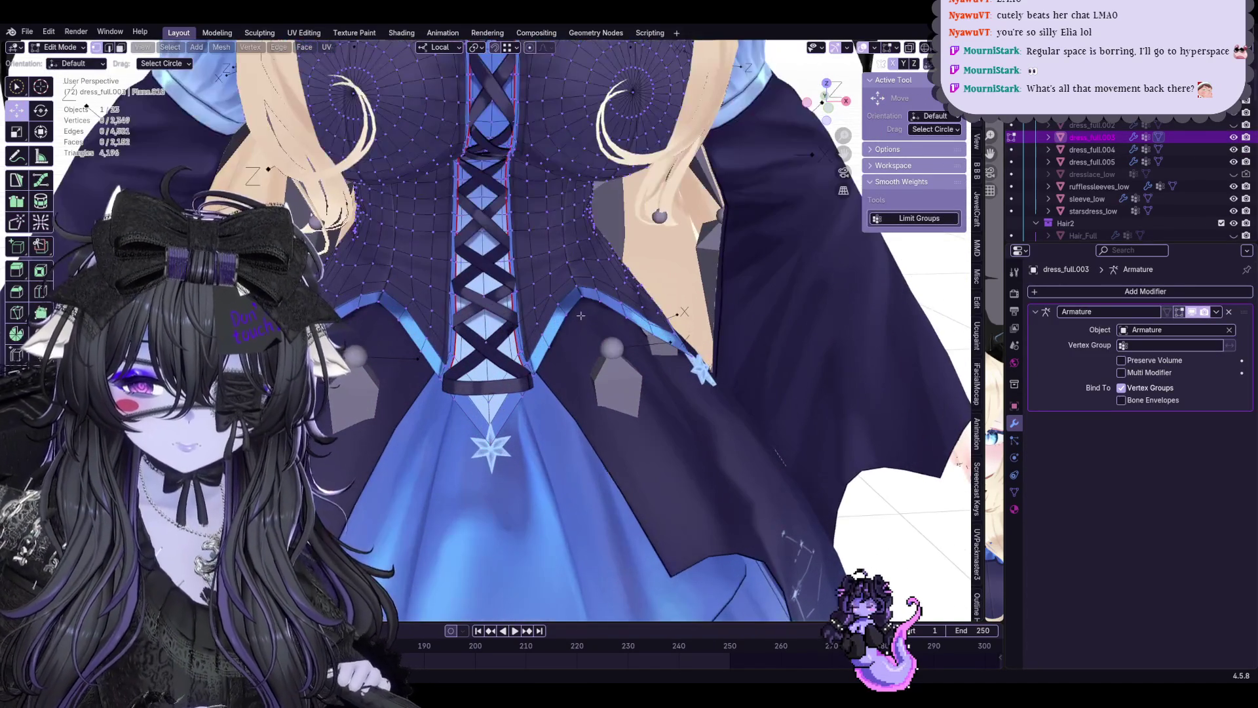
Isolate the bodice mesh and grow the vertex selection across its lower band
{"action": "key", "text": "KP_Divide"}
{"action": "mouse_move", "coordinate": [584, 308]}
{"action": "middle_mouse_down"}
{"action": "mouse_move", "coordinate": [630, 325]}
{"action": "mouse_move", "coordinate": [590, 315]}
{"action": "mouse_move", "coordinate": [551, 354]}
{"action": "middle_mouse_up"}
{"action": "scroll", "coordinate": [501, 418], "scroll_direction": "up", "scroll_amount": 3}
{"action": "key", "text": "ctrl+KP_Add"}
{"action": "mouse_move", "coordinate": [169, 128]}
{"action": "middle_mouse_down"}
{"action": "mouse_move", "coordinate": [472, 359]}
{"action": "mouse_move", "coordinate": [580, 389]}
{"action": "mouse_move", "coordinate": [522, 363]}
{"action": "middle_mouse_up"}
{"action": "key", "text": "ctrl+KP_Add"}
{"action": "key", "text": "ctrl+KP_Add"}
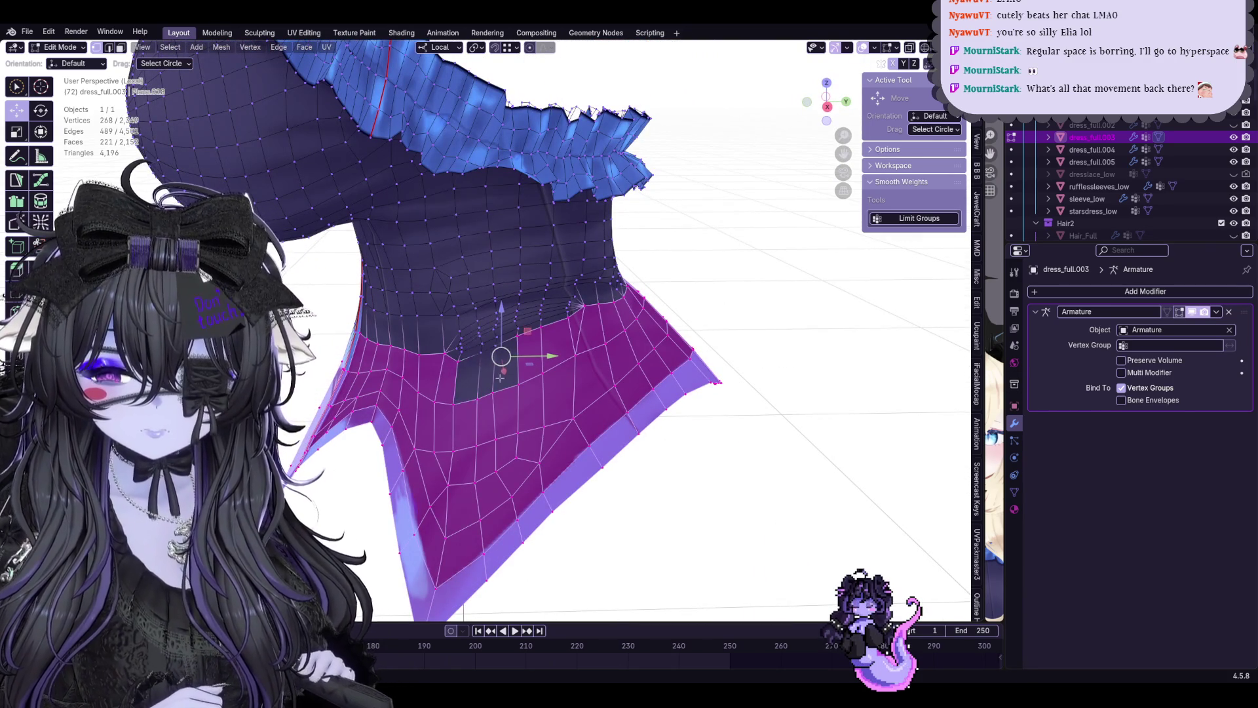
{"action": "scroll", "coordinate": [497, 373], "scroll_direction": "up", "scroll_amount": 2}
{"action": "scroll", "coordinate": [494, 398], "scroll_direction": "up", "scroll_amount": 2}
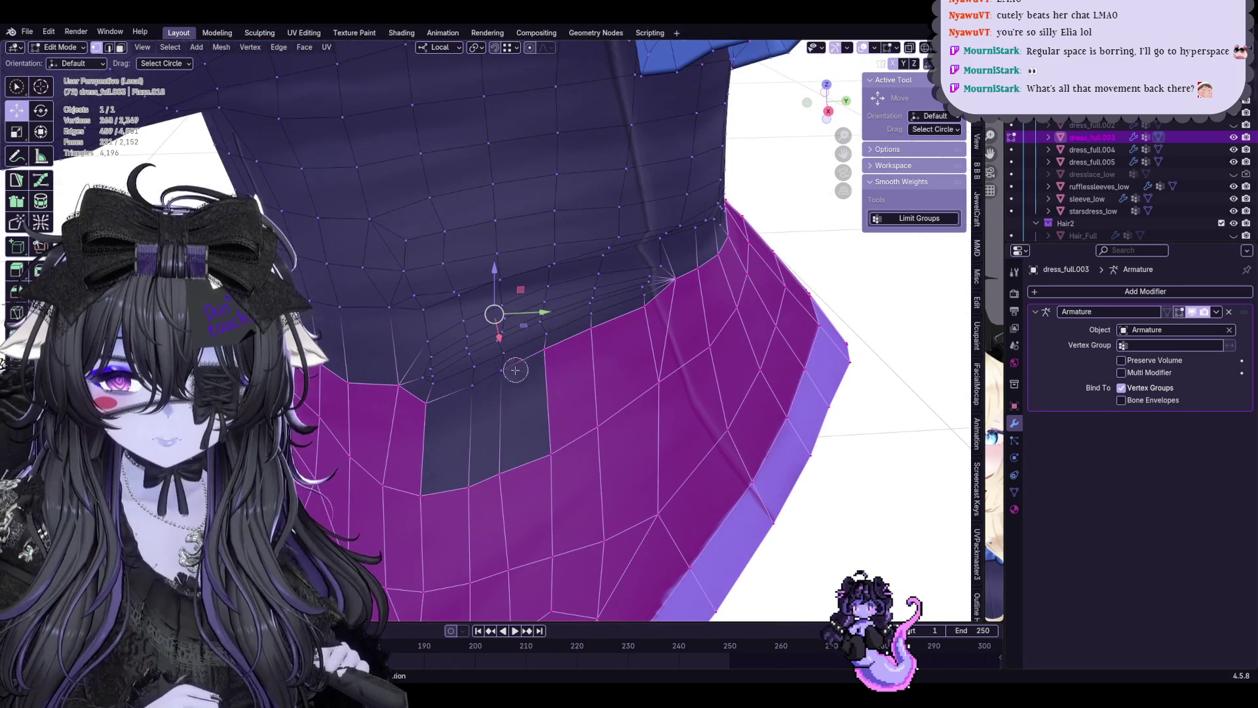
Switch the bodice into Weight Paint mode and bring up its vertex groups
{"action": "middle_click_drag", "start_coordinate": [528, 363], "coordinate": [453, 337]}
{"action": "left_click", "coordinate": [58, 47]}
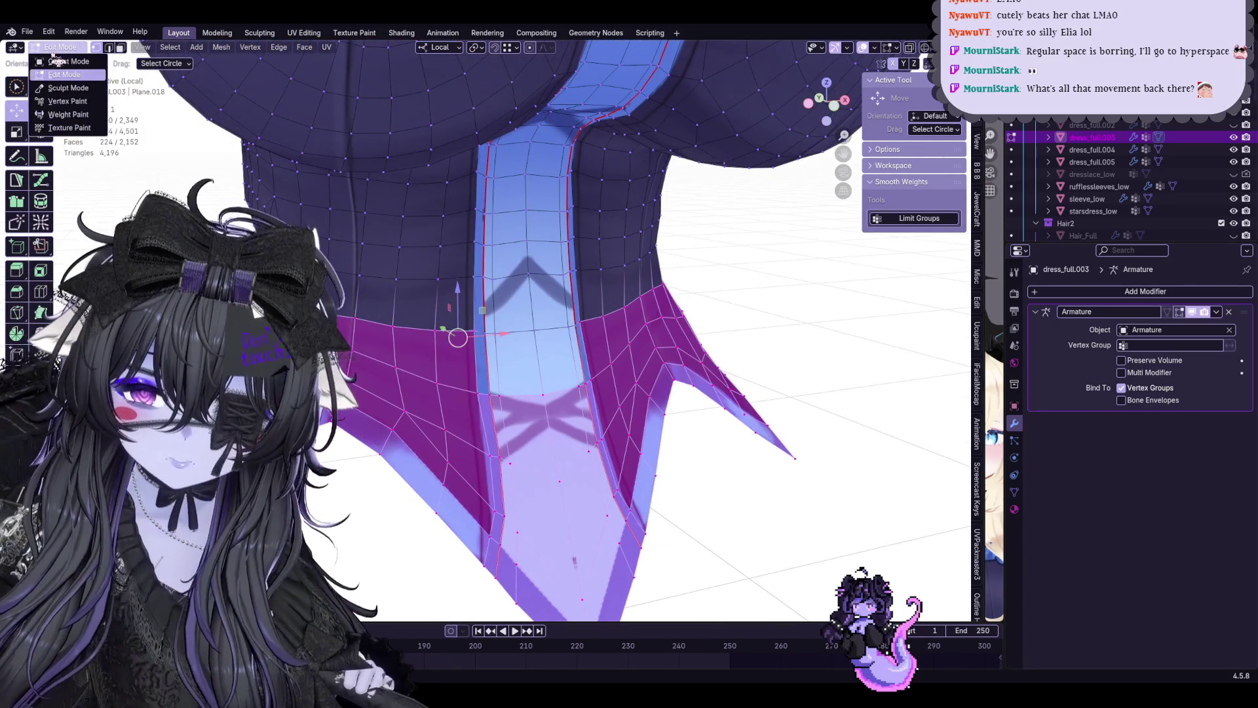
{"action": "left_click", "coordinate": [83, 116]}
{"action": "left_click", "coordinate": [1014, 490]}
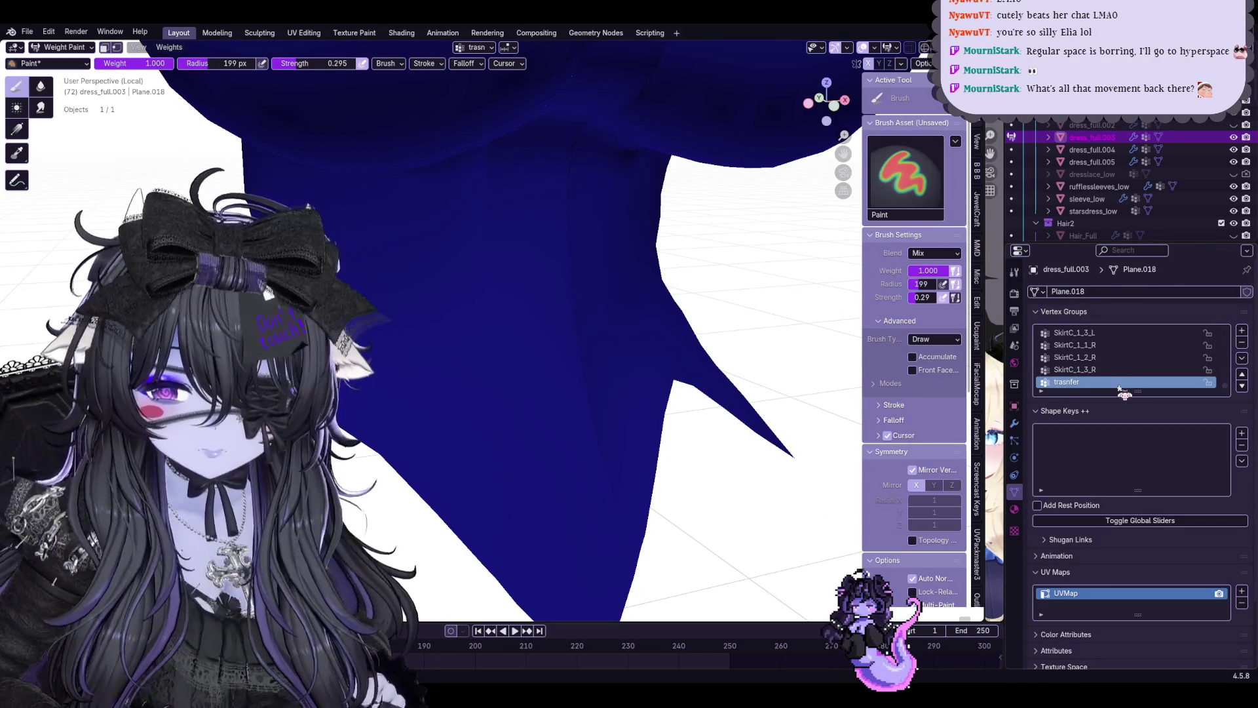
Enable vertex selection masking from Quick Favorites, then return the corset to Object Mode
{"action": "right_click", "coordinate": [643, 341]}
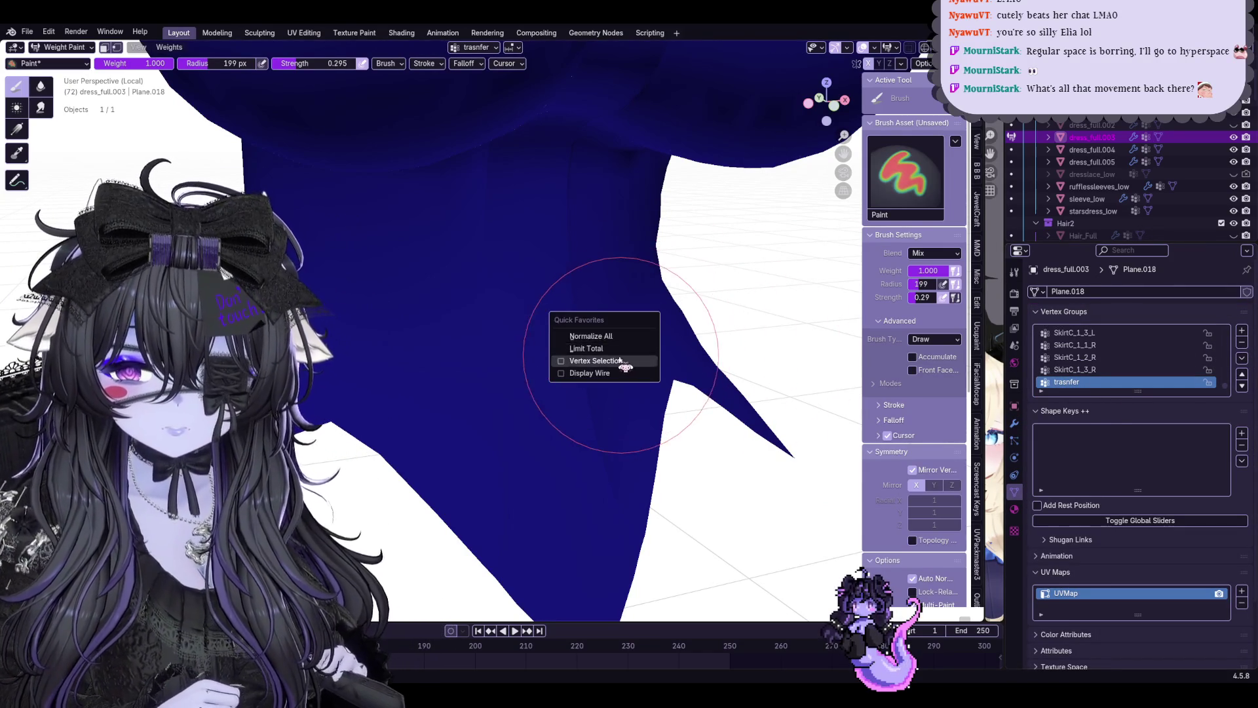
{"action": "left_click", "coordinate": [640, 361]}
{"action": "scroll", "coordinate": [801, 347], "scroll_direction": "down", "scroll_amount": 3}
{"action": "mouse_move", "coordinate": [801, 346]}
{"action": "middle_mouse_down"}
{"action": "mouse_move", "coordinate": [147, 82]}
{"action": "mouse_move", "coordinate": [558, 247]}
{"action": "middle_mouse_up"}
{"action": "key", "text": "ctrl+Tab"}
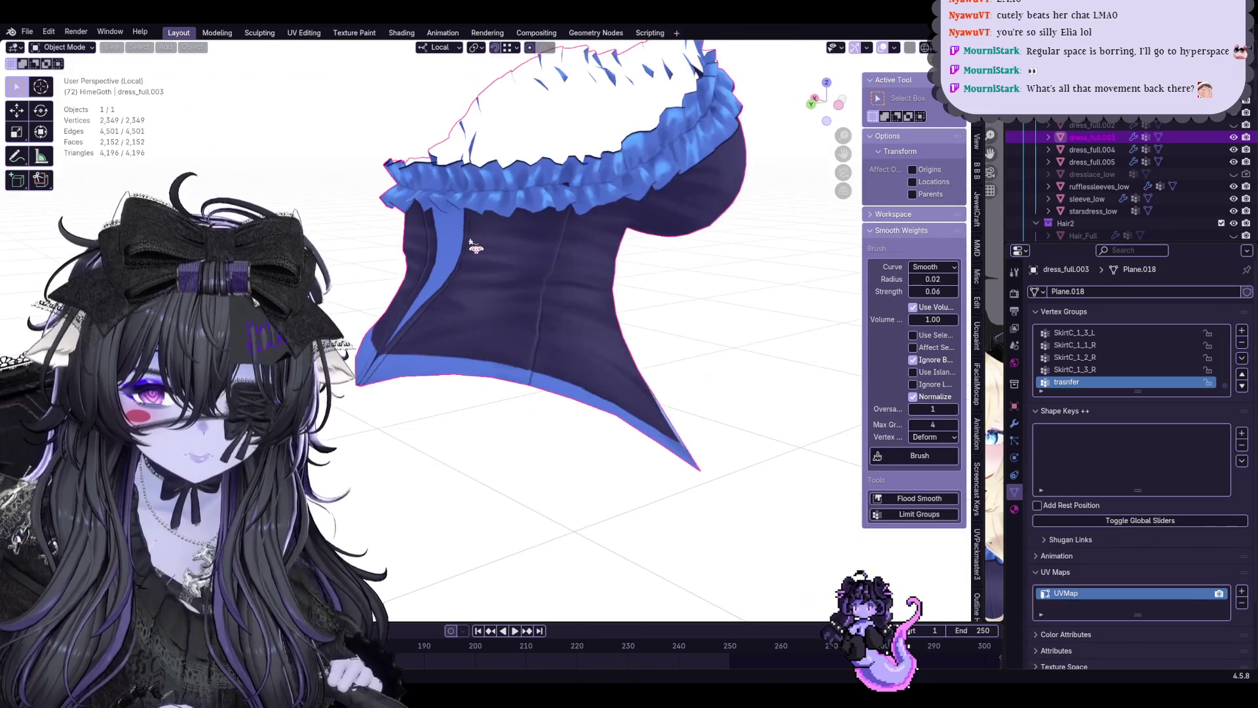
{"action": "scroll", "coordinate": [557, 246], "scroll_direction": "up", "scroll_amount": 5}
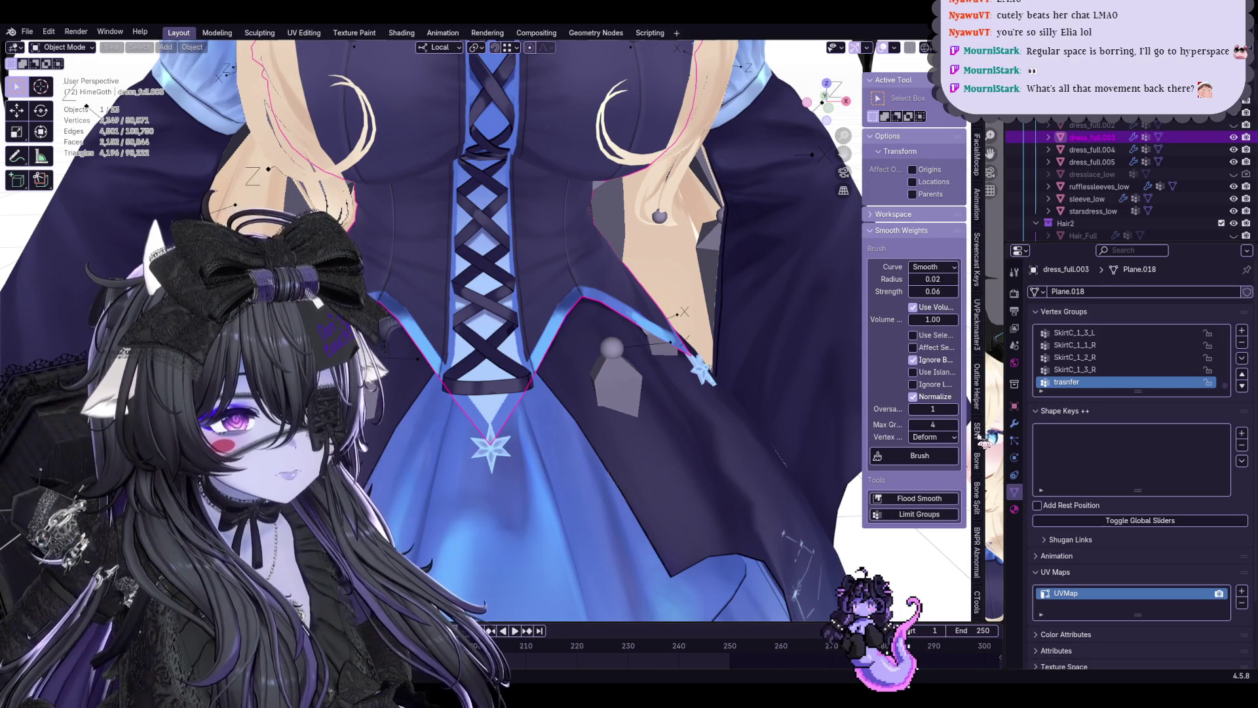
Run Robust Weight Transfer from dress_full onto dress_full.003 with the transfer group set
{"action": "left_click", "coordinate": [979, 433]}
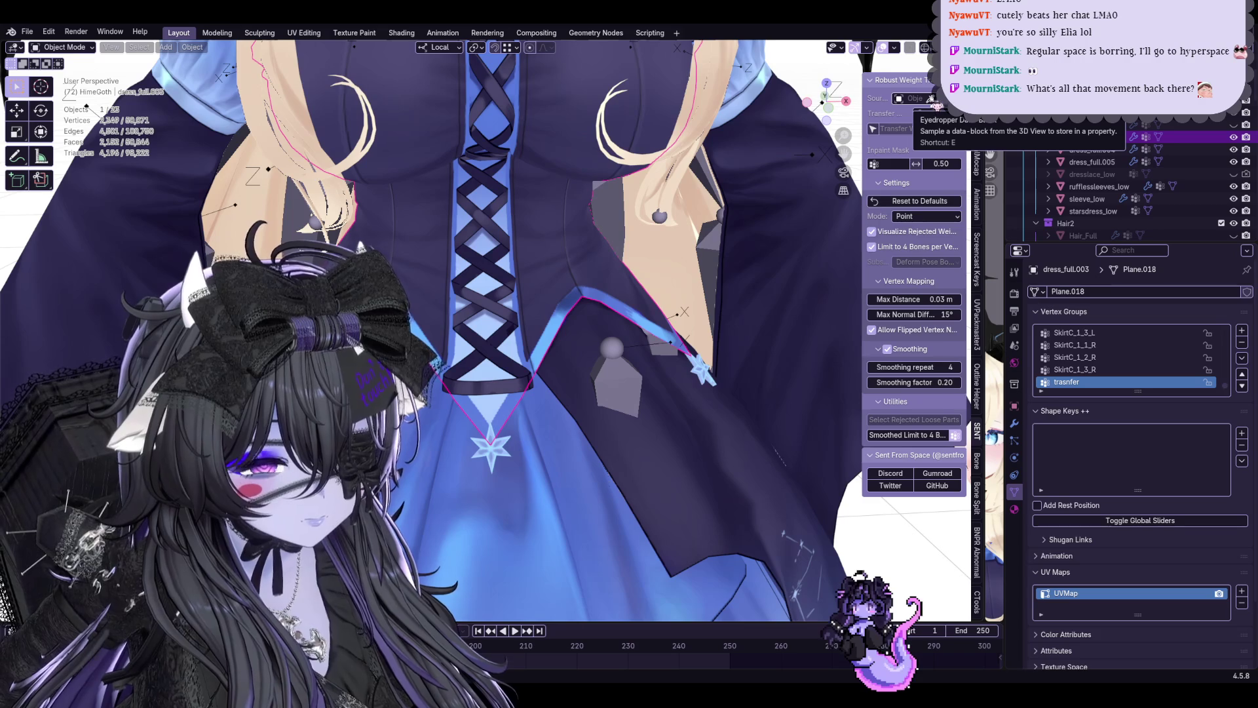
{"action": "left_click", "coordinate": [930, 100]}
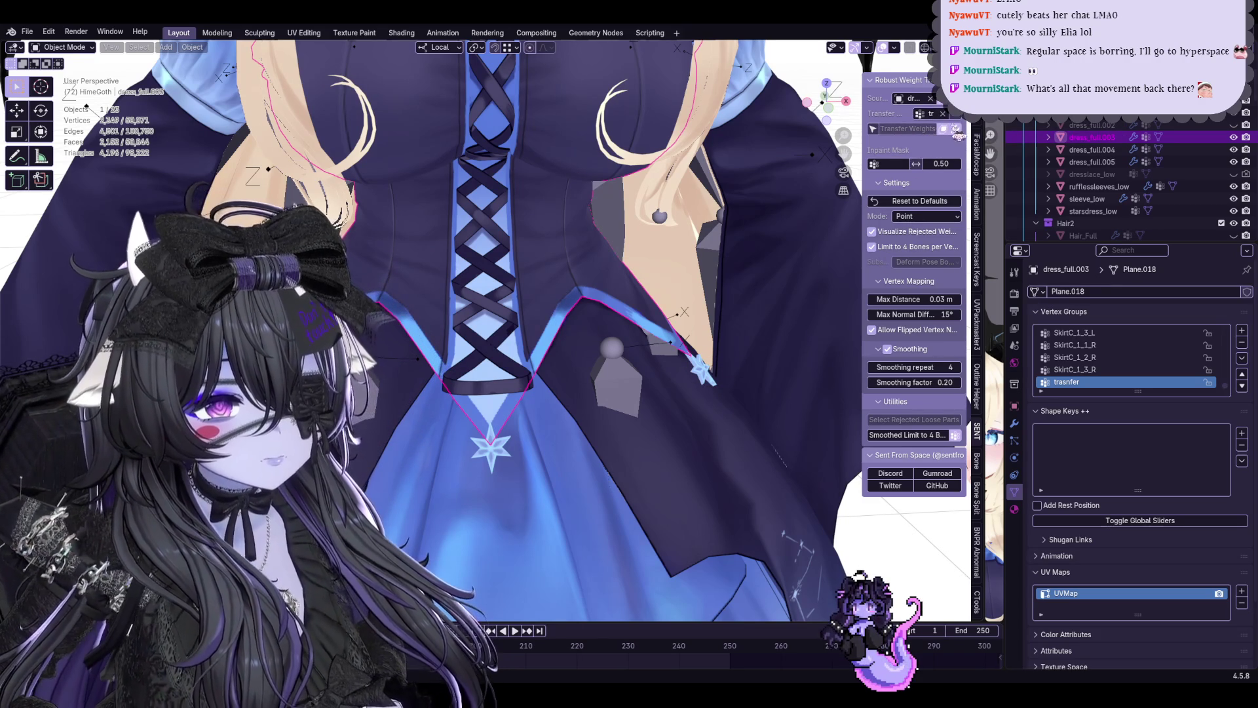
{"action": "left_click", "coordinate": [941, 115]}
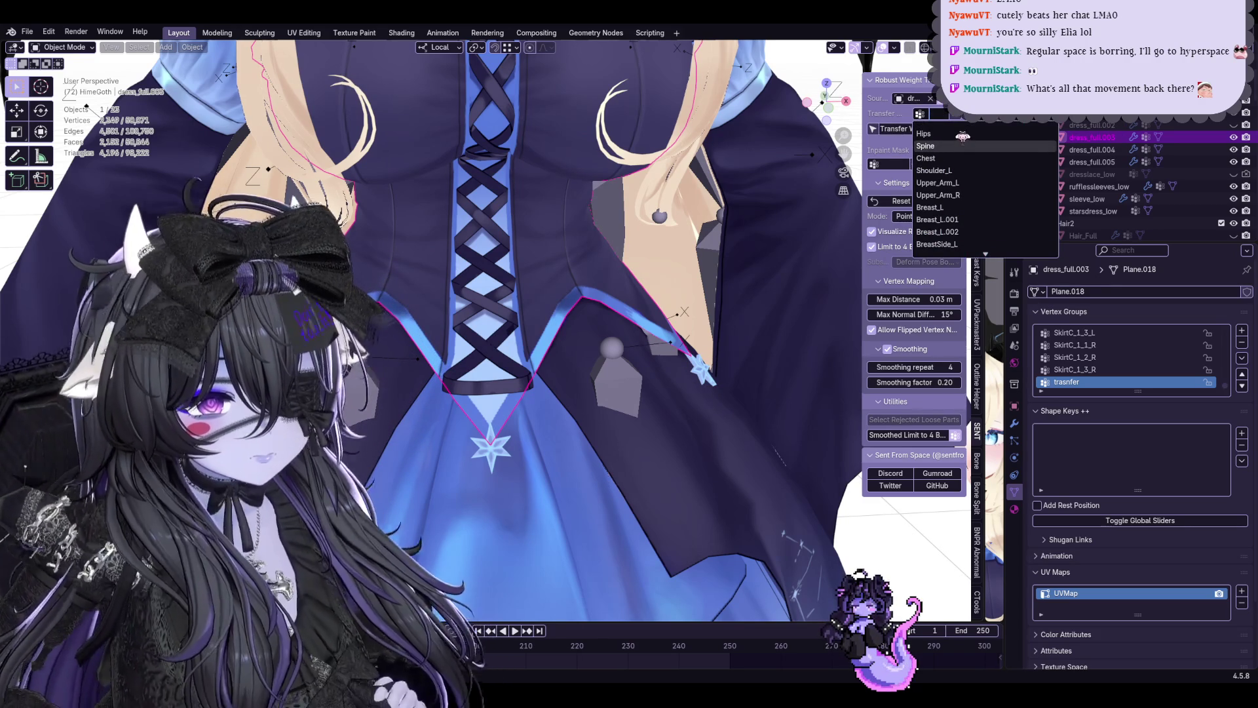
{"action": "type", "text": "tra"}
{"action": "left_click", "coordinate": [962, 135]}
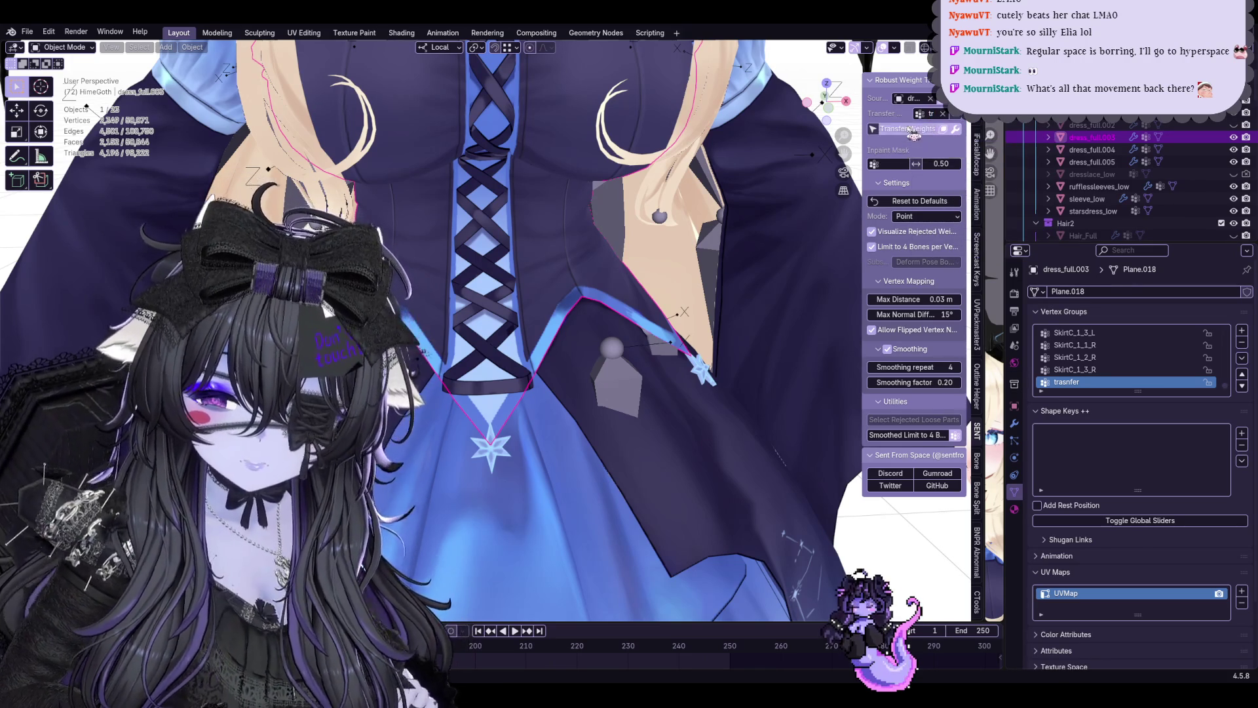
{"action": "left_click", "coordinate": [914, 132]}
Make the armature active and put it into Pose Mode
{"action": "left_click", "coordinate": [577, 361]}
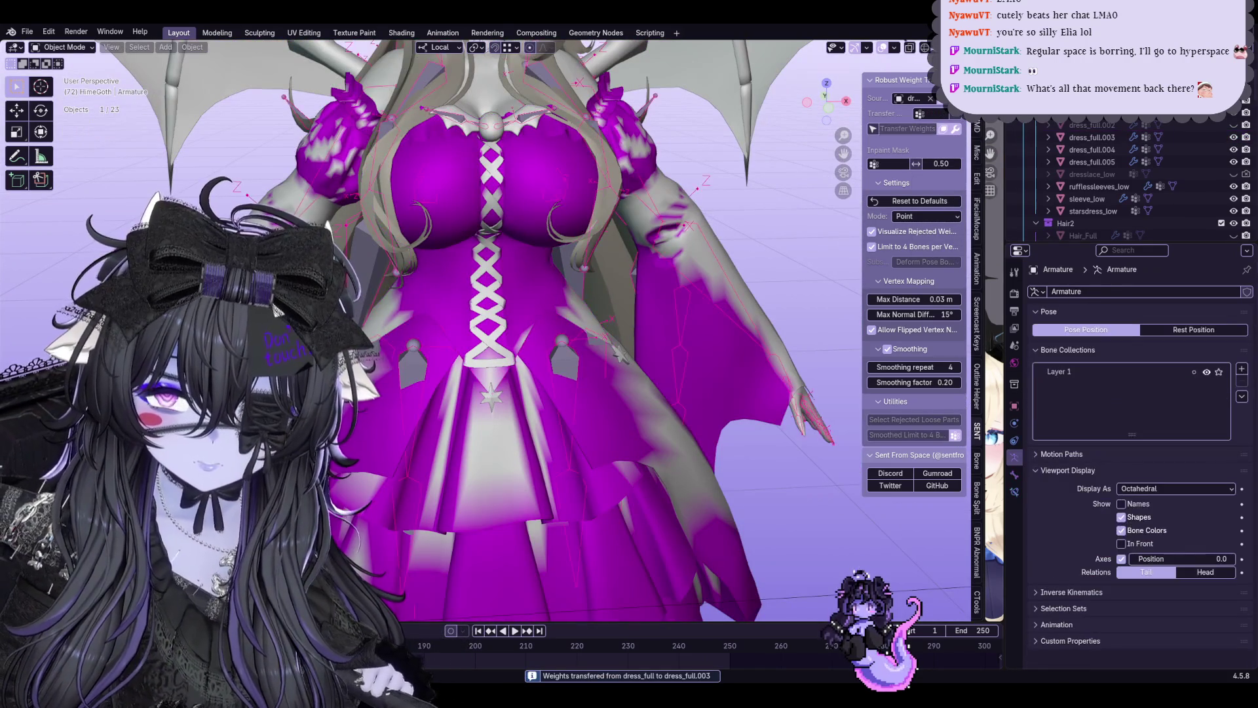
{"action": "scroll", "coordinate": [576, 301], "scroll_direction": "up", "scroll_amount": 2}
{"action": "left_click", "coordinate": [65, 87]}
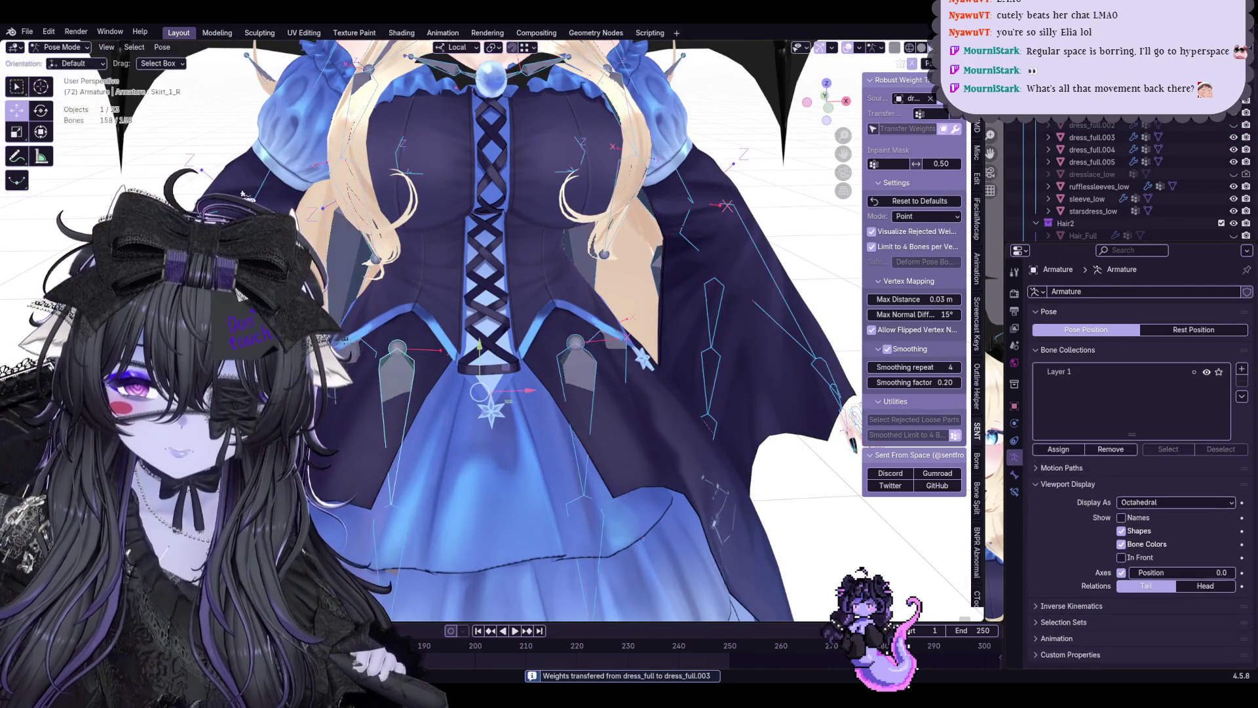
Test-rotate skirt bones including Skirt_1_R to check the dress deformation
{"action": "left_click", "coordinate": [580, 373]}
{"action": "key", "text": "r"}
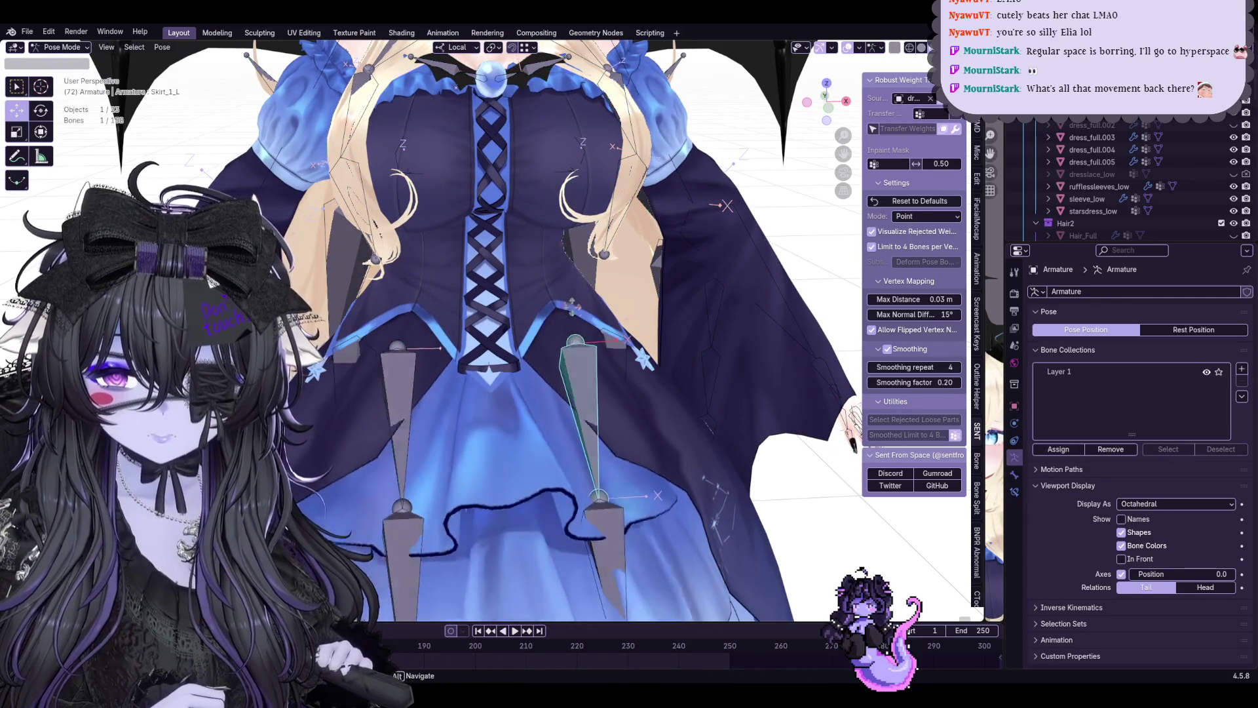
{"action": "left_click", "coordinate": [561, 284]}
{"action": "key", "text": "ctrl+z"}
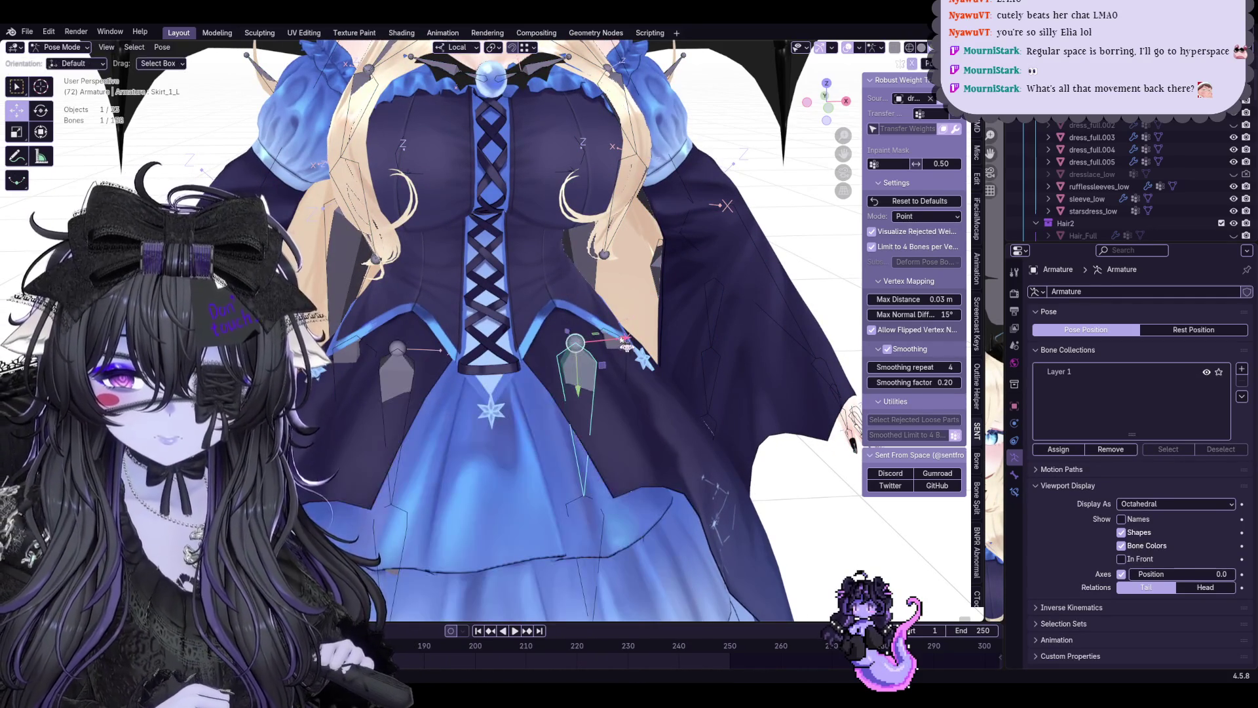
{"action": "key", "text": "r"}
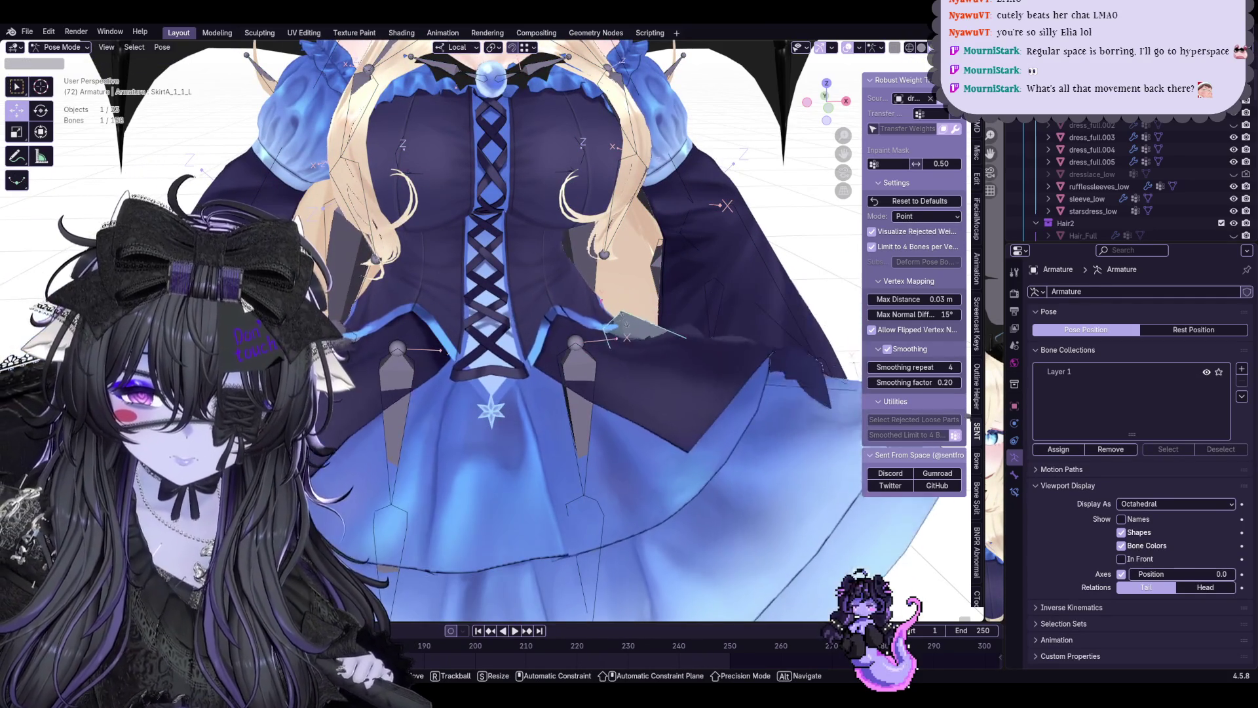
{"action": "left_click", "coordinate": [609, 336]}
{"action": "left_click", "coordinate": [398, 354]}
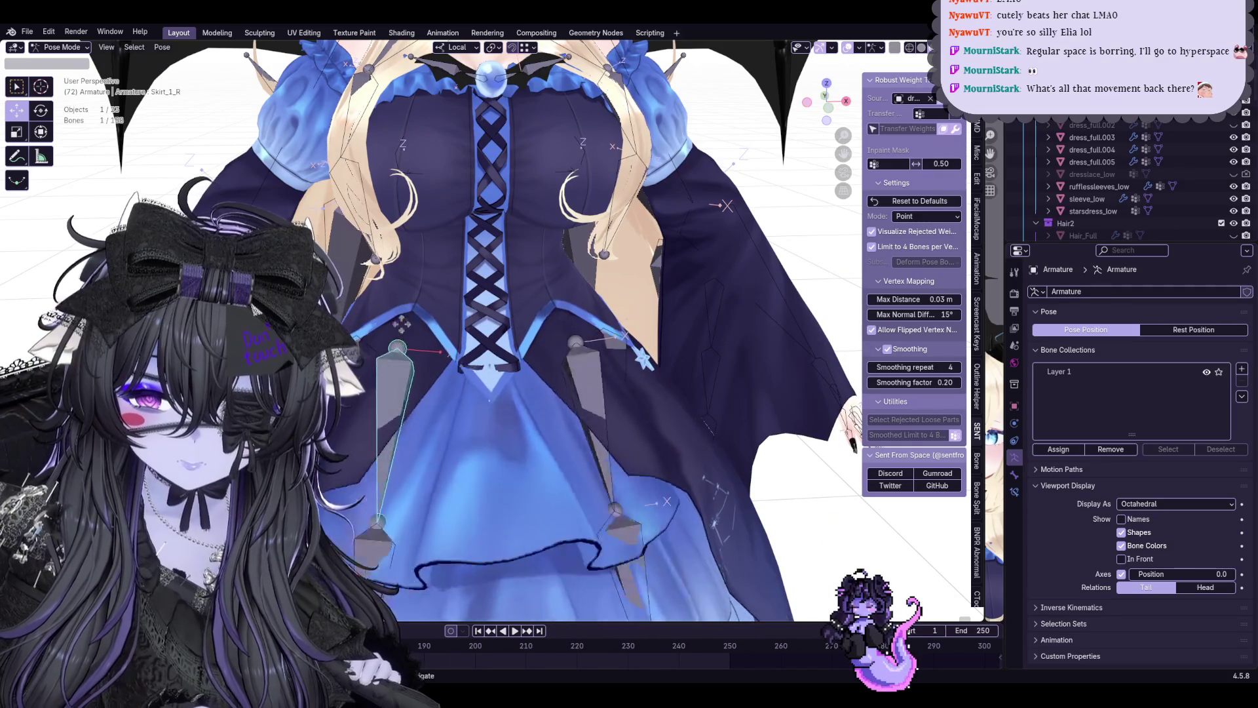
{"action": "mouse_move", "coordinate": [401, 297]}
{"action": "middle_mouse_down"}
{"action": "mouse_move", "coordinate": [445, 328]}
{"action": "mouse_move", "coordinate": [489, 236]}
{"action": "middle_mouse_up"}
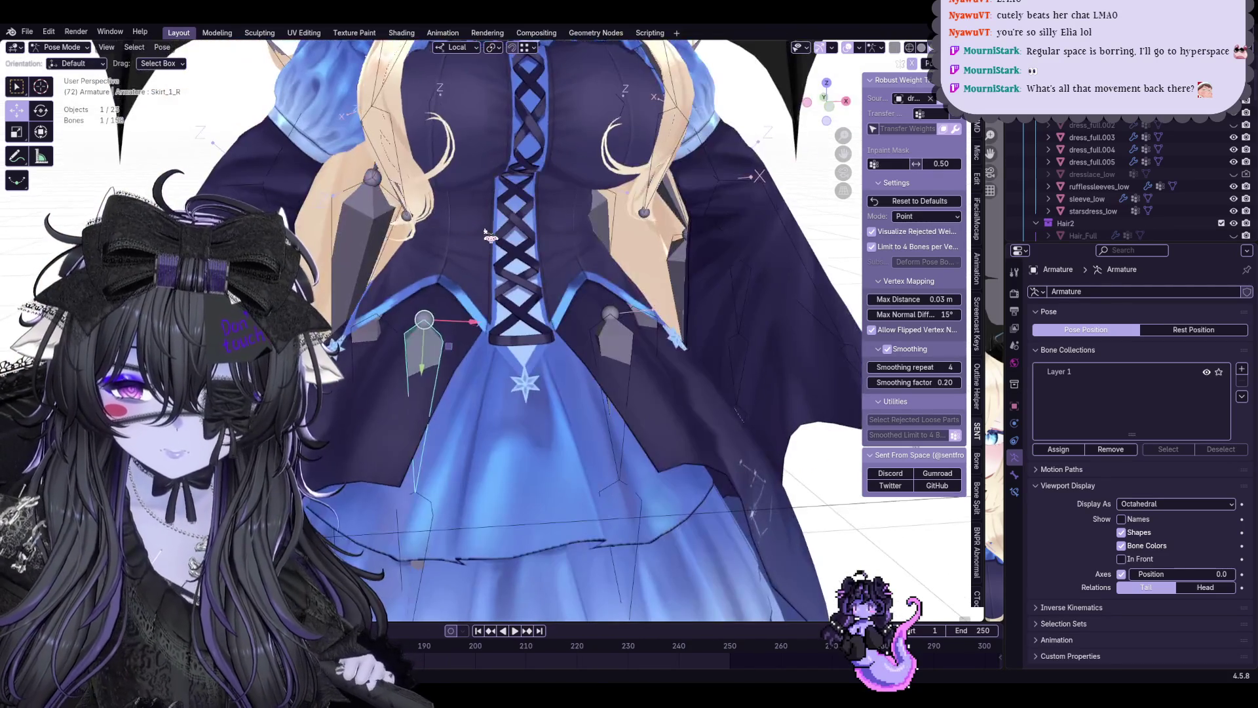
Test-rotate the Spine bone a few times to check the bodice deformation
{"action": "left_click", "coordinate": [501, 251]}
{"action": "key", "text": "r"}
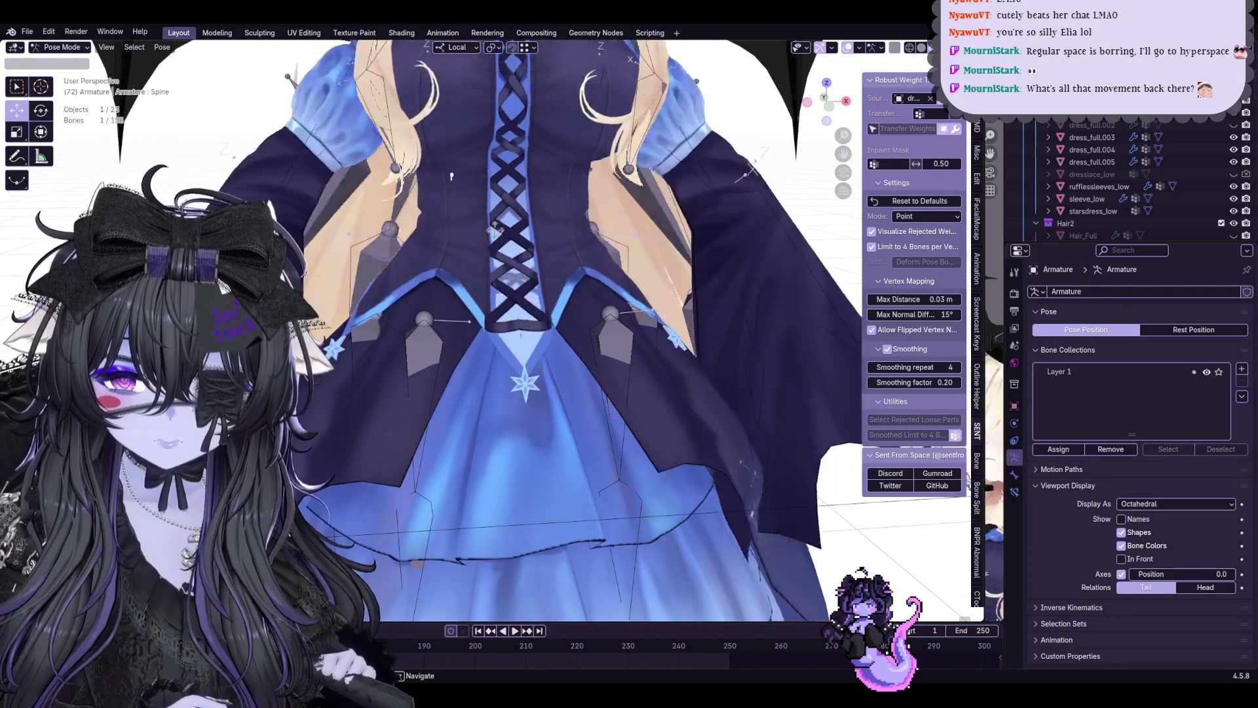
{"action": "right_click", "coordinate": [500, 233]}
{"action": "key", "text": "r"}
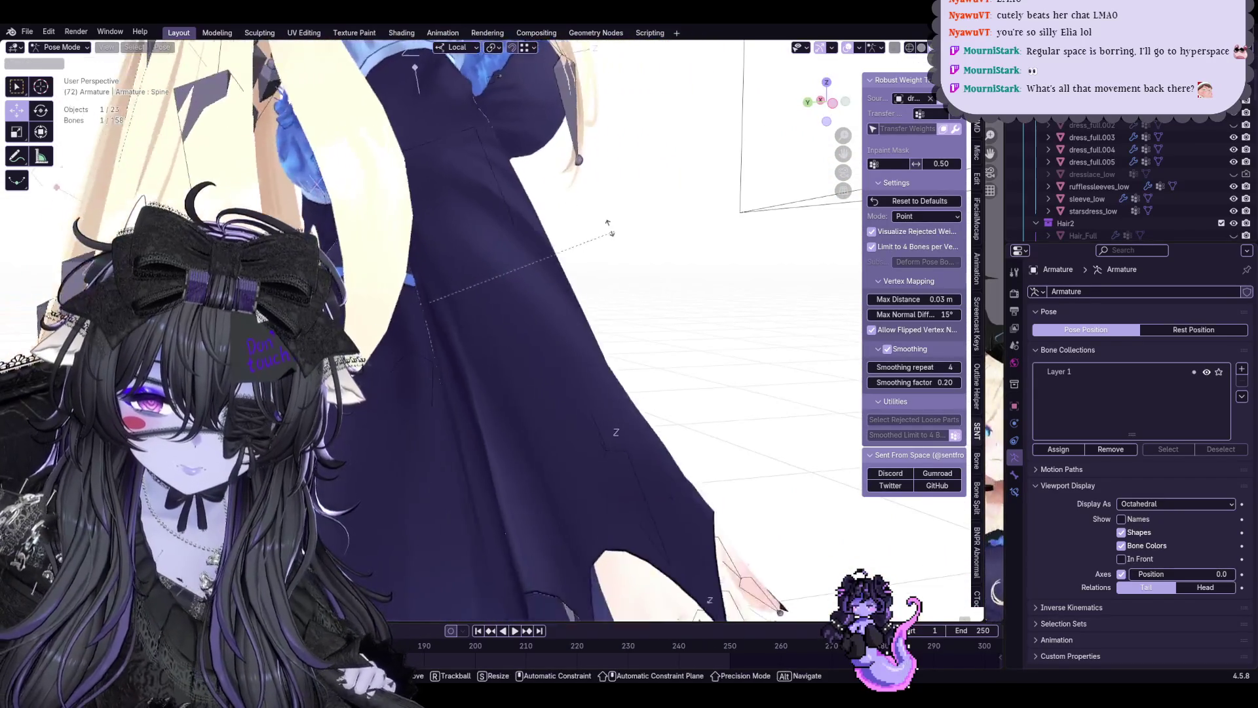
{"action": "left_click", "coordinate": [633, 384]}
{"action": "key", "text": "r"}
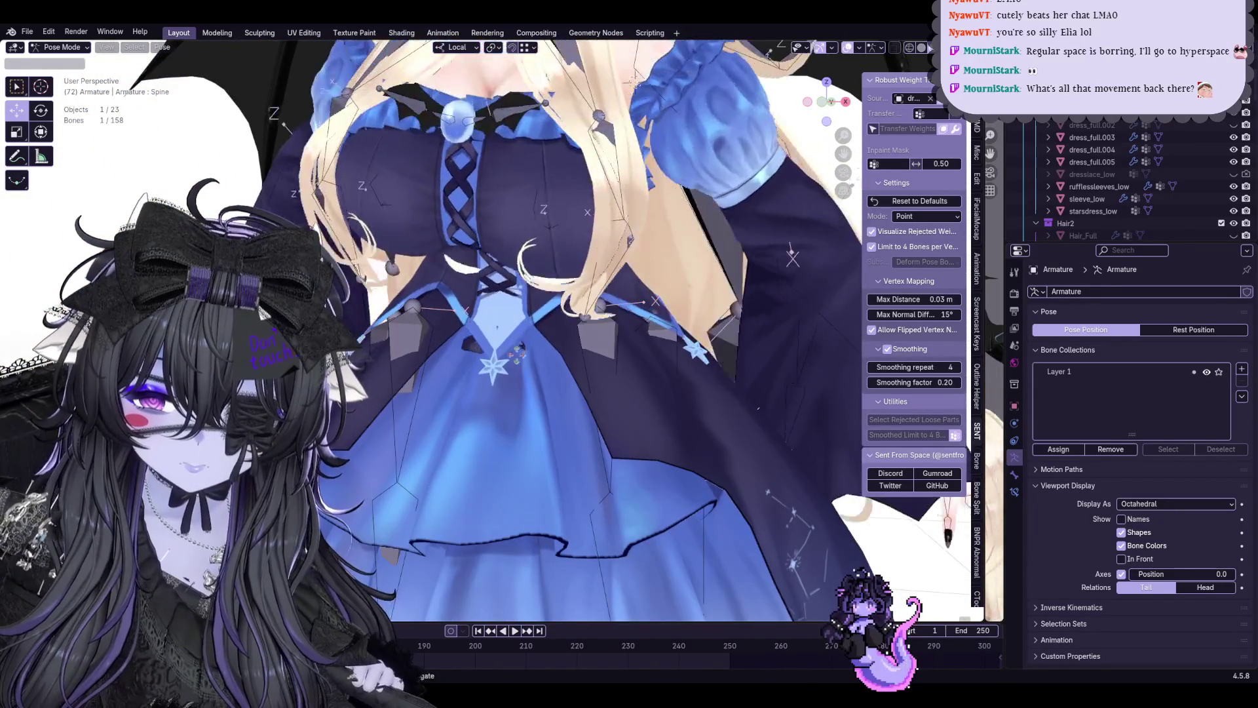
{"action": "left_click", "coordinate": [86, 77]}
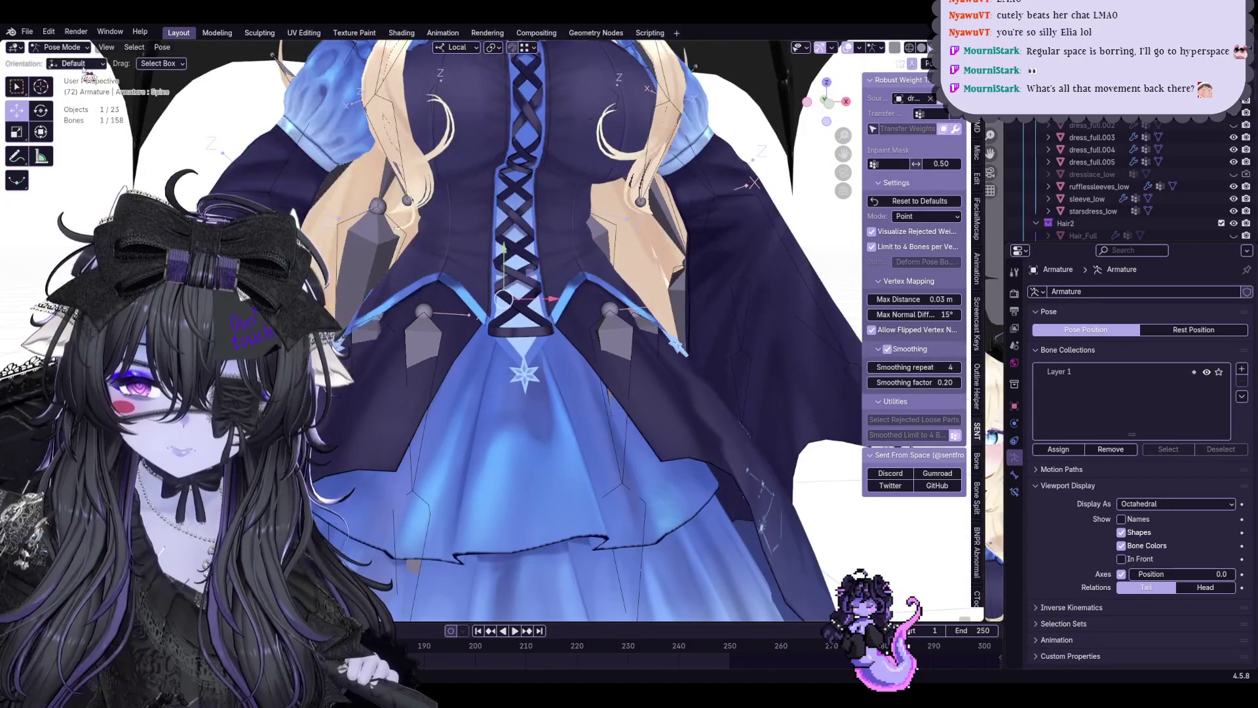
Return to Object Mode with the lacing dress_full.004 selected and show its modifiers
{"action": "left_click", "coordinate": [65, 63]}
{"action": "scroll", "coordinate": [521, 296], "scroll_direction": "up", "scroll_amount": 2}
{"action": "left_click", "coordinate": [521, 295]}
{"action": "scroll", "coordinate": [711, 360], "scroll_direction": "up", "scroll_amount": 2}
{"action": "left_click", "coordinate": [1015, 423]}
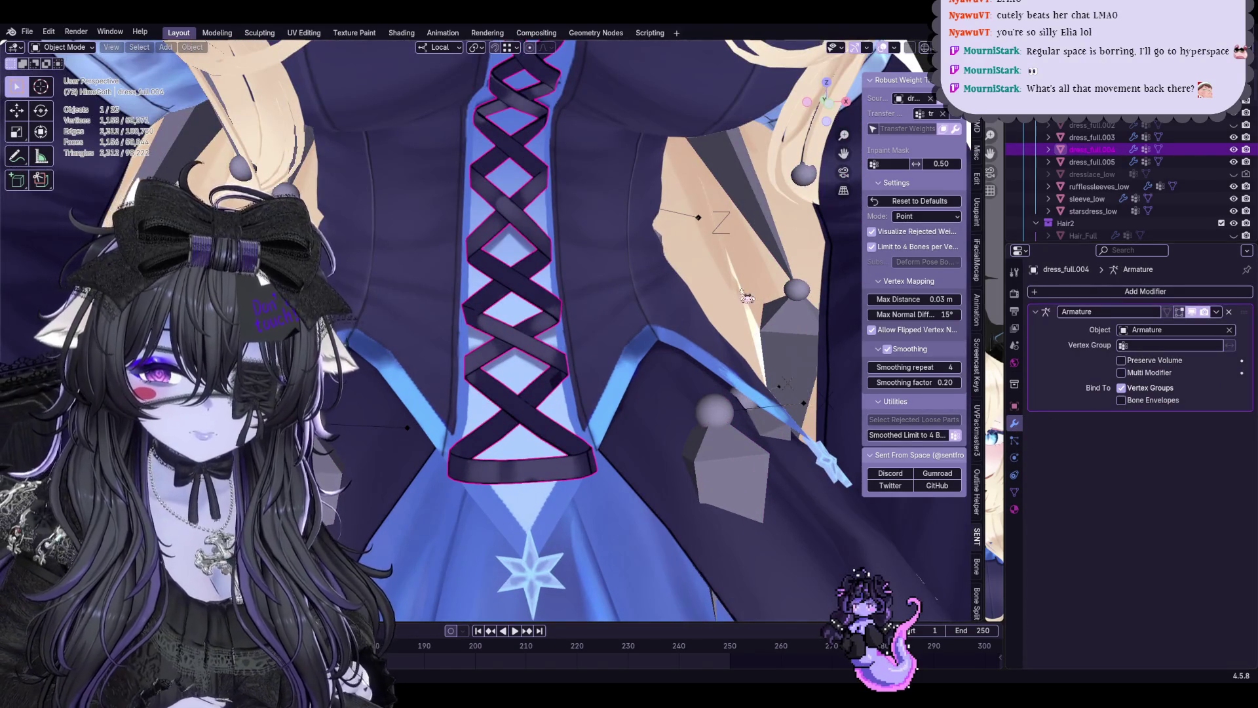
{"action": "scroll", "coordinate": [747, 295], "scroll_direction": "down", "scroll_amount": 3}
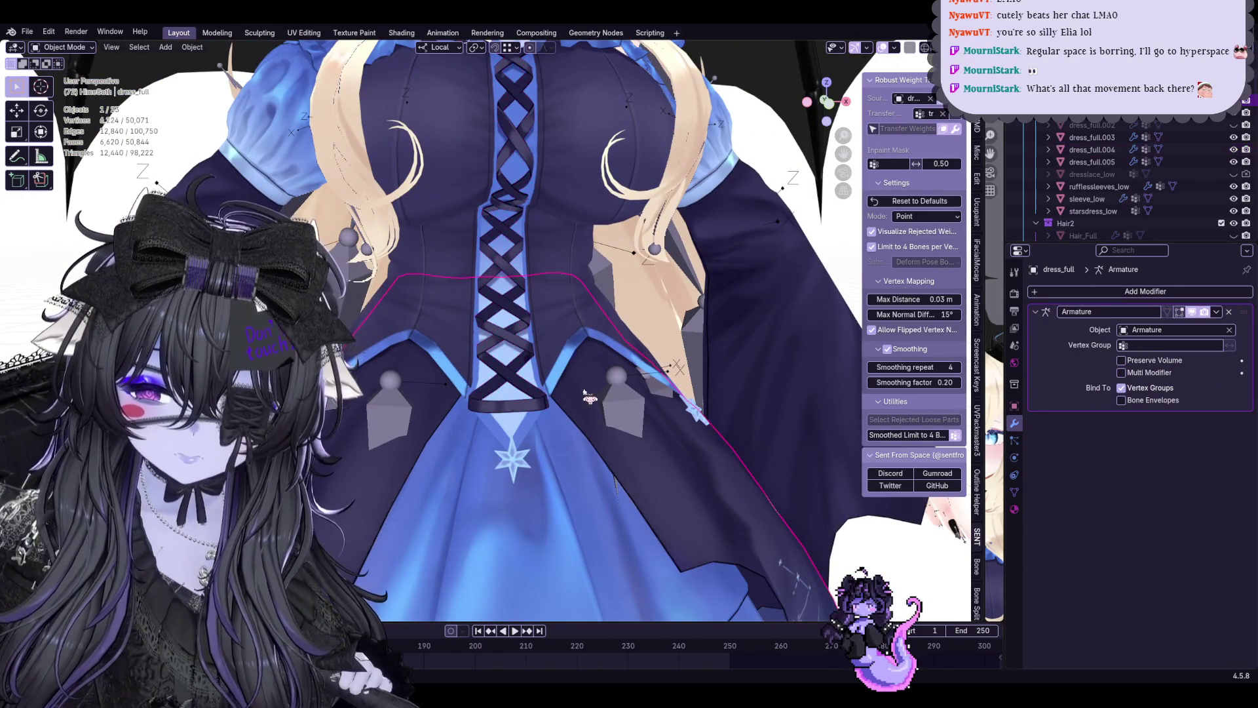
Select dress_full.003 then the lacing dress_full.004 as active, with vertex groups showing
{"action": "left_click", "coordinate": [586, 317]}
{"action": "left_click", "coordinate": [513, 320]}
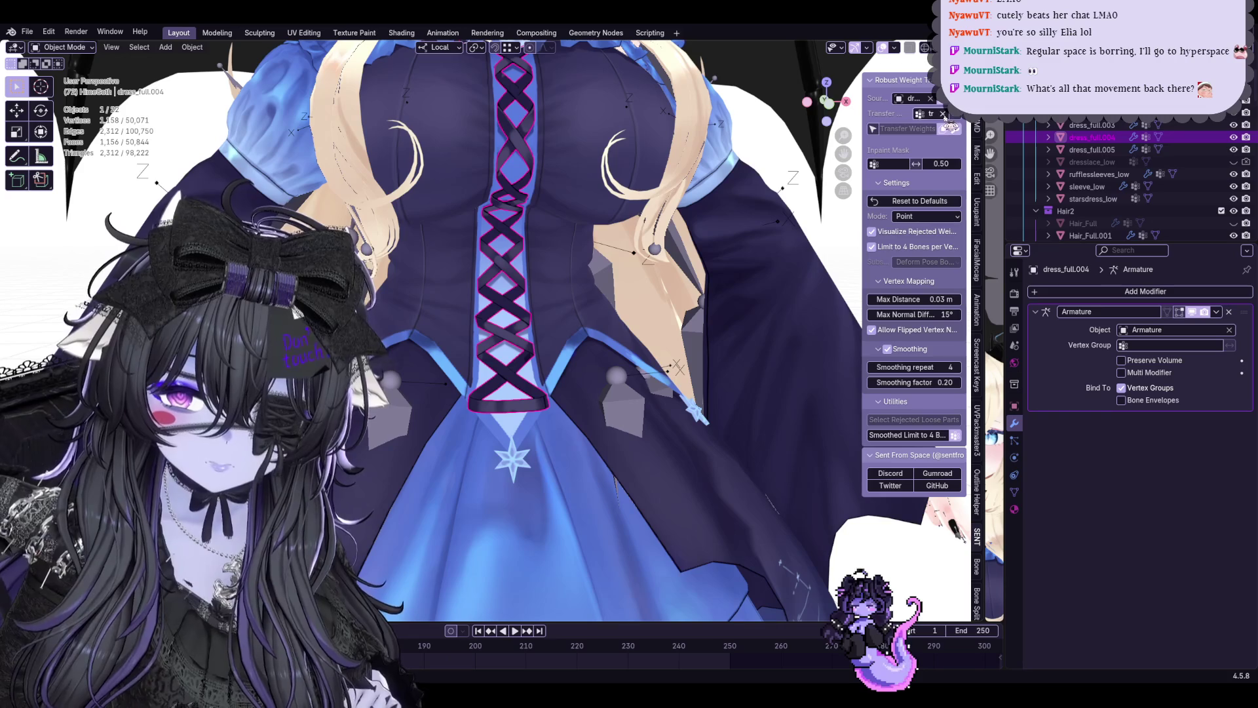
{"action": "left_click", "coordinate": [587, 328]}
{"action": "left_click", "coordinate": [1015, 494]}
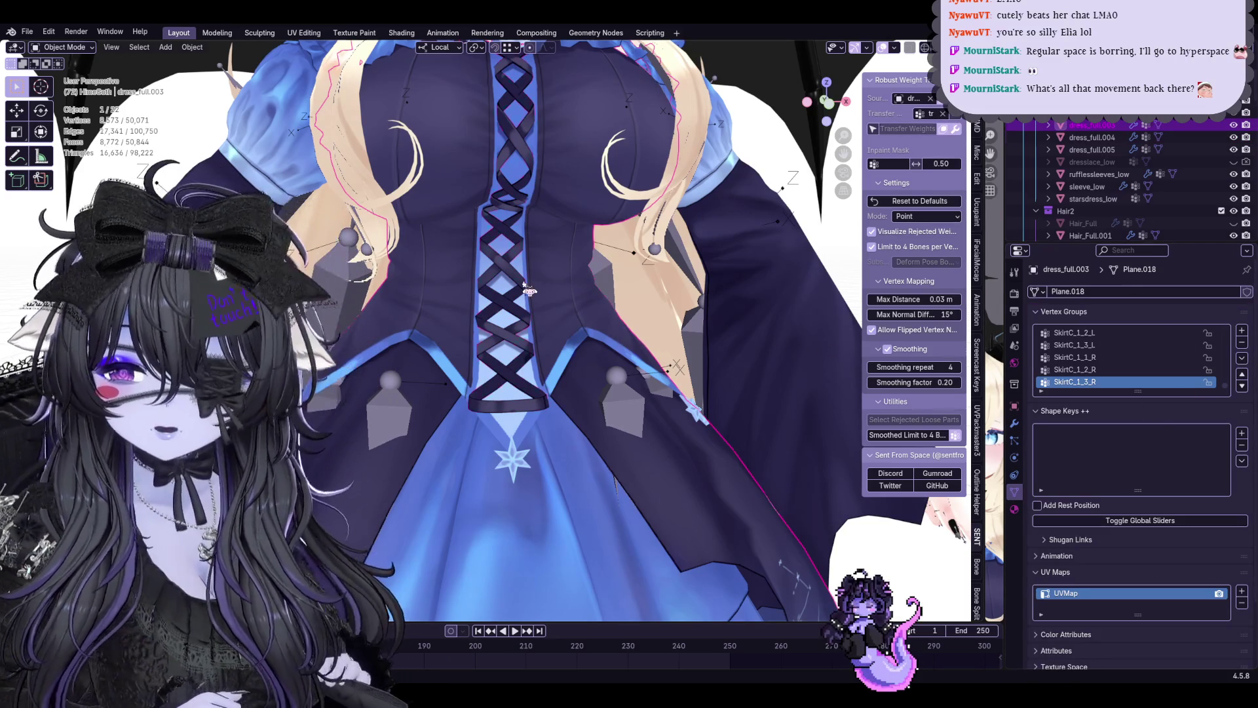
{"action": "left_click", "coordinate": [527, 289]}
{"action": "middle_click_drag", "start_coordinate": [527, 289], "coordinate": [589, 314]}
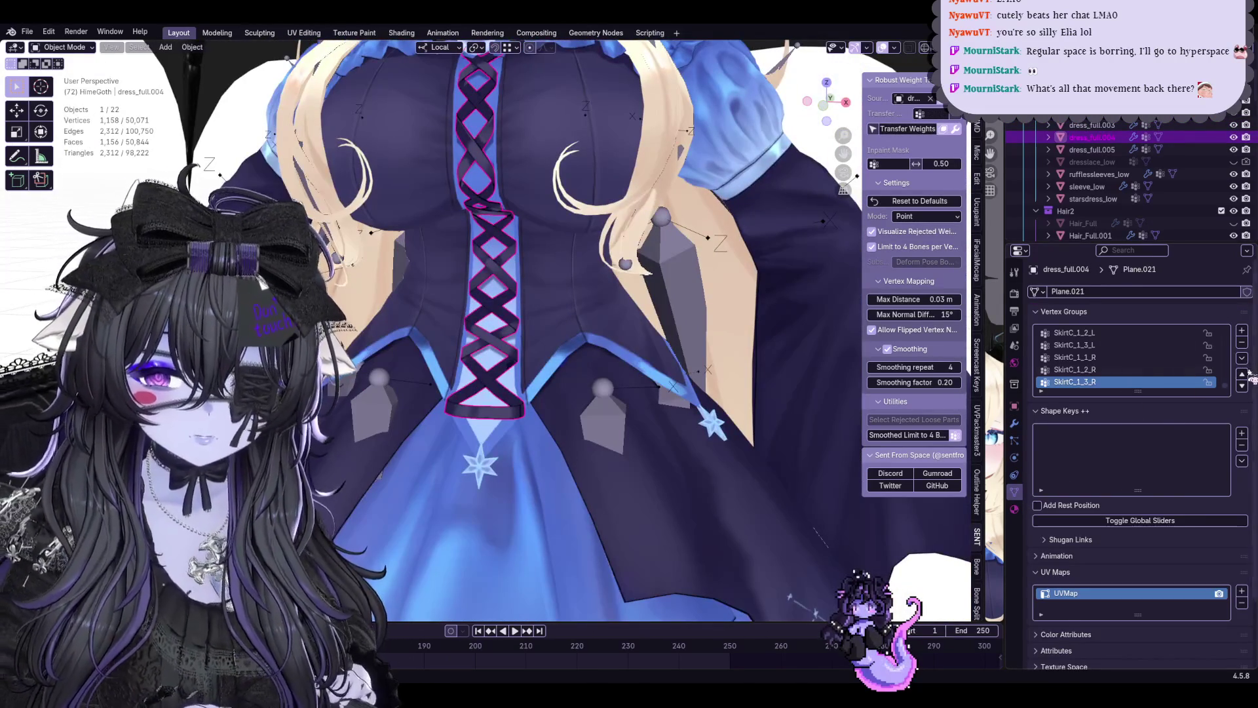
Run Transfer Weights from the dress body onto the lacing, then reselect the armature
{"action": "left_click", "coordinate": [1242, 358]}
{"action": "left_click", "coordinate": [1158, 494]}
{"action": "left_click", "coordinate": [906, 128]}
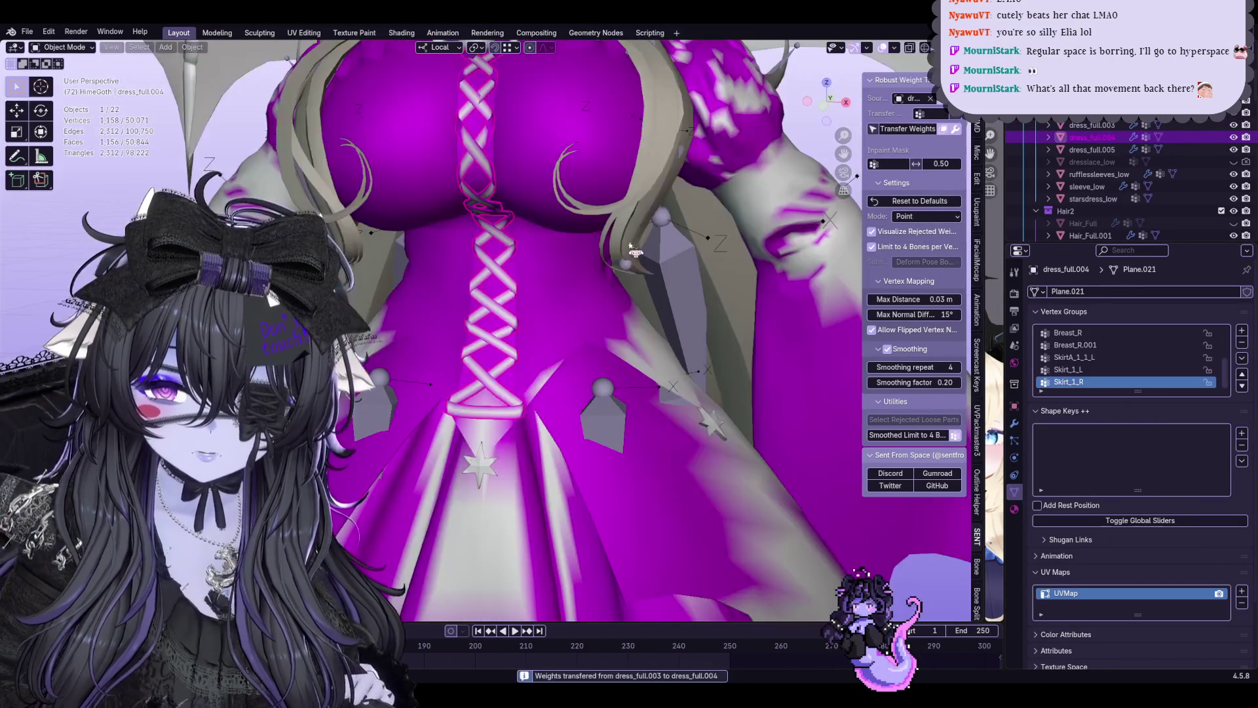
{"action": "scroll", "coordinate": [589, 295], "scroll_direction": "down", "scroll_amount": 3}
{"action": "left_click", "coordinate": [740, 201]}
{"action": "key", "text": "ctrl+Tab"}
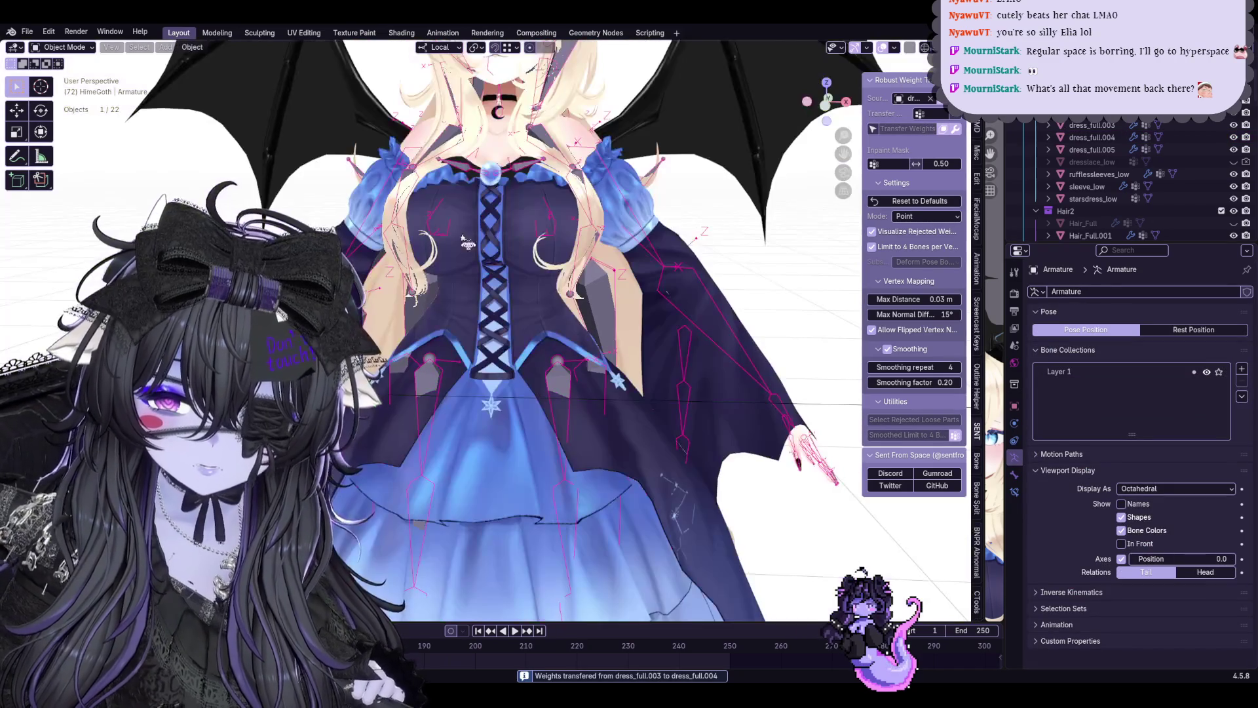
Enter Pose Mode and test-rotate a bone near the corset lacing, cancelling the rotation
{"action": "left_click", "coordinate": [64, 47]}
{"action": "left_click", "coordinate": [61, 93]}
{"action": "scroll", "coordinate": [590, 344], "scroll_direction": "up", "scroll_amount": 3}
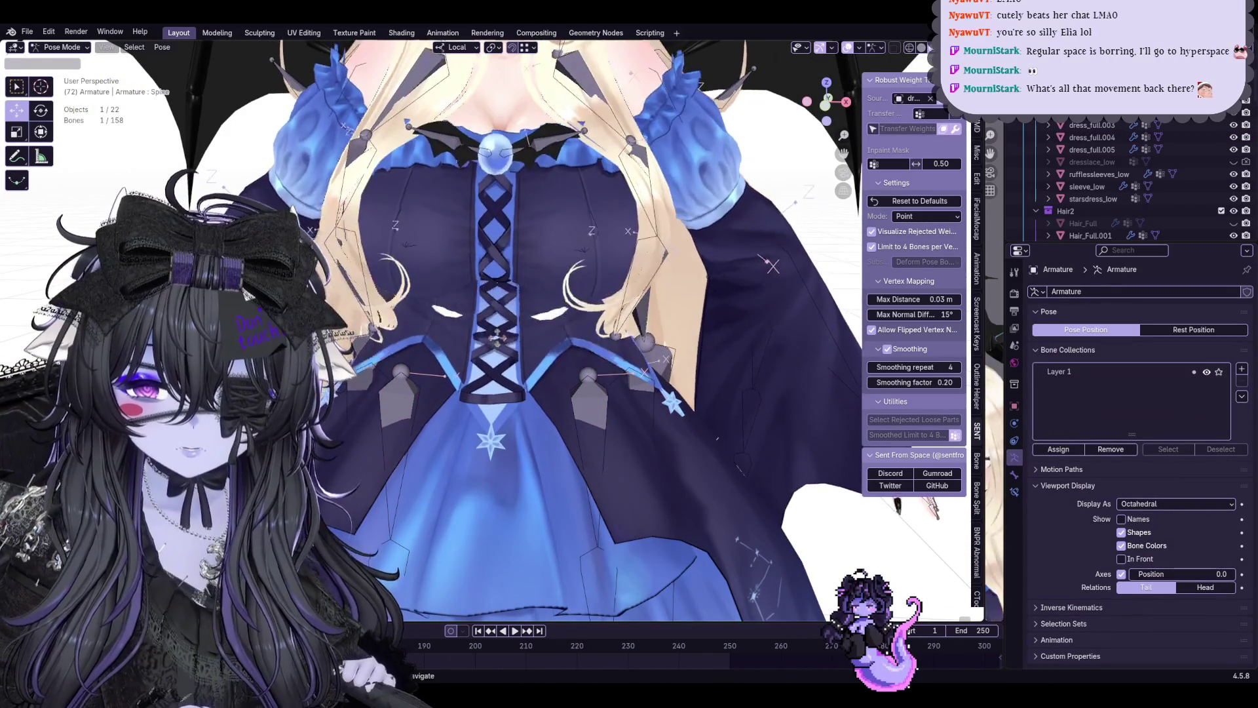
{"action": "scroll", "coordinate": [518, 304], "scroll_direction": "up", "scroll_amount": 2}
{"action": "mouse_move", "coordinate": [518, 304]}
{"action": "middle_mouse_down"}
{"action": "mouse_move", "coordinate": [650, 386]}
{"action": "mouse_move", "coordinate": [479, 298]}
{"action": "middle_mouse_up"}
{"action": "key", "text": "r"}
{"action": "key", "text": "Escape"}
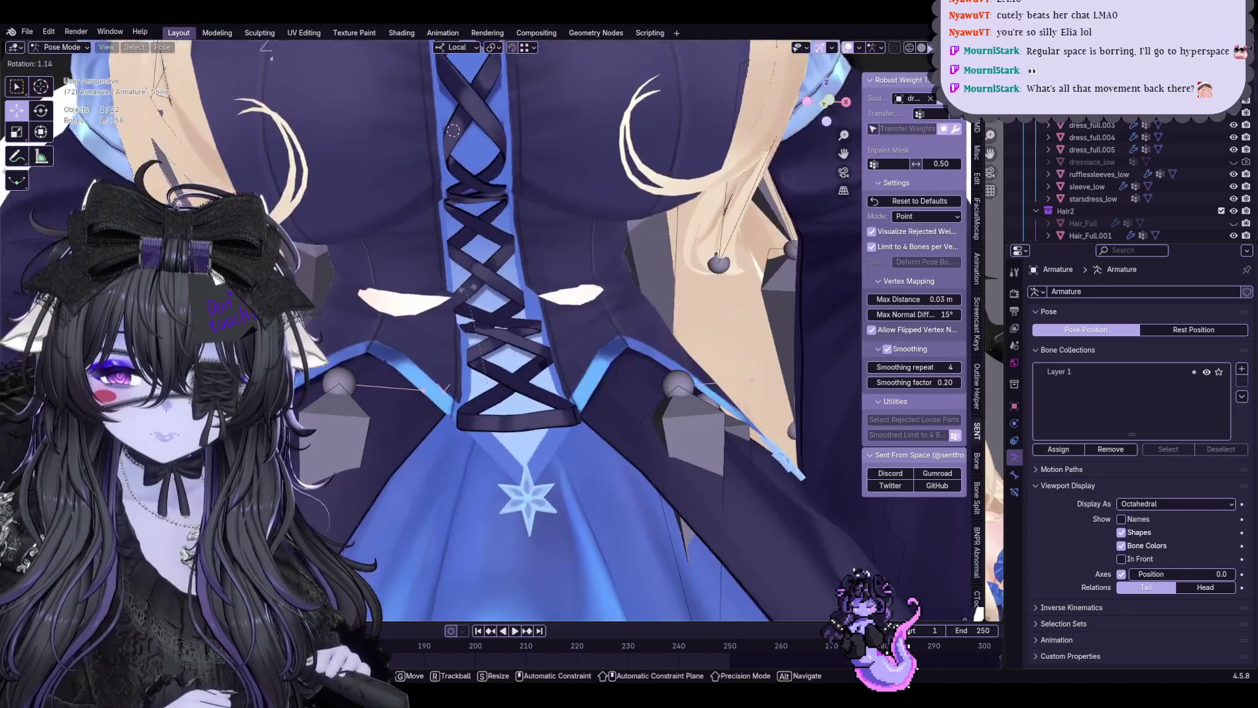
{"action": "middle_click_drag", "start_coordinate": [526, 313], "coordinate": [551, 245]}
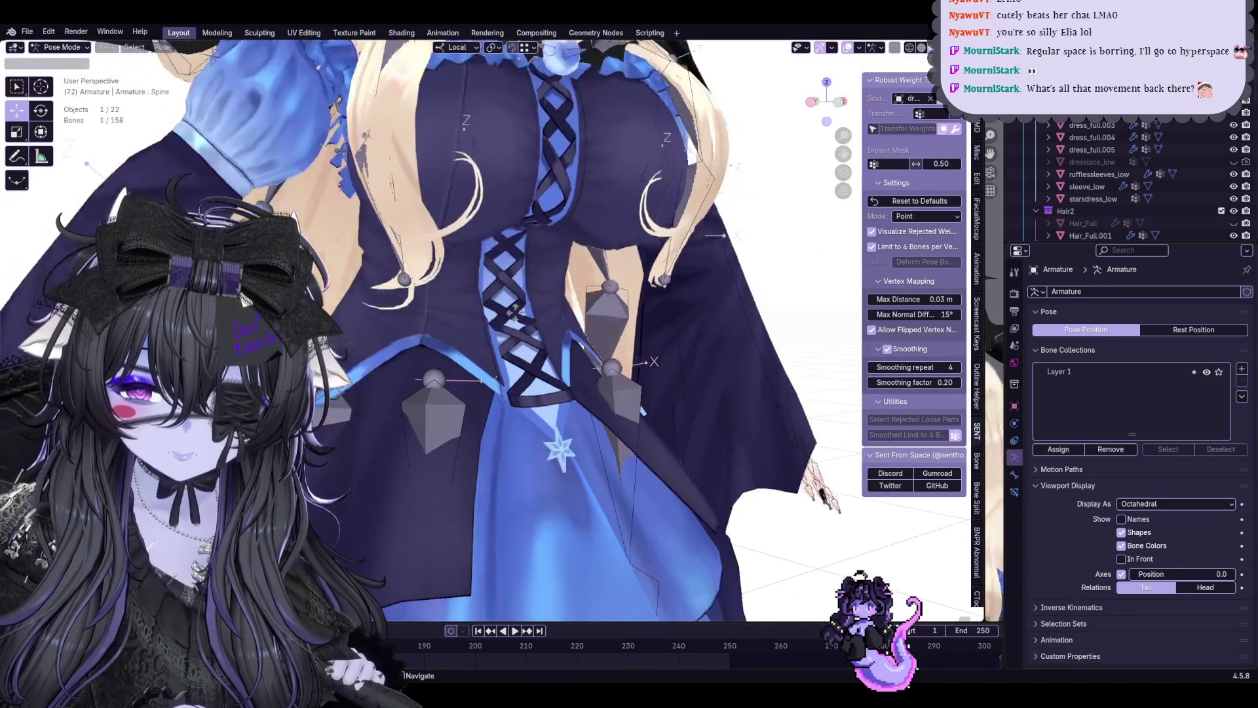
Test-rotate skirt and other bones, then return to Object Mode with dress_full.003 selected
{"action": "left_click", "coordinate": [619, 462]}
{"action": "key", "text": "r"}
{"action": "key", "text": "r"}
{"action": "key", "text": "Escape"}
{"action": "mouse_move", "coordinate": [816, 229]}
{"action": "middle_mouse_down"}
{"action": "mouse_move", "coordinate": [837, 220]}
{"action": "mouse_move", "coordinate": [816, 204]}
{"action": "middle_mouse_up"}
{"action": "left_click", "coordinate": [668, 344]}
{"action": "key", "text": "r"}
{"action": "key", "text": "r"}
{"action": "key", "text": "Escape"}
{"action": "left_click", "coordinate": [51, 61]}
{"action": "left_click", "coordinate": [619, 334]}
{"action": "scroll", "coordinate": [619, 334], "scroll_direction": "up", "scroll_amount": 3}
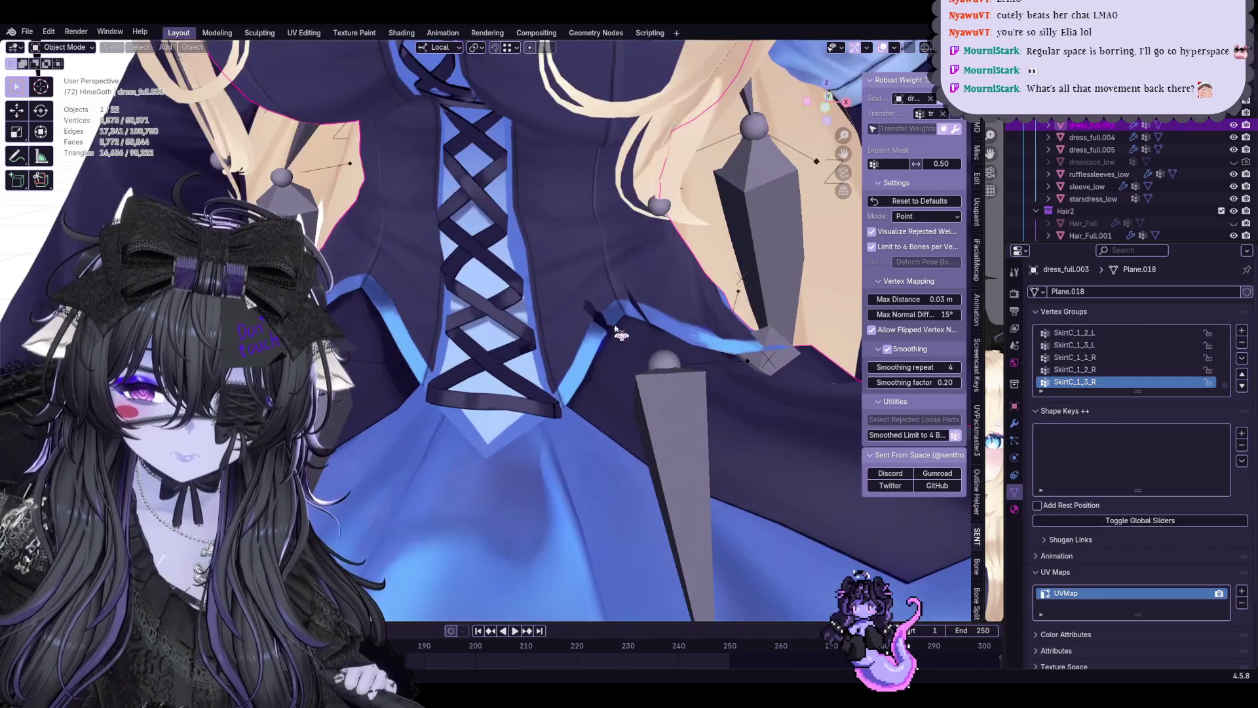
Switch dress_full.003 to Weight Paint and view its Spine vertex group weights
{"action": "left_click", "coordinate": [77, 47]}
{"action": "left_click", "coordinate": [59, 108]}
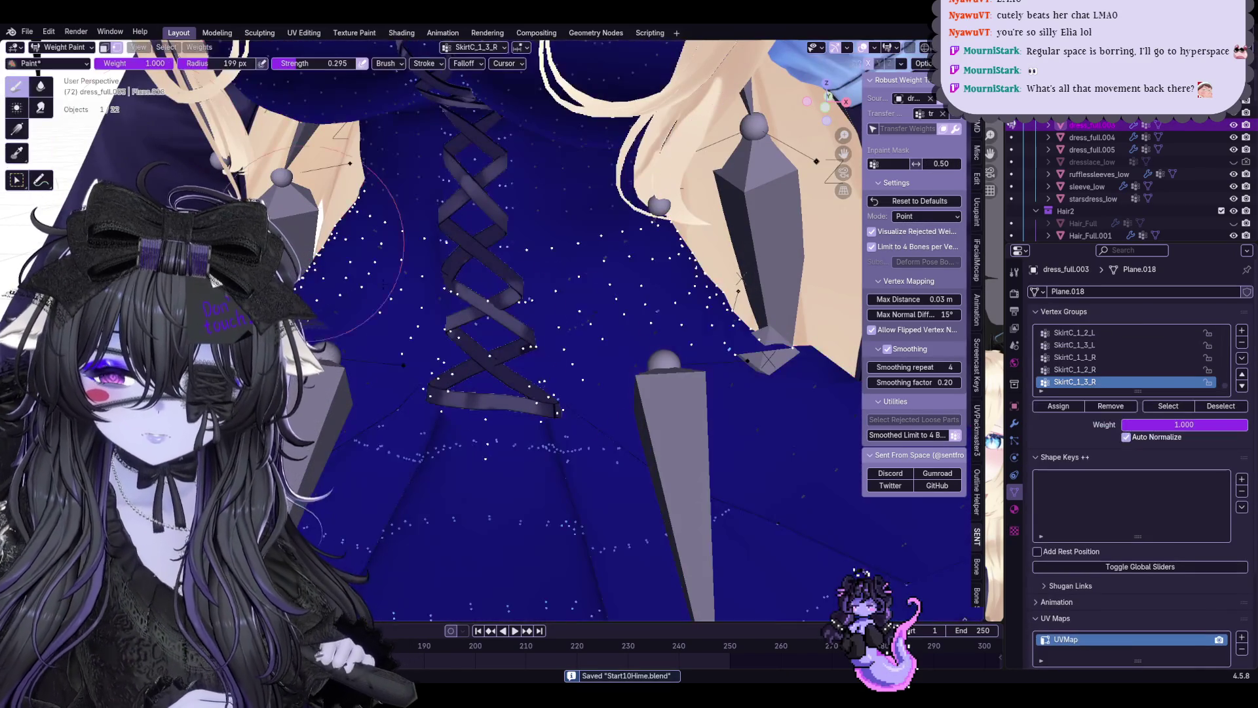
{"action": "scroll", "coordinate": [639, 344], "scroll_direction": "up", "scroll_amount": 3}
{"action": "key", "text": "q"}
{"action": "left_click", "coordinate": [596, 338]}
{"action": "scroll", "coordinate": [1122, 381], "scroll_direction": "up", "scroll_amount": 3}
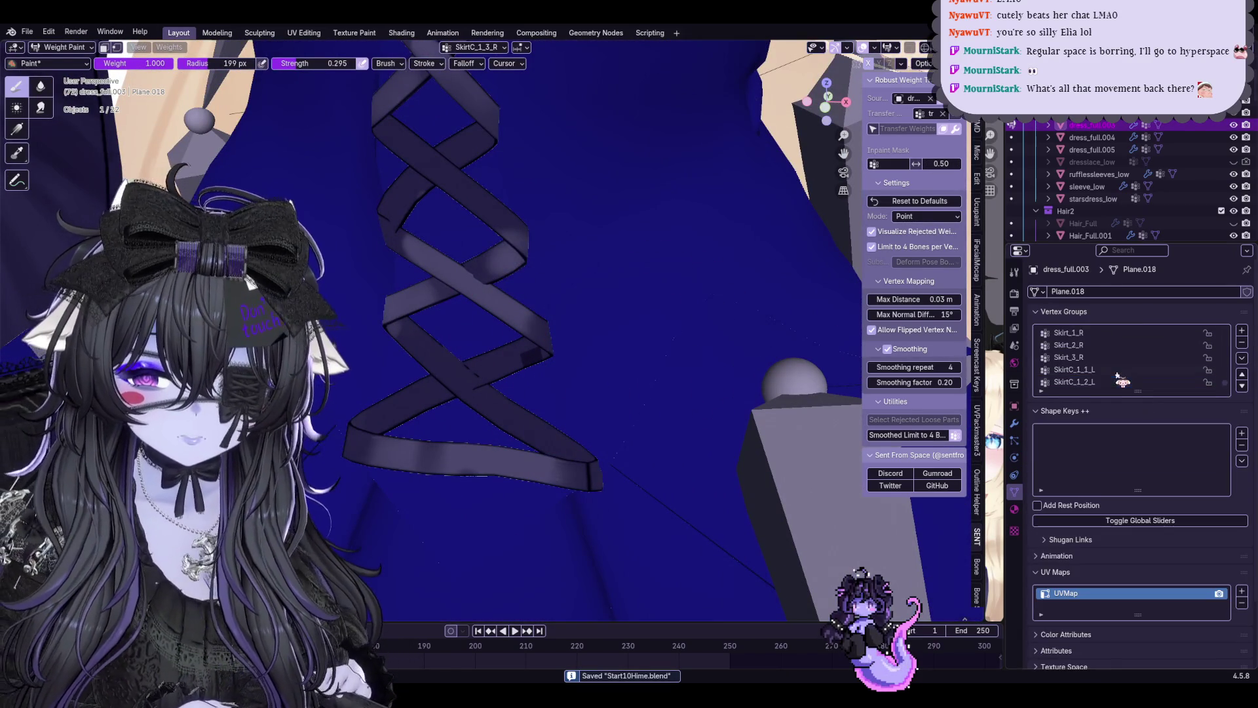
{"action": "scroll", "coordinate": [1180, 359], "scroll_direction": "up", "scroll_amount": 5}
{"action": "left_click", "coordinate": [1140, 357]}
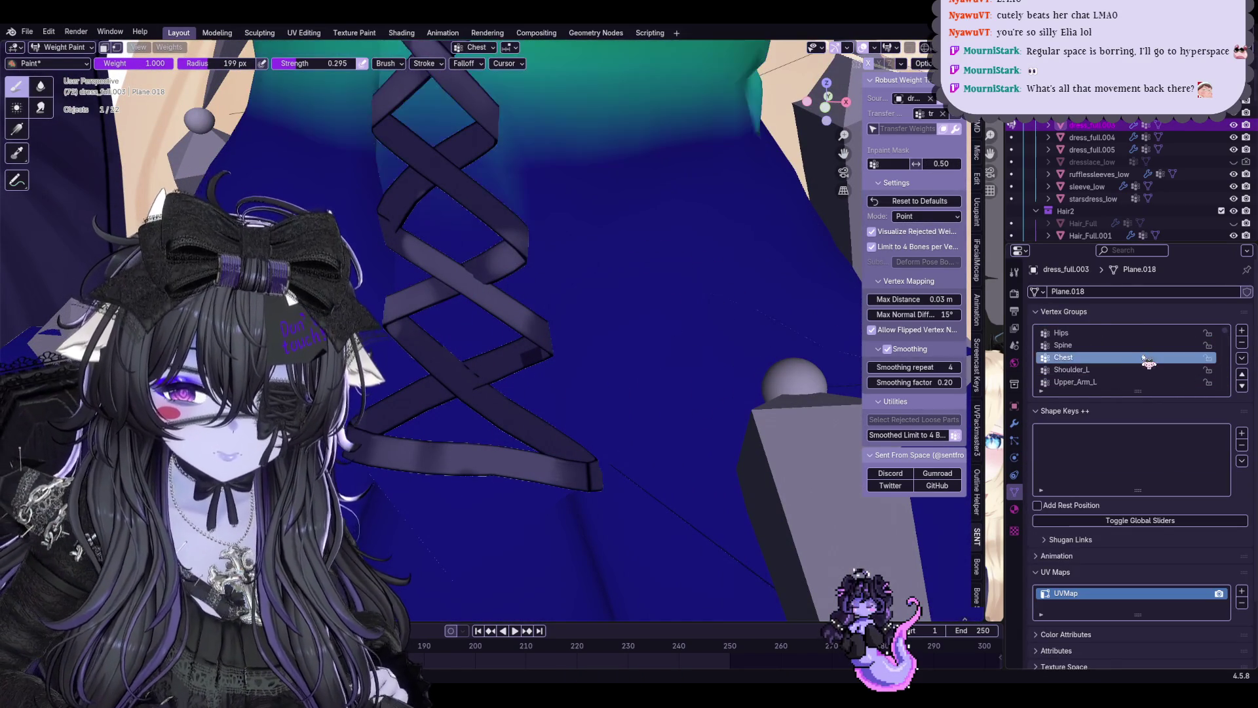
{"action": "middle_click_drag", "start_coordinate": [633, 277], "coordinate": [386, 392]}
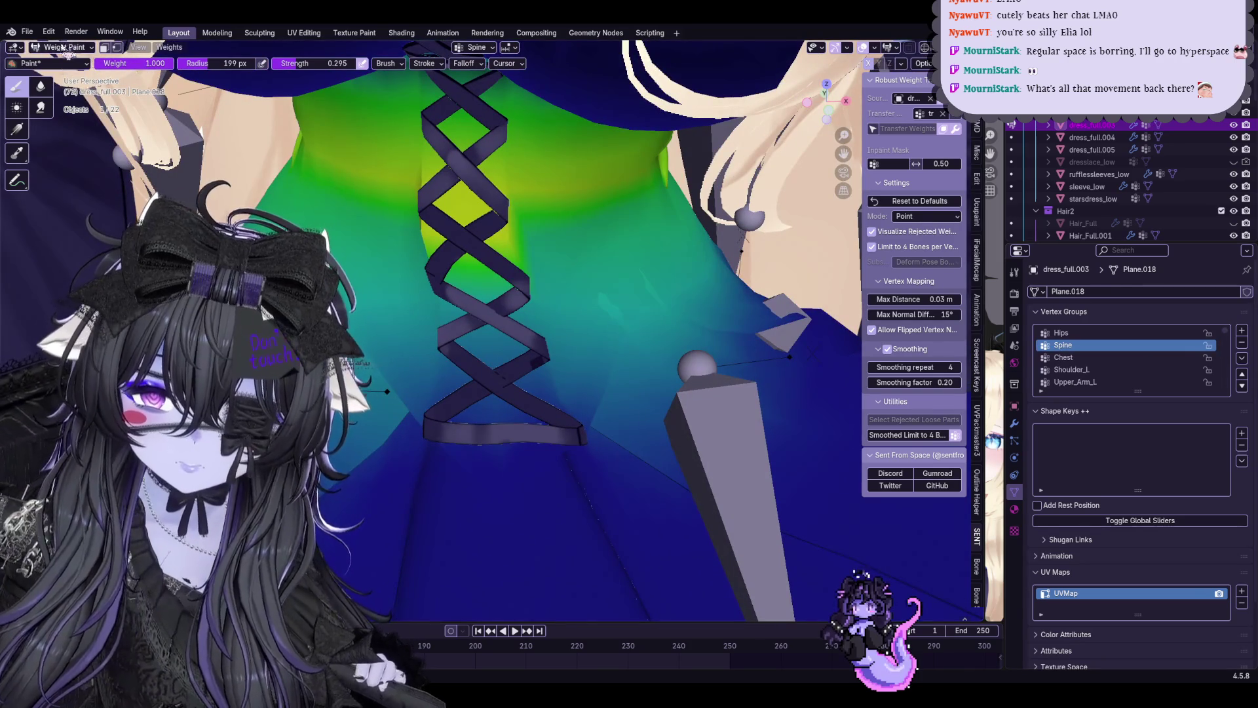
Return to Object Mode, show the Smooth Weights tool settings, then bring back the armature
{"action": "left_click", "coordinate": [77, 49]}
{"action": "left_click", "coordinate": [82, 69]}
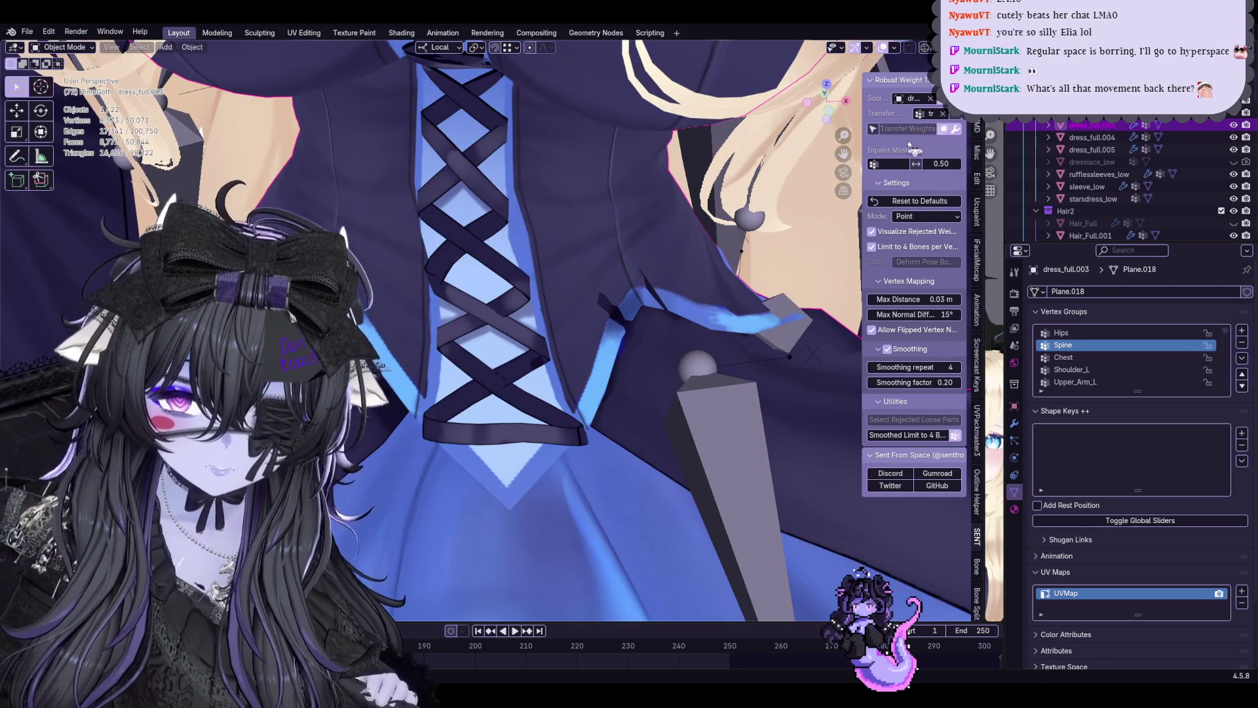
{"action": "left_click", "coordinate": [981, 124]}
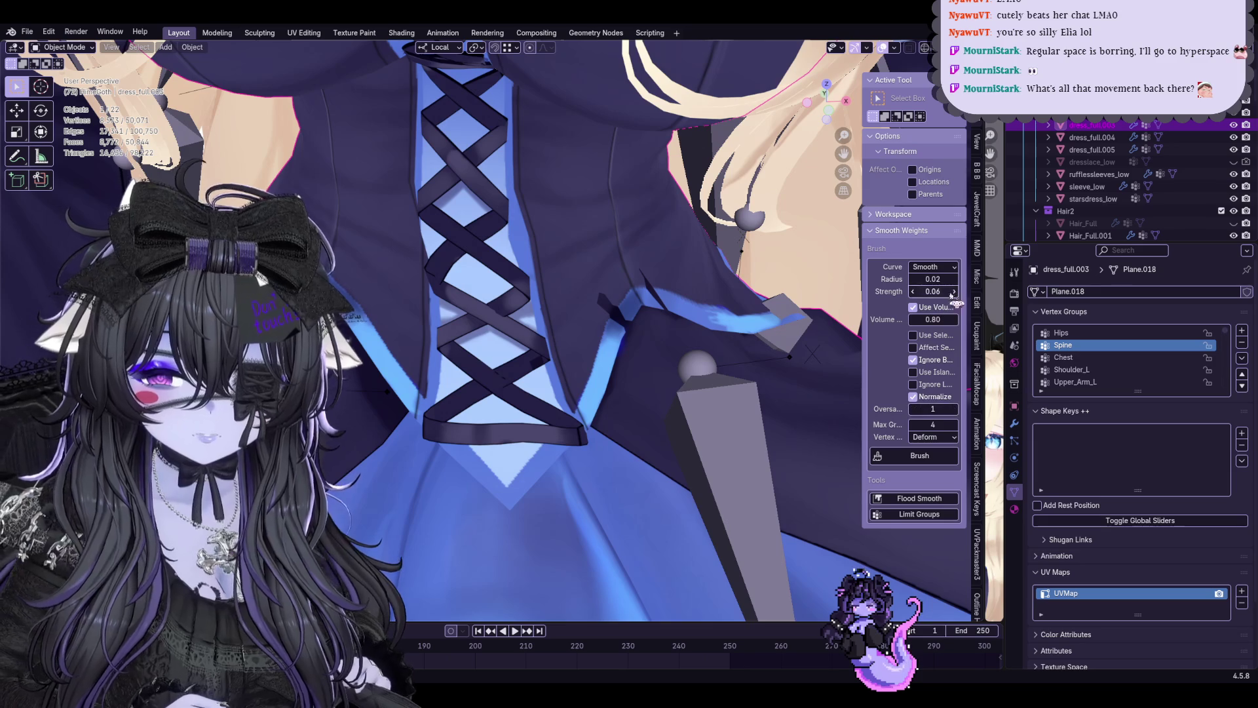
{"action": "middle_click_drag", "start_coordinate": [777, 399], "coordinate": [718, 386]}
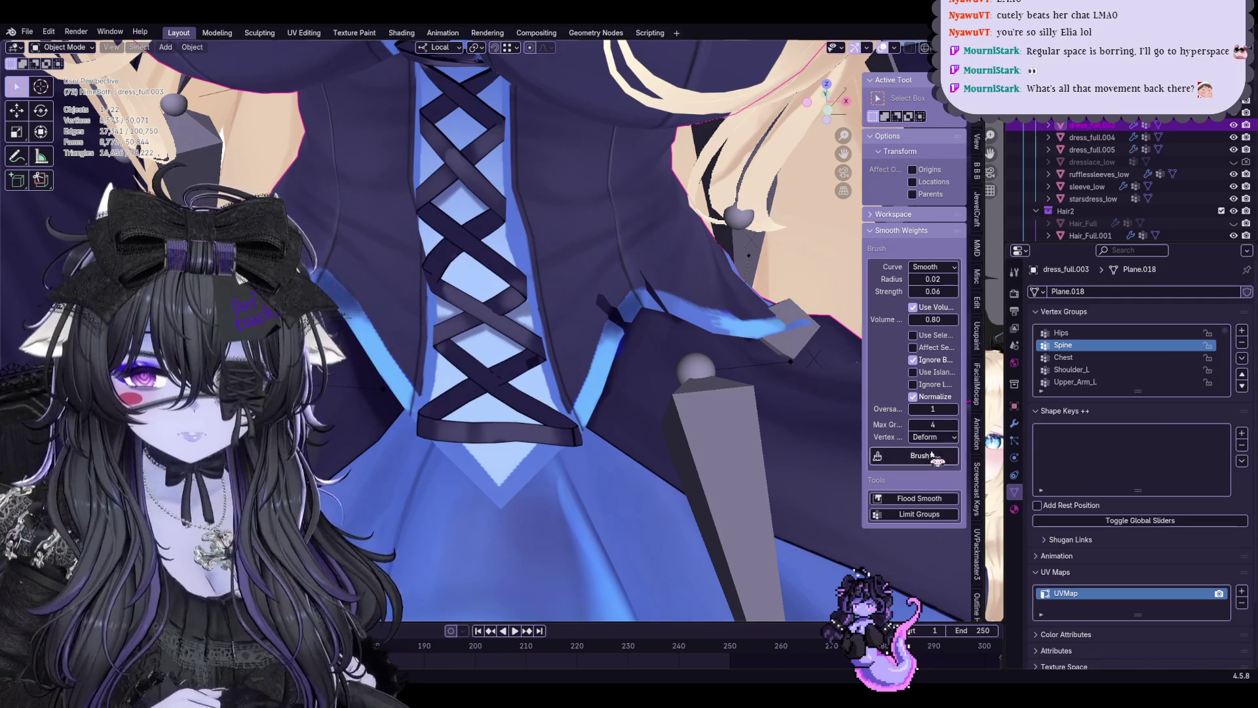
{"action": "scroll", "coordinate": [701, 379], "scroll_direction": "up", "scroll_amount": 1}
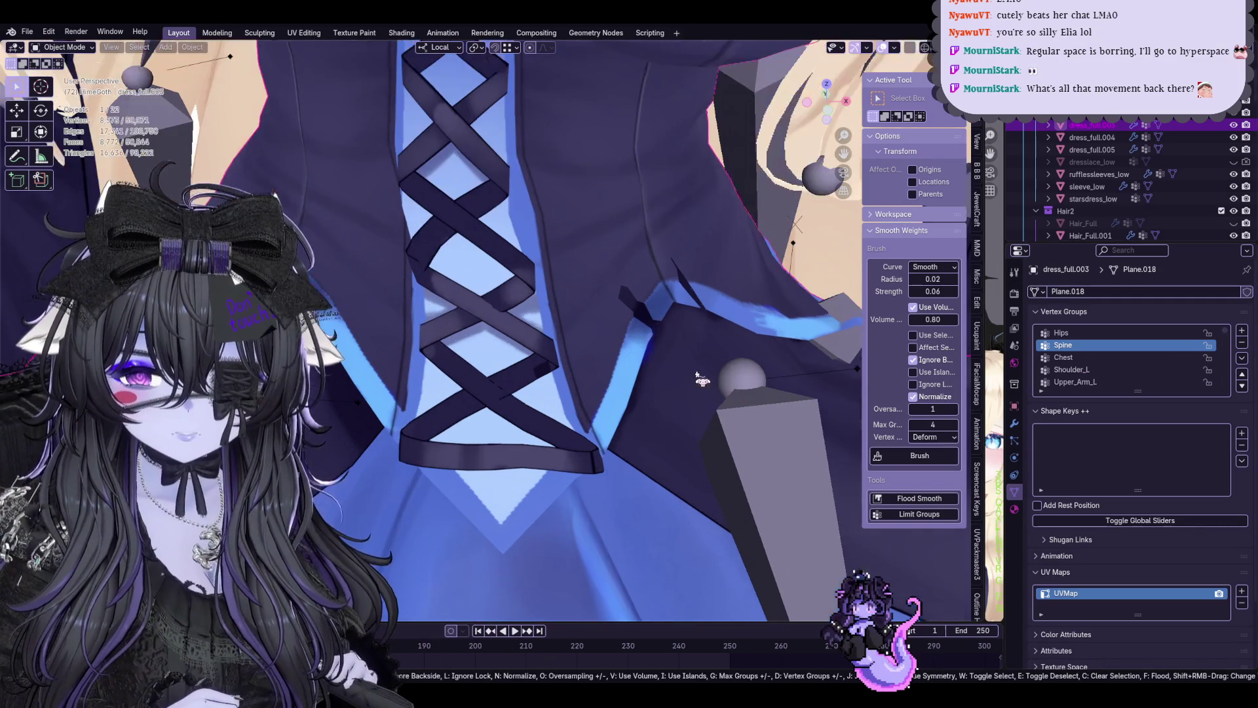
{"action": "scroll", "coordinate": [661, 351], "scroll_direction": "up", "scroll_amount": 1}
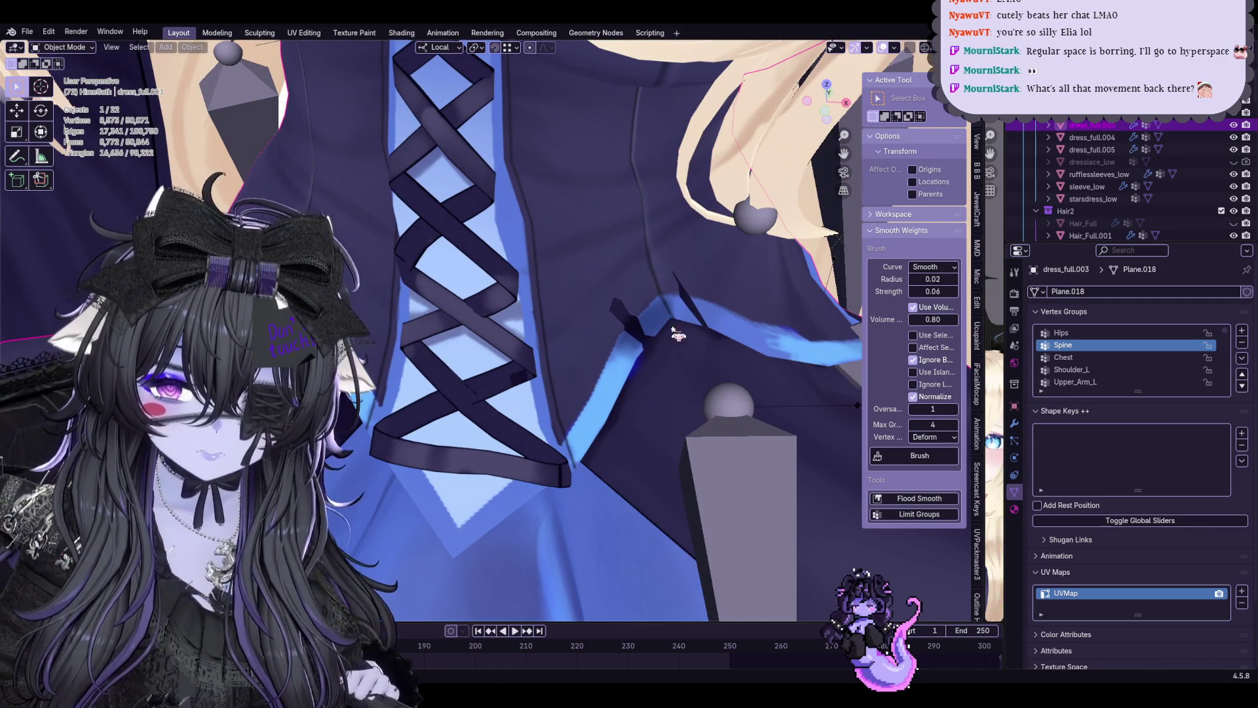
{"action": "scroll", "coordinate": [676, 355], "scroll_direction": "down", "scroll_amount": 2}
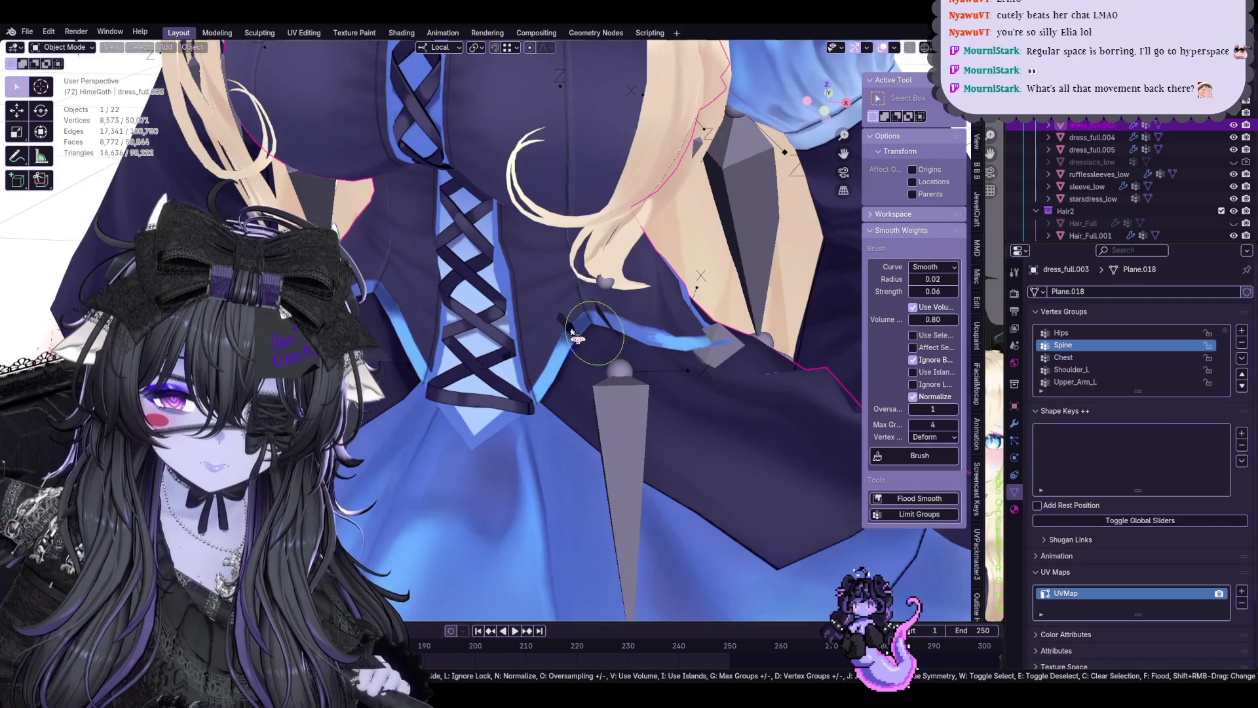
{"action": "scroll", "coordinate": [588, 332], "scroll_direction": "up", "scroll_amount": 1}
{"action": "scroll", "coordinate": [638, 322], "scroll_direction": "up", "scroll_amount": 1}
{"action": "scroll", "coordinate": [644, 318], "scroll_direction": "up", "scroll_amount": 1}
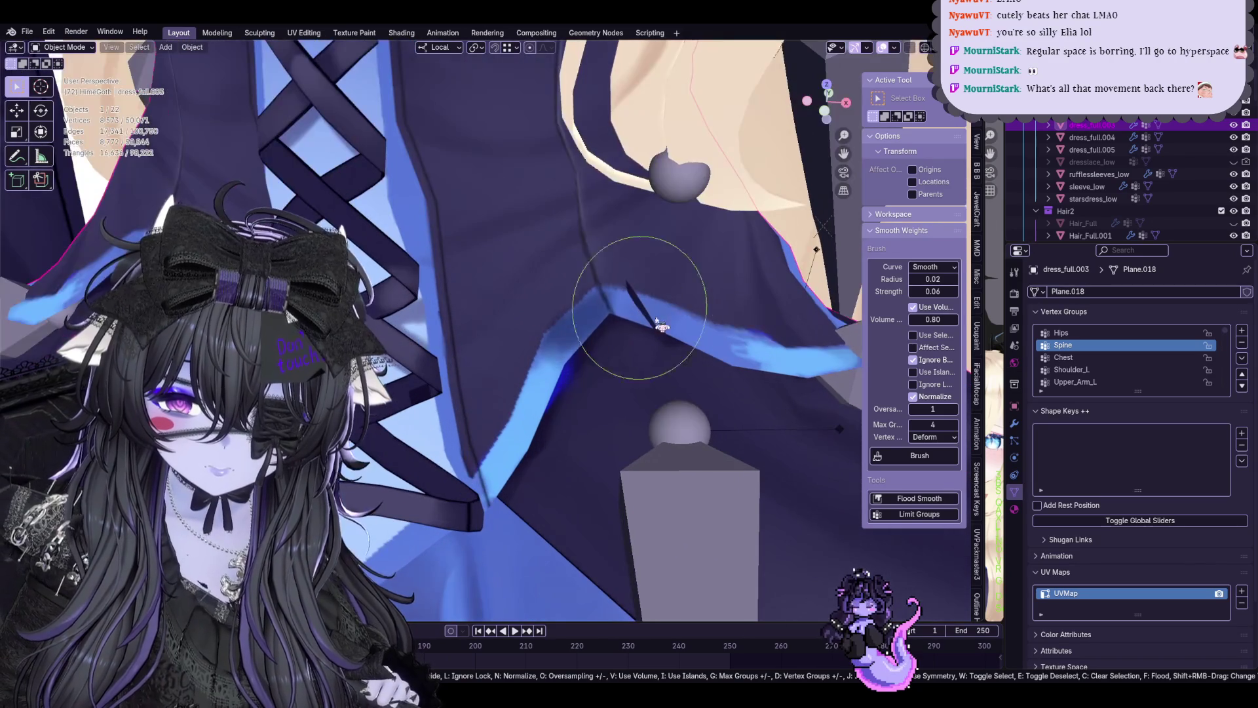
{"action": "mouse_move", "coordinate": [656, 321]}
{"action": "middle_mouse_down"}
{"action": "mouse_move", "coordinate": [651, 342]}
{"action": "mouse_move", "coordinate": [610, 352]}
{"action": "mouse_move", "coordinate": [561, 327]}
{"action": "mouse_move", "coordinate": [494, 326]}
{"action": "mouse_move", "coordinate": [511, 346]}
{"action": "mouse_move", "coordinate": [595, 352]}
{"action": "mouse_move", "coordinate": [586, 360]}
{"action": "middle_mouse_up"}
{"action": "scroll", "coordinate": [585, 400], "scroll_direction": "down", "scroll_amount": 5}
{"action": "key", "text": "ctrl+Tab"}
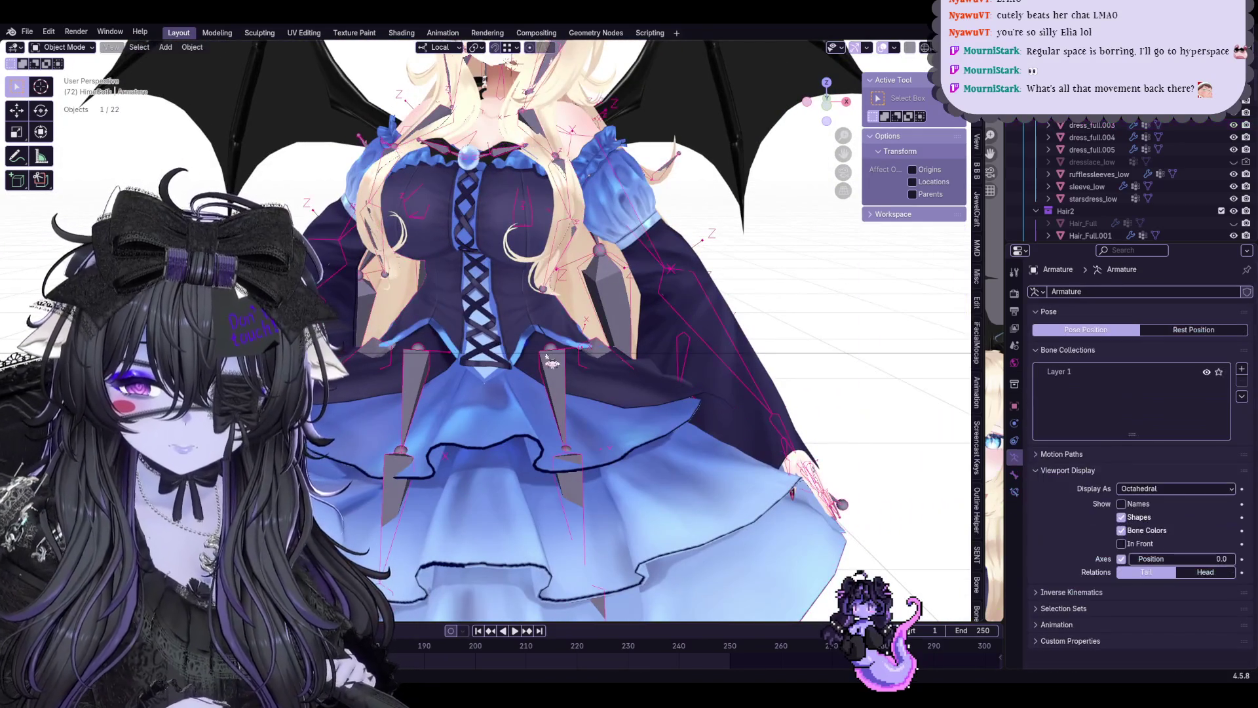
In Pose Mode, rotate a skirt bone to flare the skirt and confirm the pose
{"action": "left_click", "coordinate": [65, 87]}
{"action": "left_click", "coordinate": [555, 393]}
{"action": "key", "text": "r"}
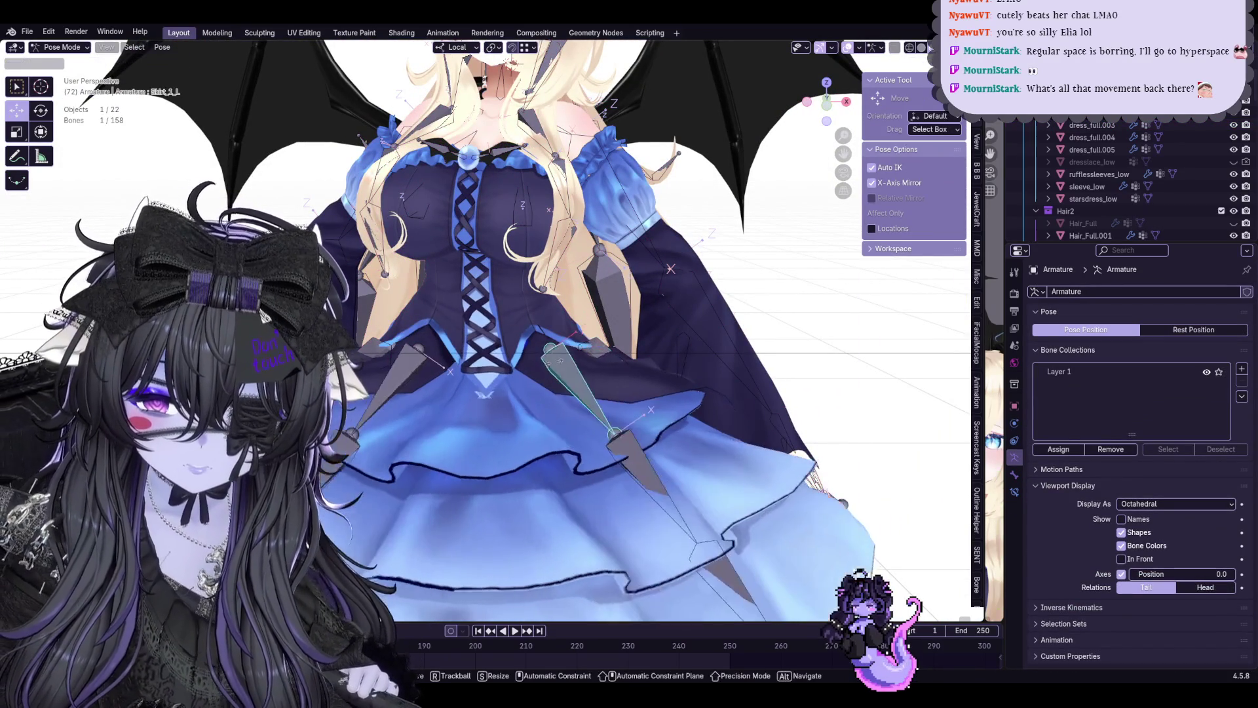
{"action": "middle_click_drag", "start_coordinate": [590, 394], "coordinate": [590, 364], "text": "alt"}
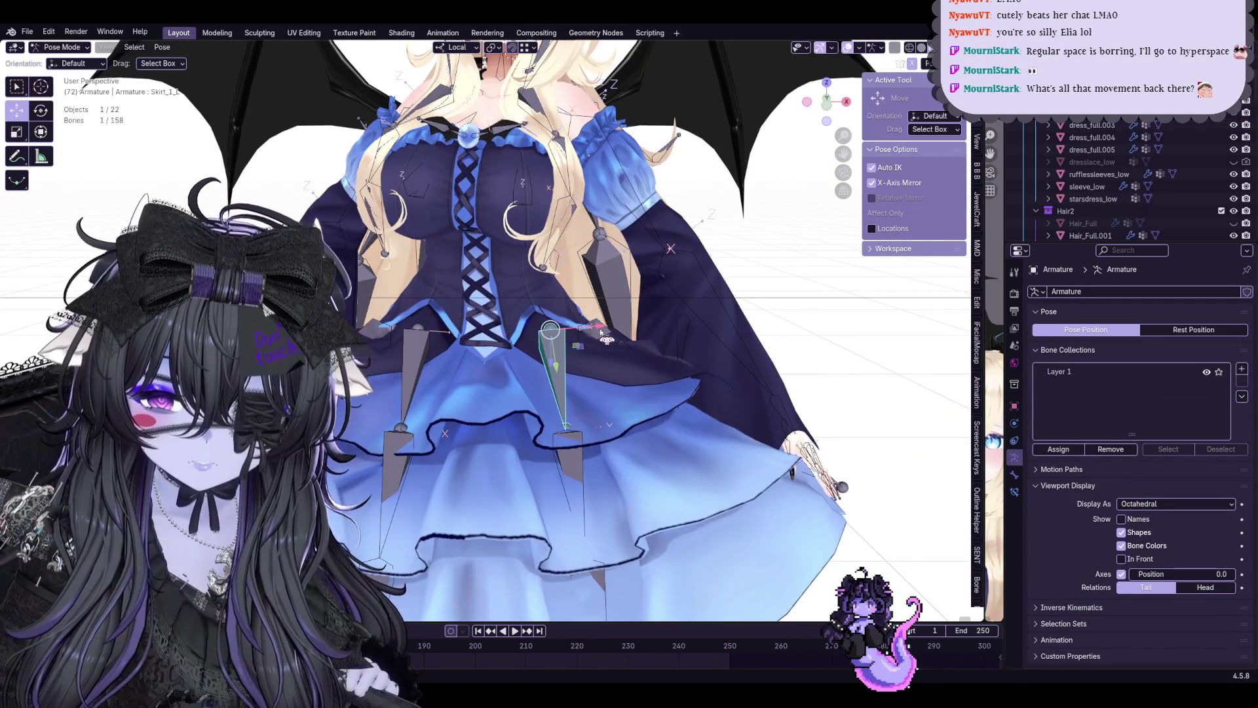
{"action": "left_click", "coordinate": [649, 347]}
{"action": "scroll", "coordinate": [649, 346], "scroll_direction": "up", "scroll_amount": 2}
{"action": "scroll", "coordinate": [650, 346], "scroll_direction": "up", "scroll_amount": 2}
{"action": "left_click_drag", "start_coordinate": [644, 337], "coordinate": [618, 330]}
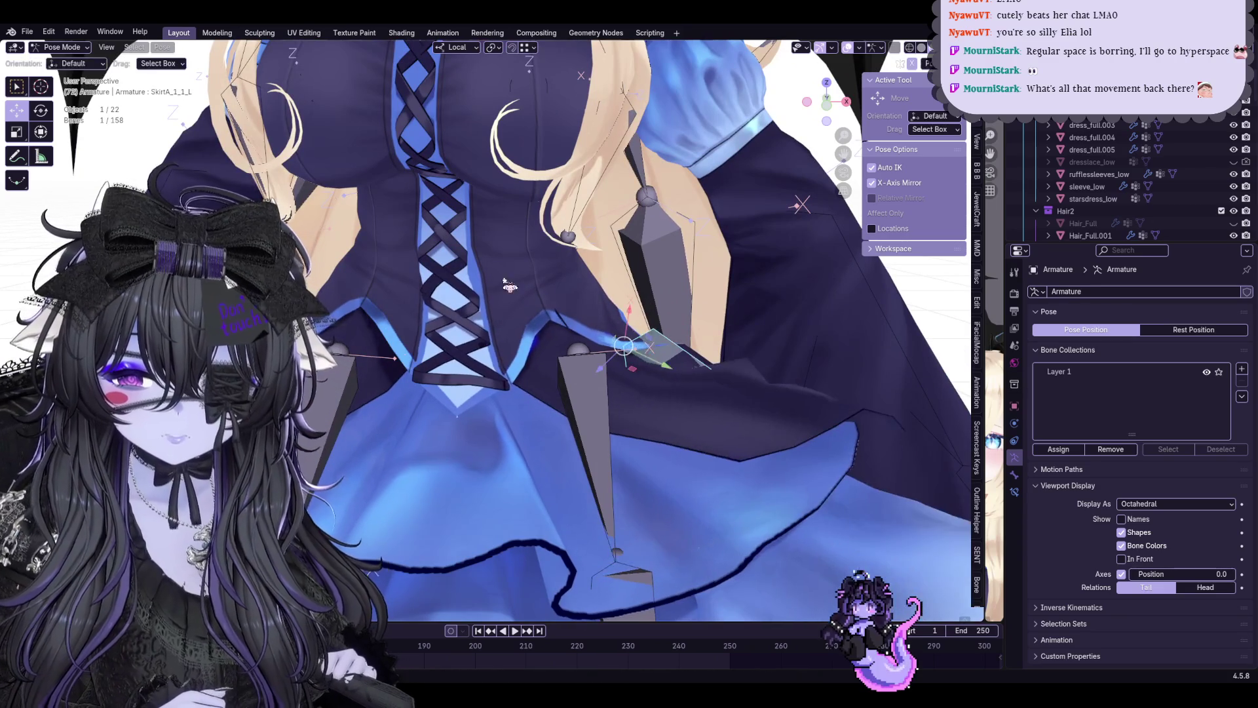
Switch back to Object Mode with the dress mesh dress_full.003 active
{"action": "left_click", "coordinate": [68, 62]}
{"action": "left_click", "coordinate": [544, 282]}
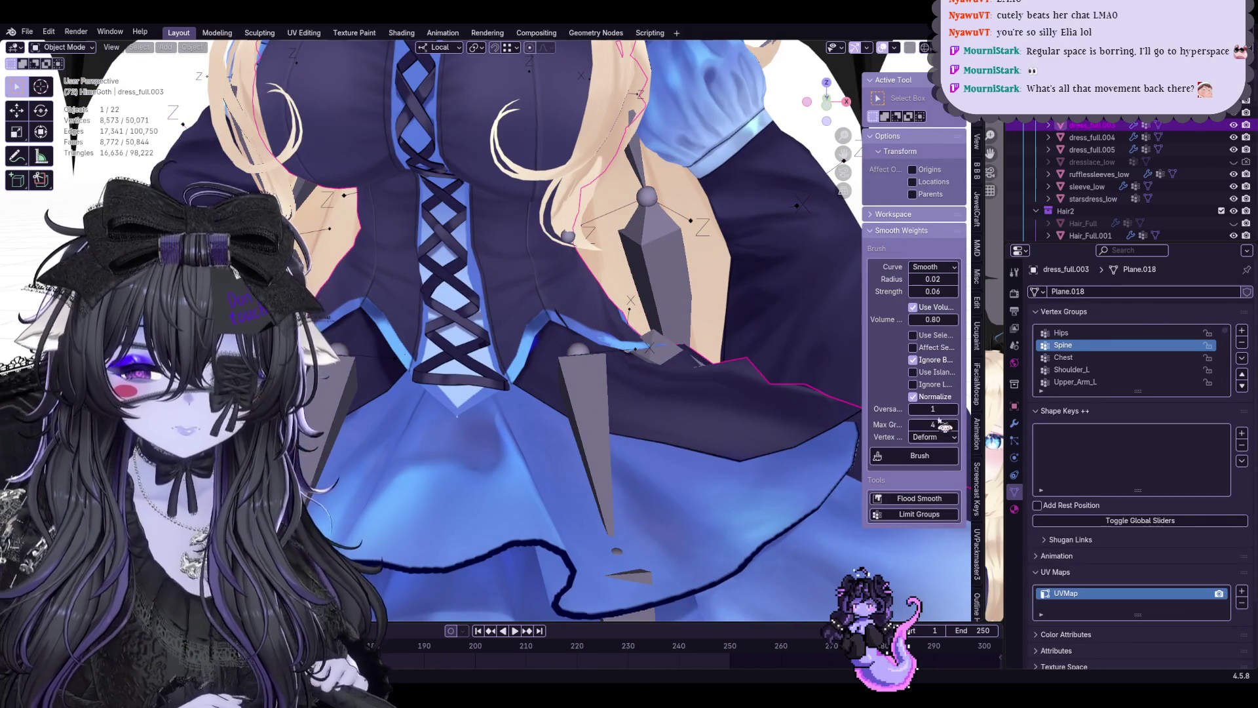
{"action": "scroll", "coordinate": [621, 325], "scroll_direction": "up", "scroll_amount": 2}
Orbit to the waist seam and enter Edit Mode on dress_full.003
{"action": "middle_click_drag", "start_coordinate": [665, 331], "coordinate": [587, 342]}
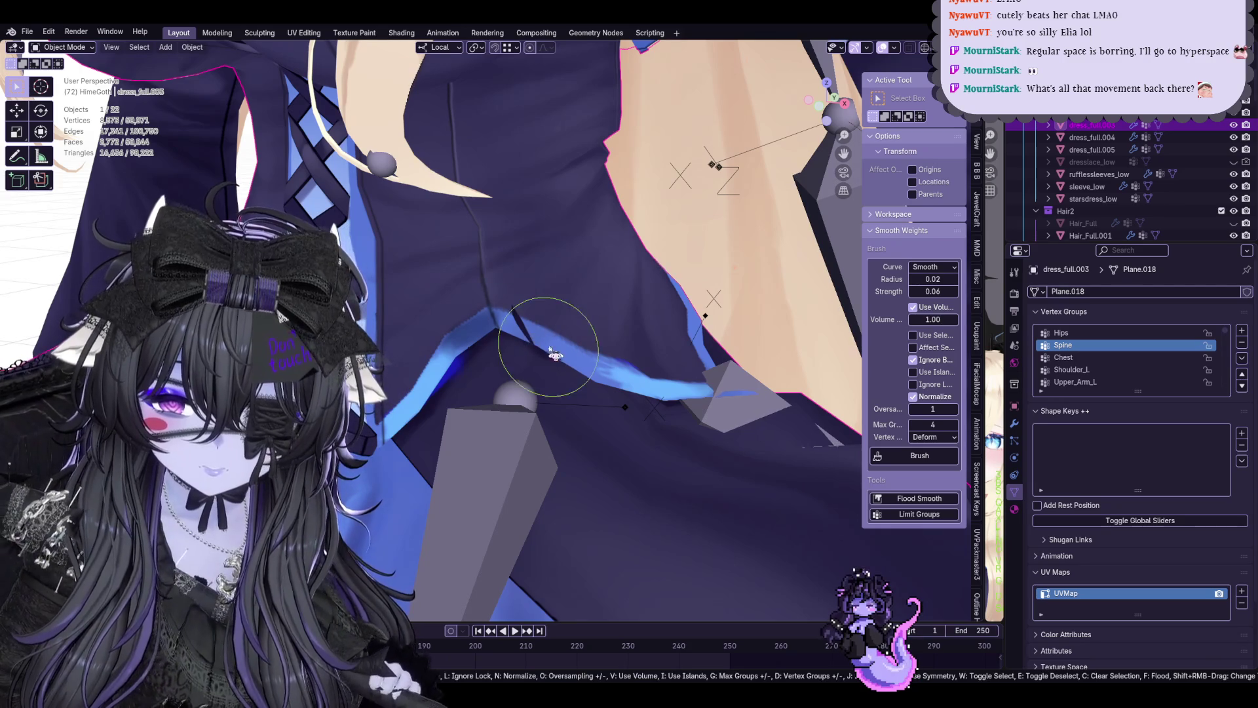
{"action": "middle_click_drag", "start_coordinate": [556, 351], "coordinate": [486, 317]}
{"action": "mouse_move", "coordinate": [562, 350]}
{"action": "middle_mouse_down"}
{"action": "mouse_move", "coordinate": [688, 296]}
{"action": "mouse_move", "coordinate": [644, 311]}
{"action": "middle_mouse_up"}
{"action": "key", "text": "Tab"}
{"action": "left_click", "coordinate": [642, 282]}
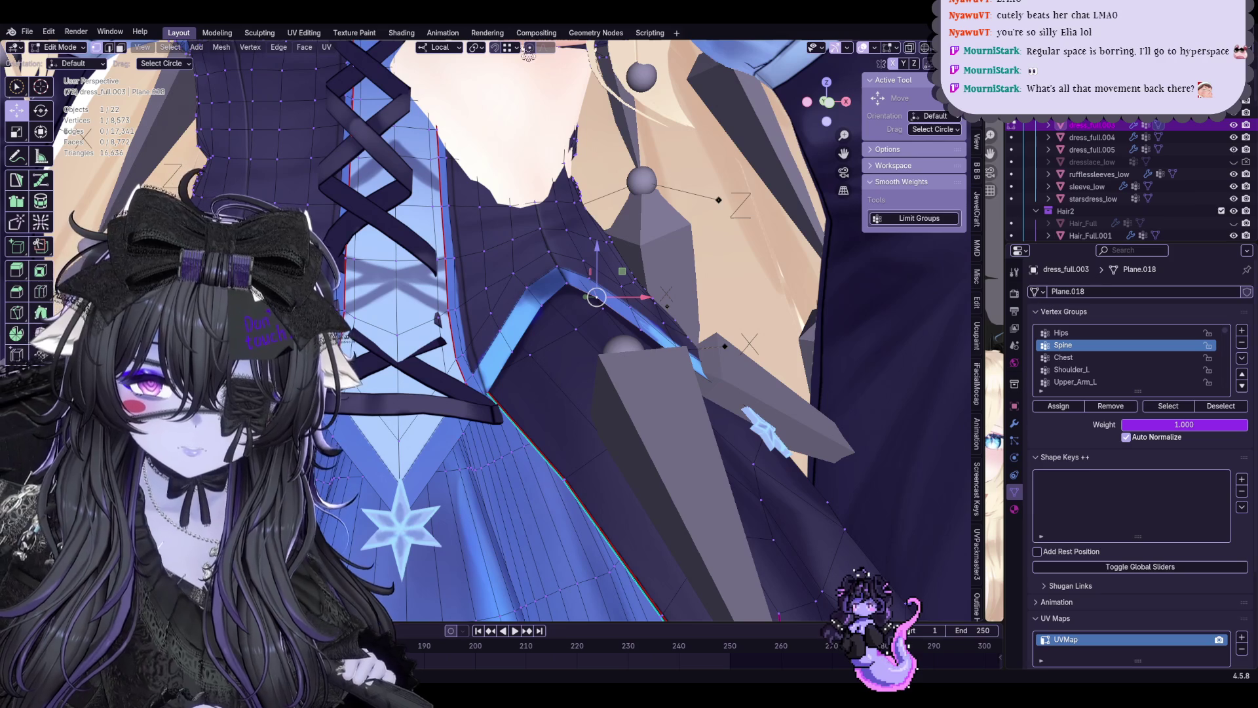
Move the selected waist vertices slightly along X, then return to Object Mode
{"action": "key", "text": "g"}
{"action": "key", "text": "x"}
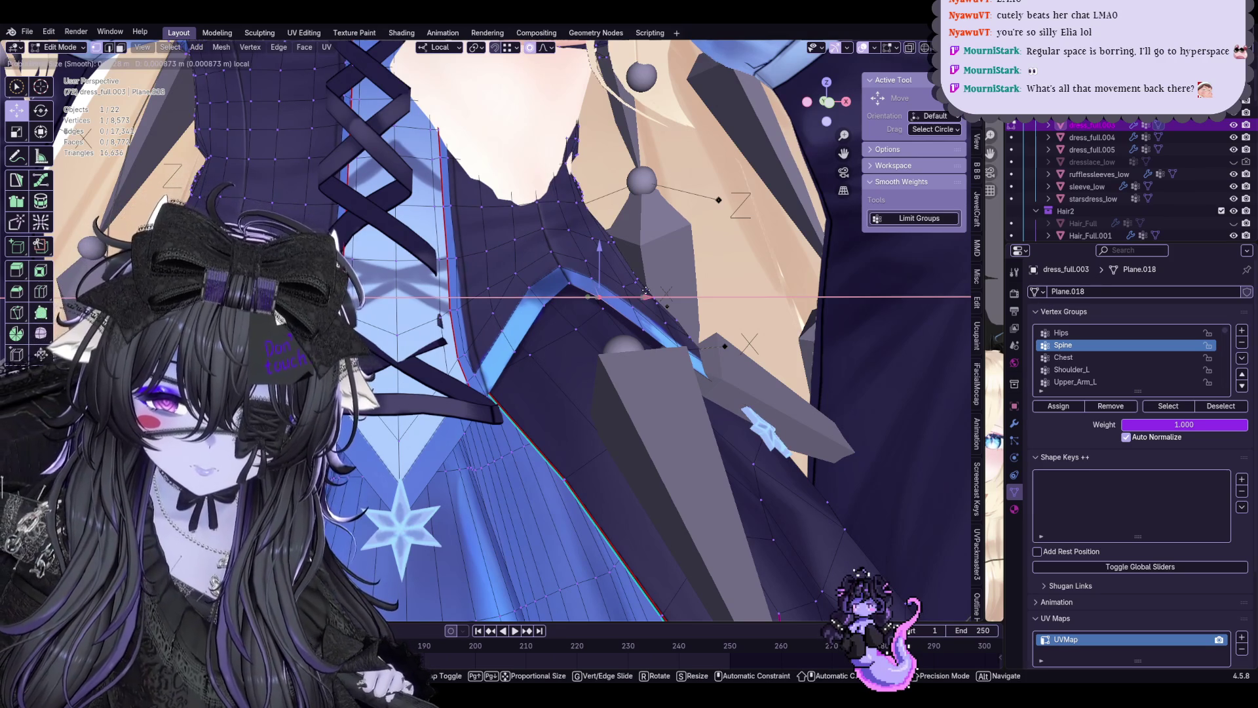
{"action": "left_click", "coordinate": [648, 297]}
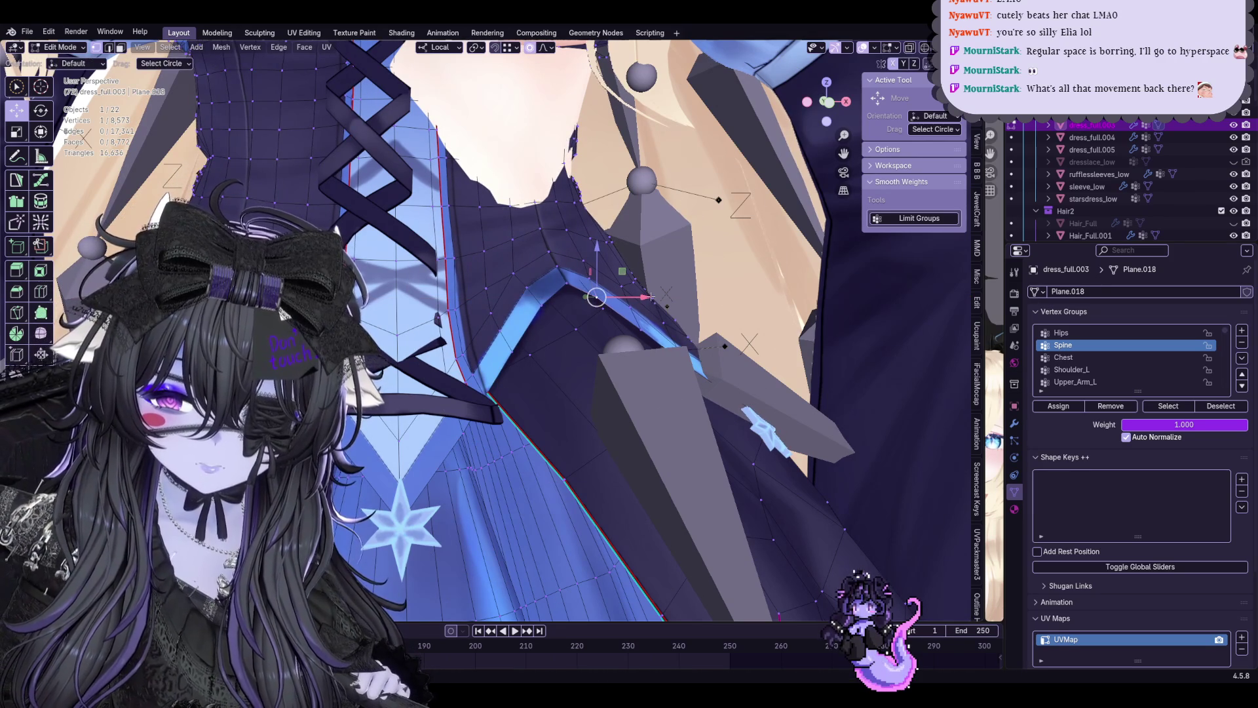
{"action": "key", "text": "Tab"}
Orbit to a front view of the dress and make the armature the active object
{"action": "mouse_move", "coordinate": [649, 296]}
{"action": "middle_mouse_down"}
{"action": "mouse_move", "coordinate": [537, 494]}
{"action": "mouse_move", "coordinate": [604, 457]}
{"action": "mouse_move", "coordinate": [619, 312]}
{"action": "mouse_move", "coordinate": [540, 351]}
{"action": "mouse_move", "coordinate": [492, 350]}
{"action": "mouse_move", "coordinate": [520, 305]}
{"action": "middle_mouse_up"}
{"action": "scroll", "coordinate": [538, 493], "scroll_direction": "down", "scroll_amount": 4}
{"action": "scroll", "coordinate": [538, 494], "scroll_direction": "up", "scroll_amount": 2}
{"action": "scroll", "coordinate": [603, 457], "scroll_direction": "up", "scroll_amount": 3}
{"action": "key", "text": "Tab"}
{"action": "key", "text": "Tab"}
{"action": "scroll", "coordinate": [620, 312], "scroll_direction": "down", "scroll_amount": 3}
{"action": "scroll", "coordinate": [543, 351], "scroll_direction": "down", "scroll_amount": 5}
{"action": "scroll", "coordinate": [471, 350], "scroll_direction": "up", "scroll_amount": 5}
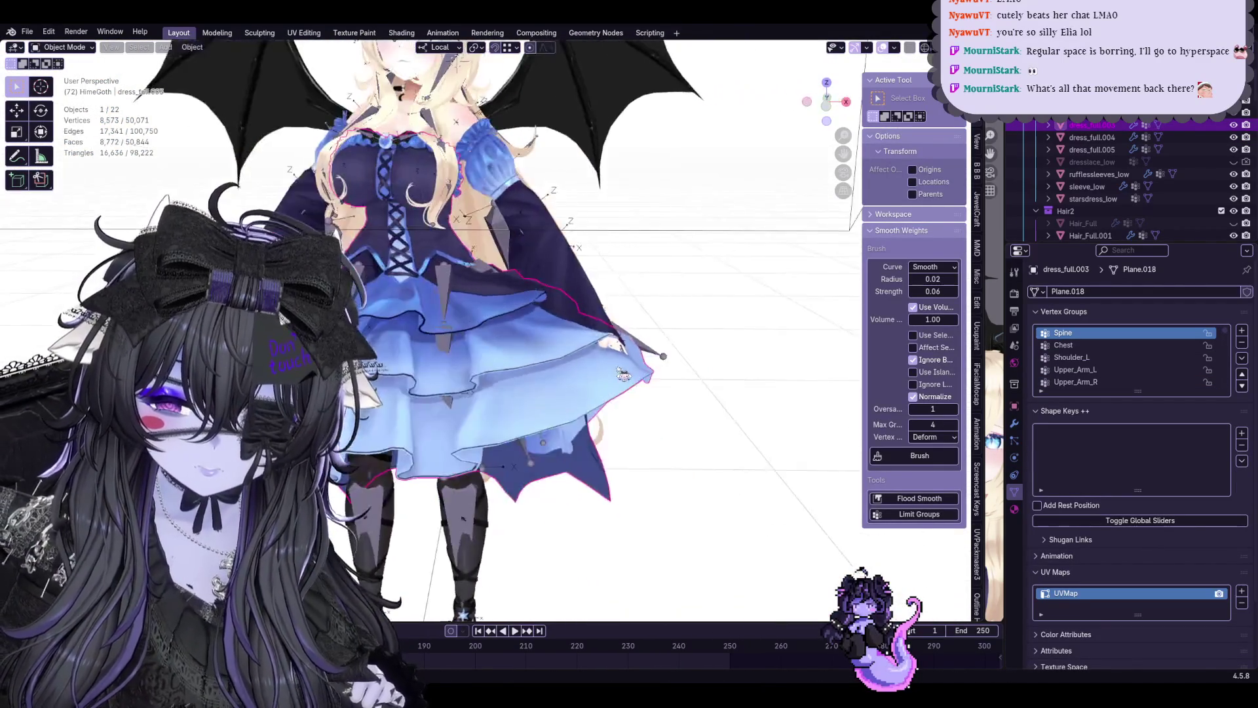
{"action": "left_click", "coordinate": [519, 305]}
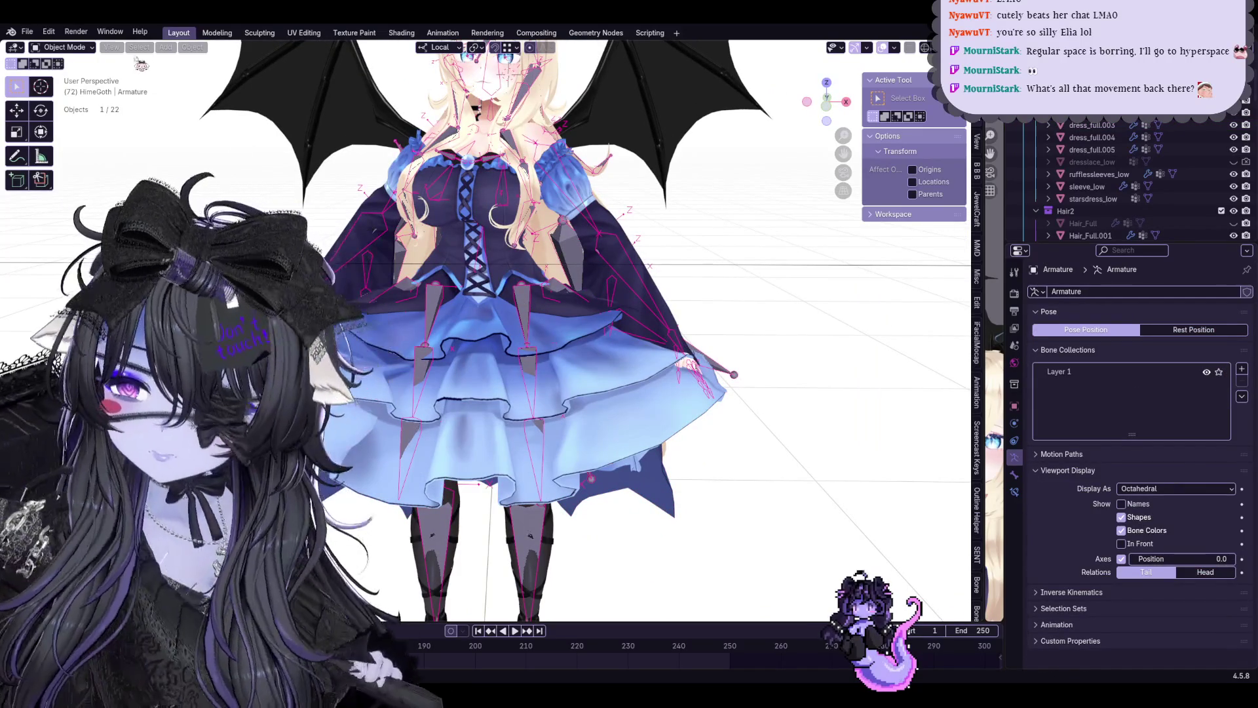
Put the armature in pose mode and clear all bone transforms back to the rest pose
{"action": "left_click", "coordinate": [65, 87]}
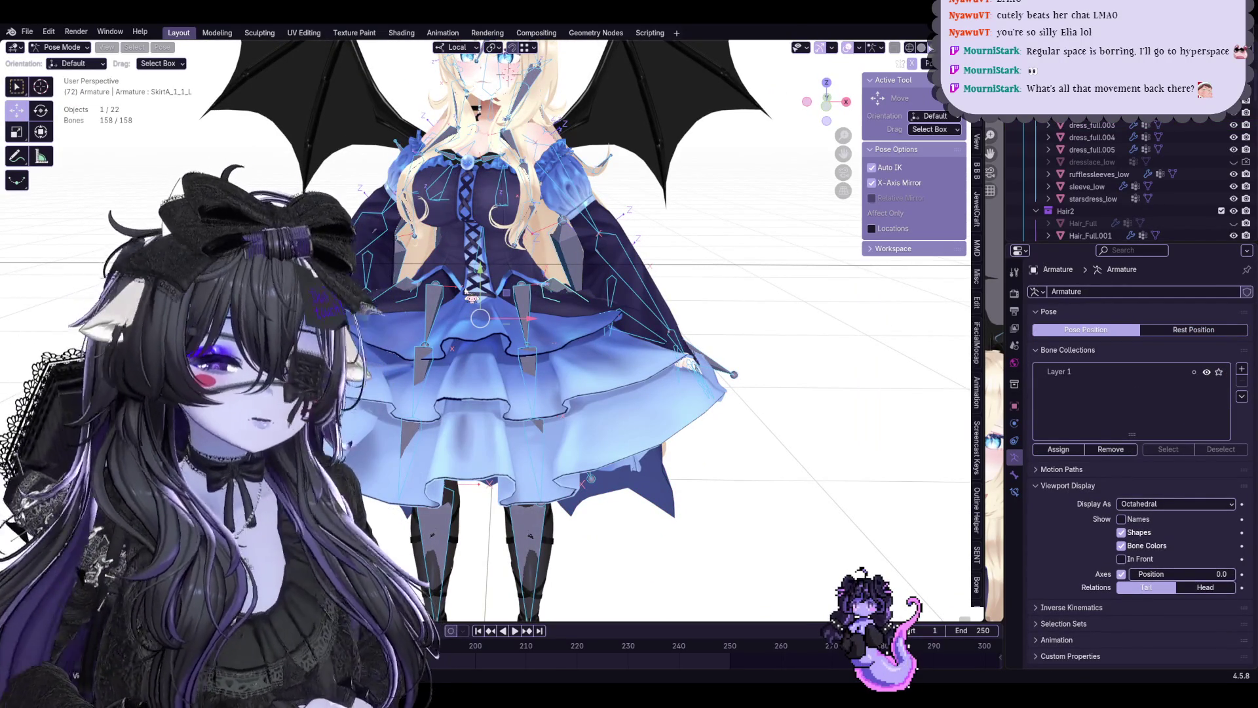
{"action": "left_click", "coordinate": [162, 48]}
{"action": "mouse_move", "coordinate": [200, 74]}
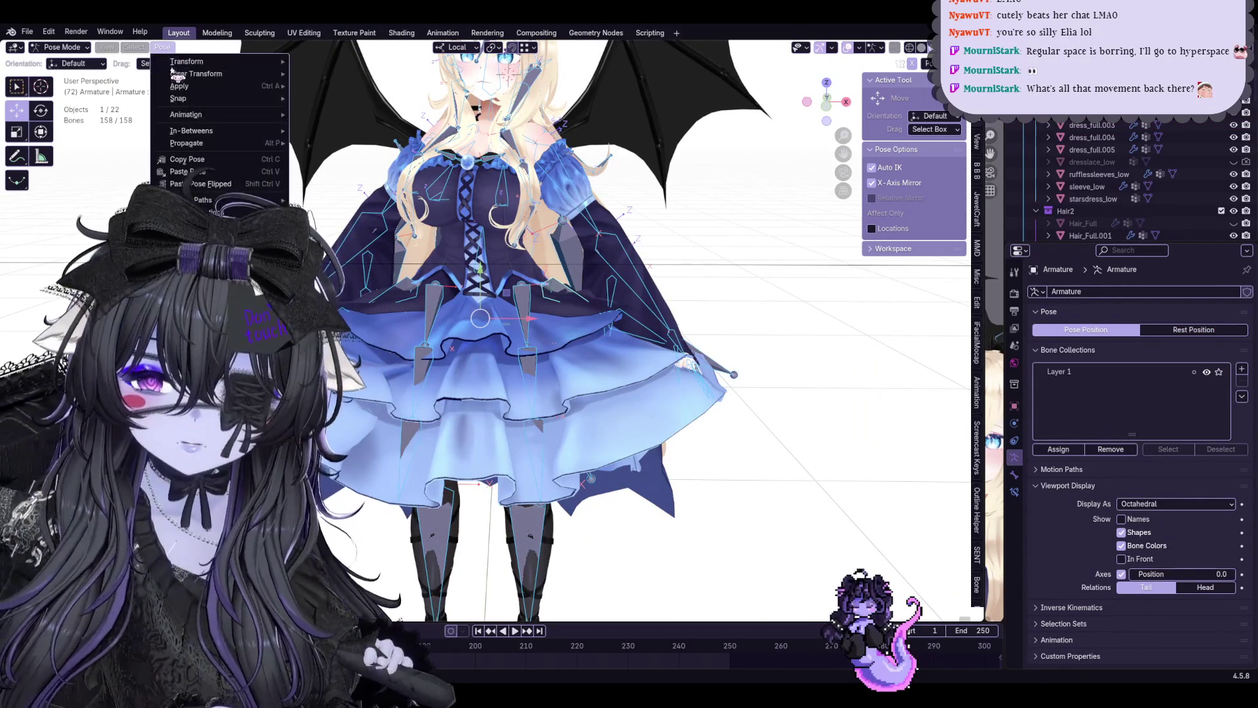
{"action": "left_click", "coordinate": [313, 76]}
{"action": "scroll", "coordinate": [534, 334], "scroll_direction": "up", "scroll_amount": 3}
Twist the upper body around the Spine bone and check how the dress follows
{"action": "left_click", "coordinate": [550, 298]}
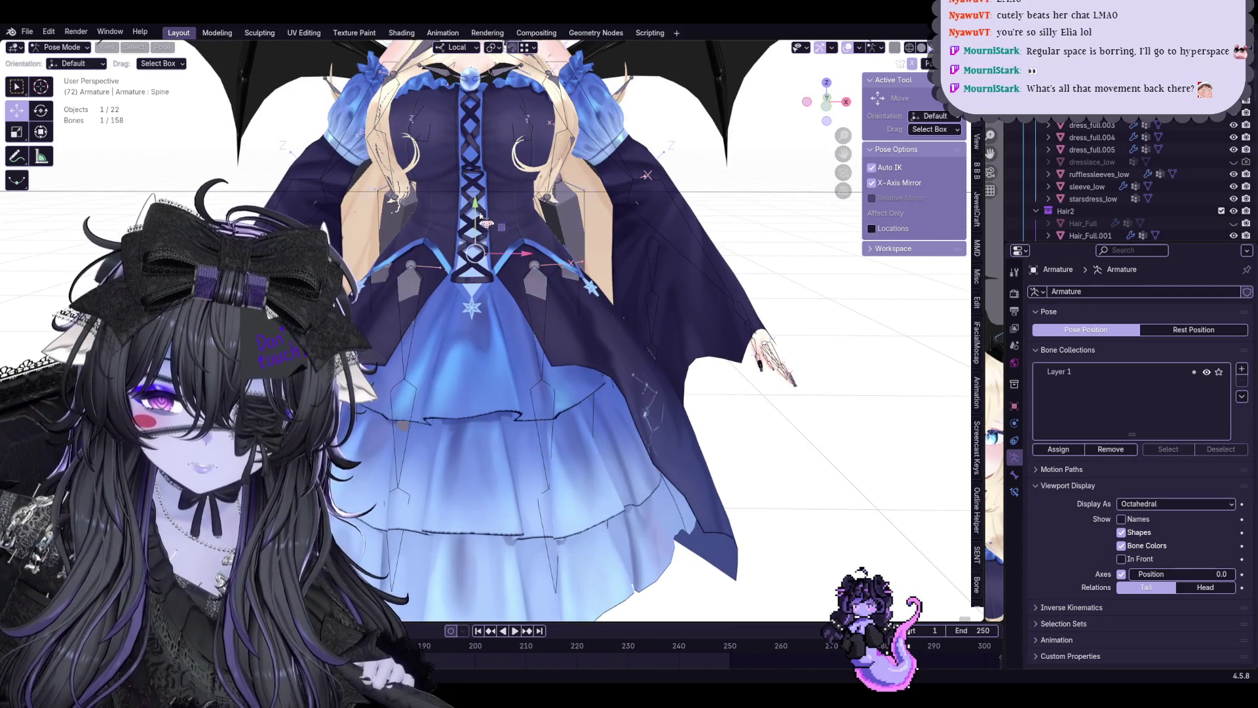
{"action": "key", "text": "r"}
{"action": "key", "text": "Escape"}
{"action": "key", "text": "r"}
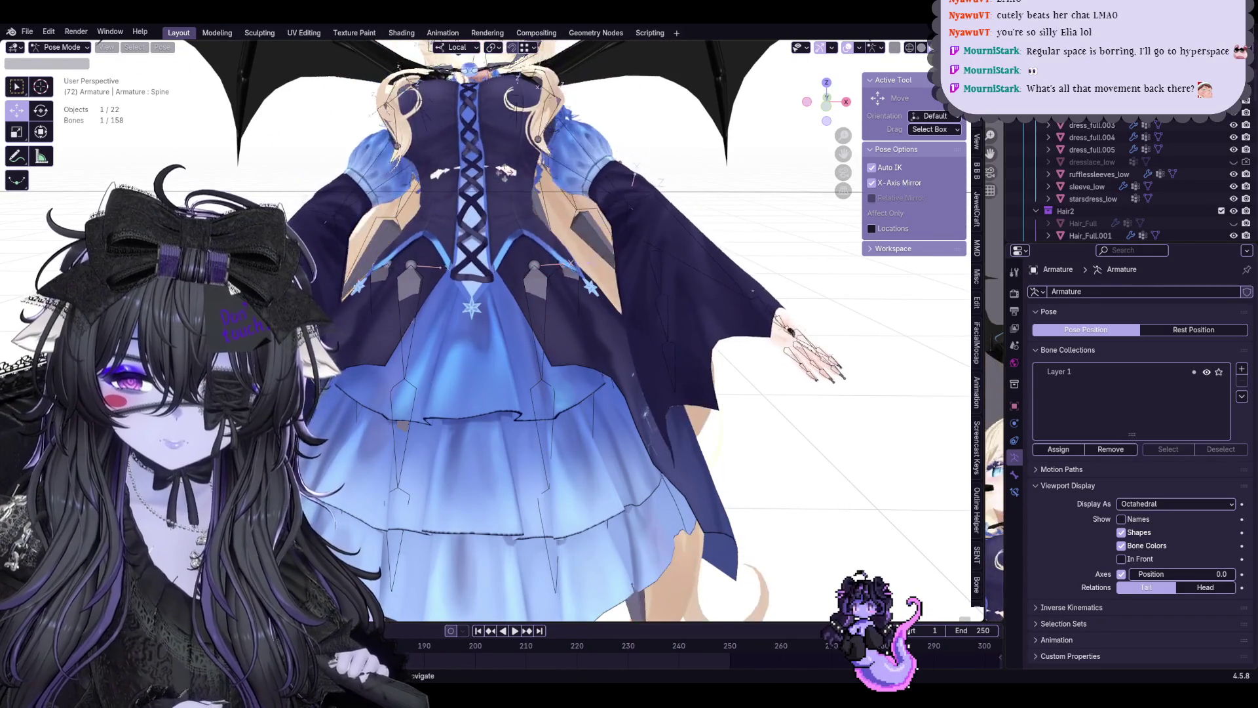
{"action": "left_click", "coordinate": [455, 492]}
{"action": "middle_click_drag", "start_coordinate": [455, 492], "coordinate": [454, 599]}
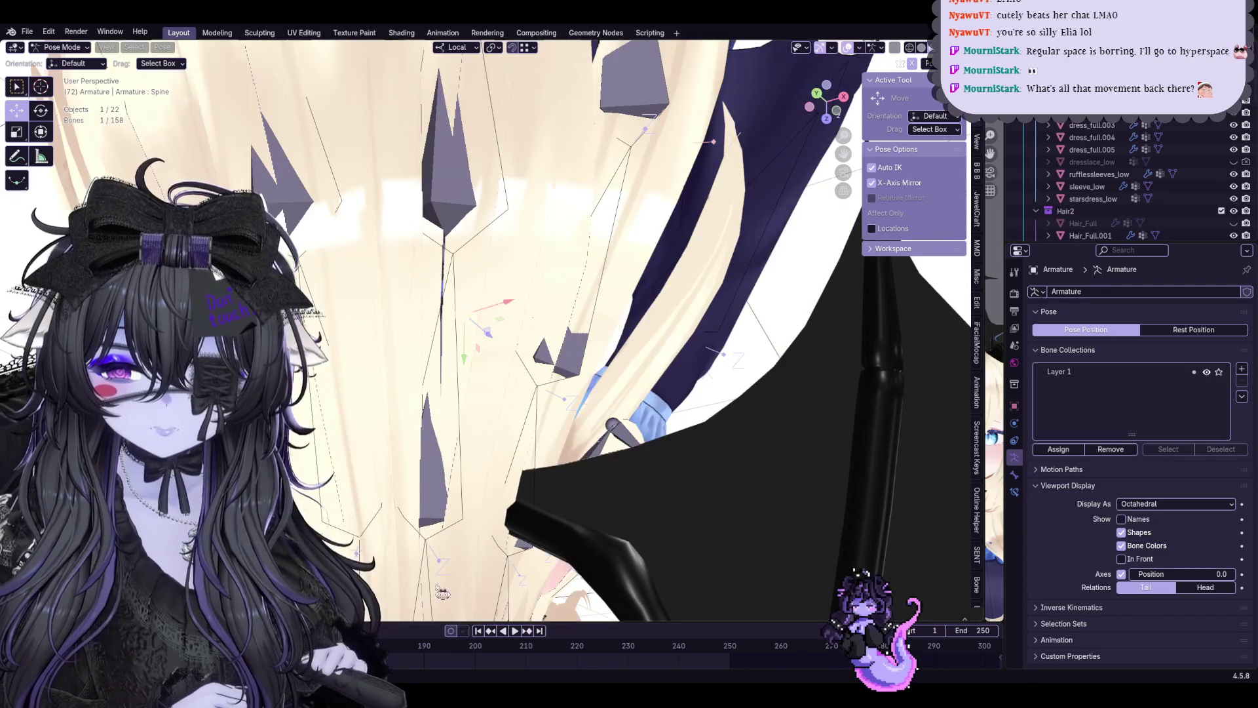
{"action": "scroll", "coordinate": [454, 600], "scroll_direction": "down", "scroll_amount": 5}
{"action": "middle_click_drag", "start_coordinate": [502, 421], "coordinate": [612, 449]}
Trackball-rotate the bone further and inspect the dress from the back and front
{"action": "key", "text": "r"}
{"action": "key", "text": "r"}
{"action": "left_click", "coordinate": [573, 441]}
{"action": "mouse_move", "coordinate": [573, 441]}
{"action": "middle_mouse_down"}
{"action": "mouse_move", "coordinate": [542, 448]}
{"action": "mouse_move", "coordinate": [551, 451]}
{"action": "middle_mouse_up"}
{"action": "scroll", "coordinate": [542, 449], "scroll_direction": "up", "scroll_amount": 3}
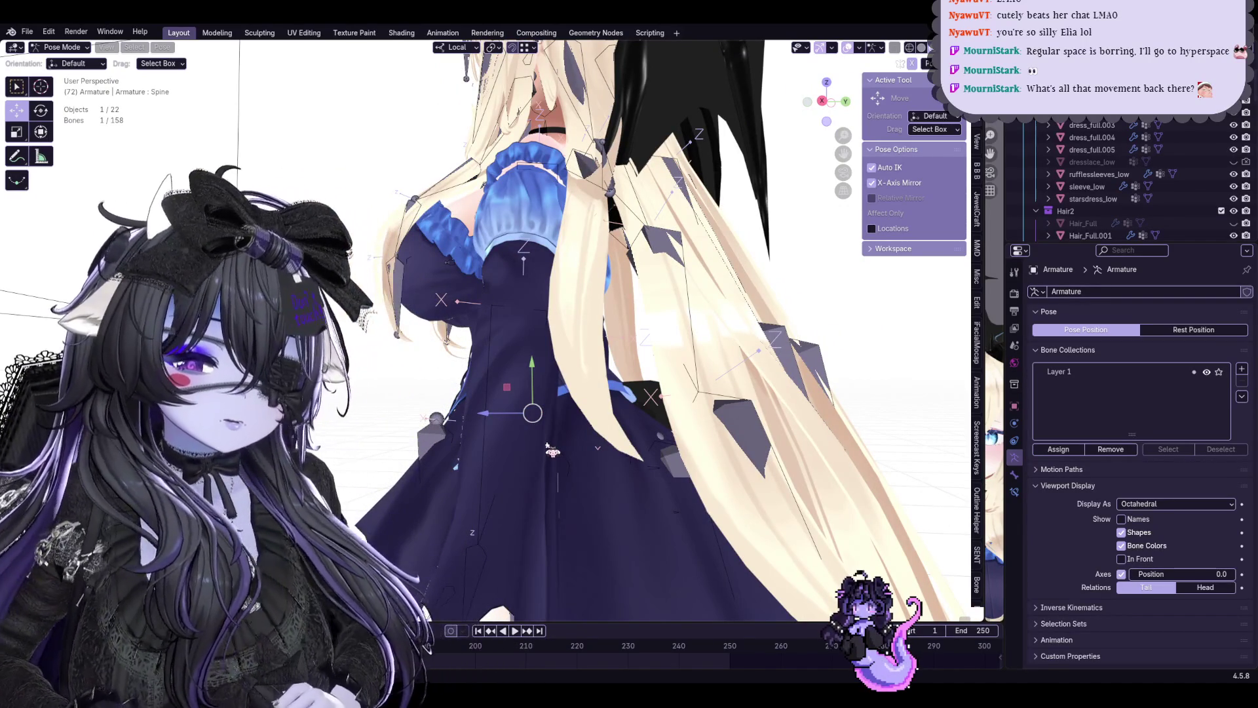
{"action": "middle_click_drag", "start_coordinate": [518, 395], "coordinate": [514, 439]}
{"action": "key", "text": "r"}
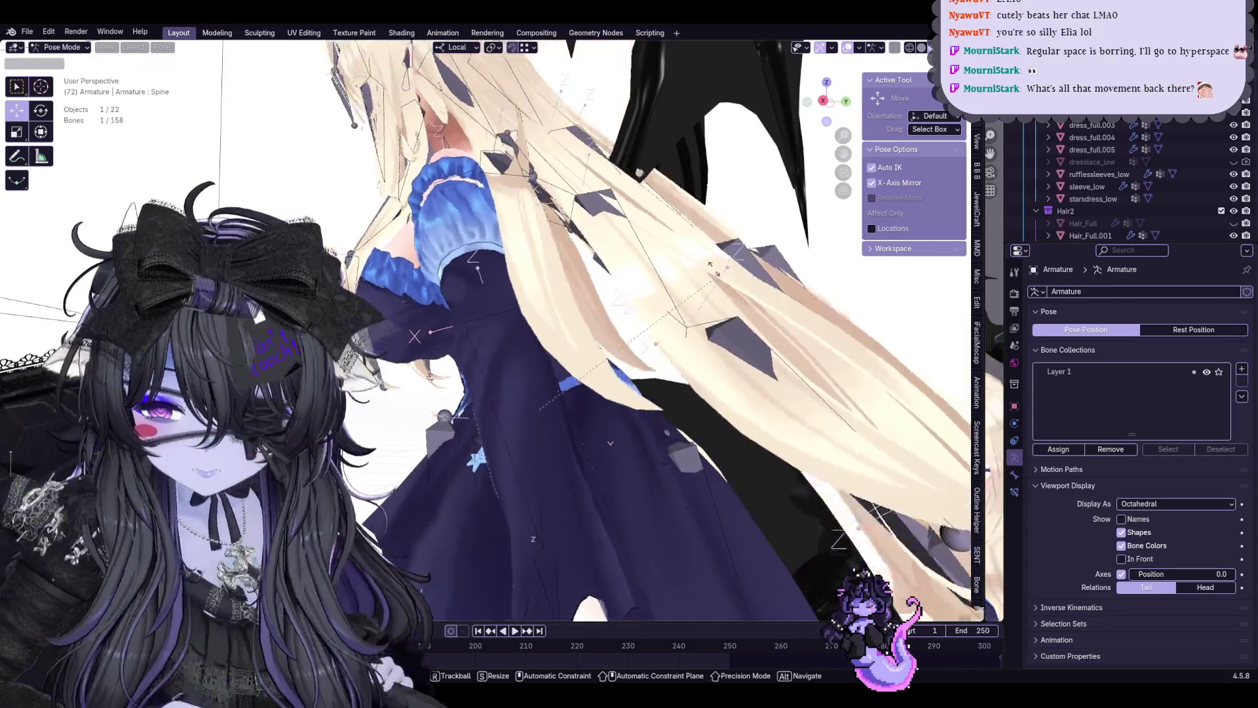
{"action": "middle_click_drag", "start_coordinate": [748, 383], "coordinate": [728, 295]}
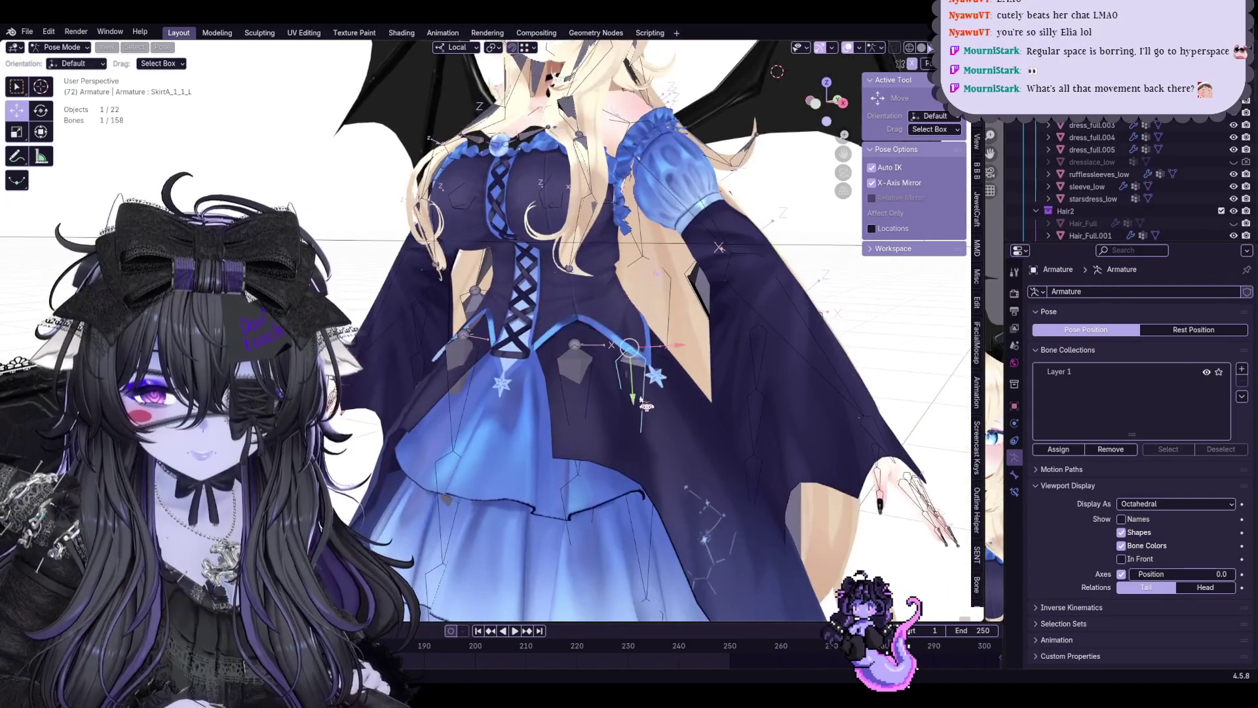
Swing the SkirtA_1_1_L bone and view the skirt bend from below
{"action": "left_click", "coordinate": [716, 241]}
{"action": "key", "text": "r"}
{"action": "left_click", "coordinate": [837, 433]}
{"action": "mouse_move", "coordinate": [835, 432]}
{"action": "middle_mouse_down"}
{"action": "mouse_move", "coordinate": [708, 449]}
{"action": "mouse_move", "coordinate": [704, 465]}
{"action": "mouse_move", "coordinate": [649, 443]}
{"action": "middle_mouse_up"}
{"action": "key", "text": "r"}
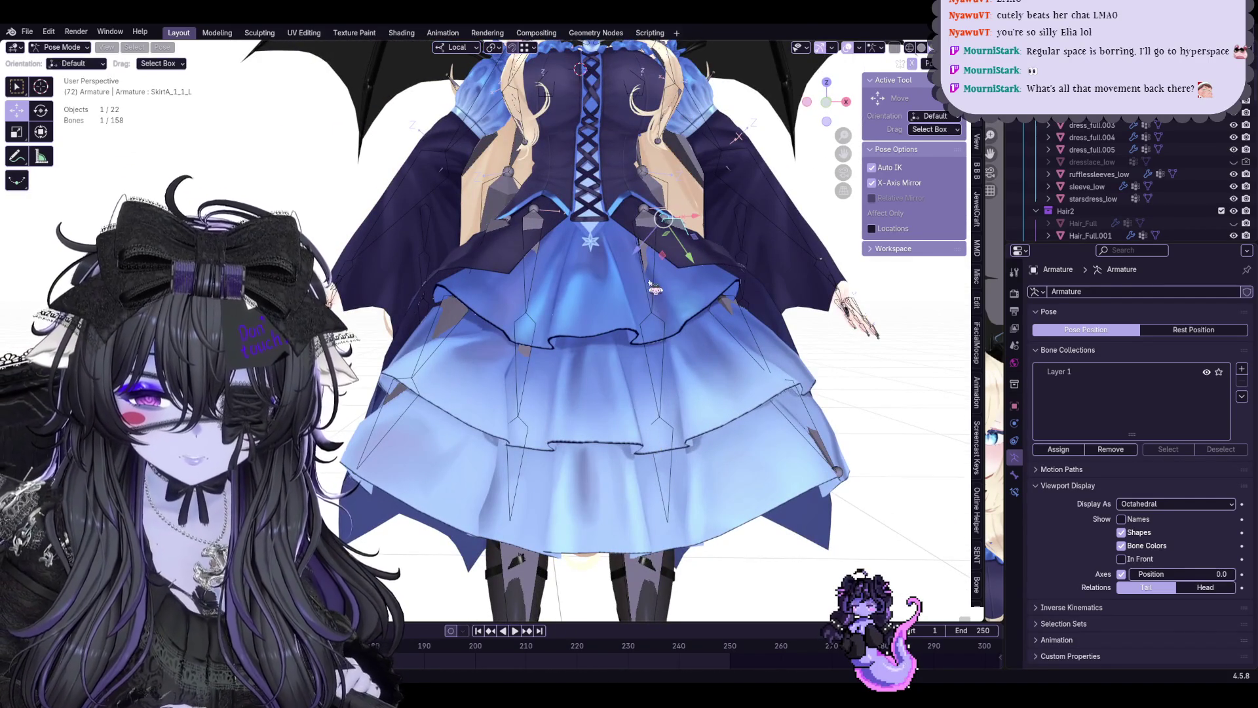
Swing the Skirt_1_L bone to a new orientation and check the skirt layers from several angles
{"action": "left_click", "coordinate": [655, 290]}
{"action": "mouse_move", "coordinate": [655, 290]}
{"action": "middle_mouse_down"}
{"action": "mouse_move", "coordinate": [597, 380]}
{"action": "mouse_move", "coordinate": [629, 394]}
{"action": "mouse_move", "coordinate": [643, 427]}
{"action": "mouse_move", "coordinate": [665, 415]}
{"action": "middle_mouse_up"}
{"action": "middle_click_drag", "start_coordinate": [502, 317], "coordinate": [579, 367]}
{"action": "key", "text": "r"}
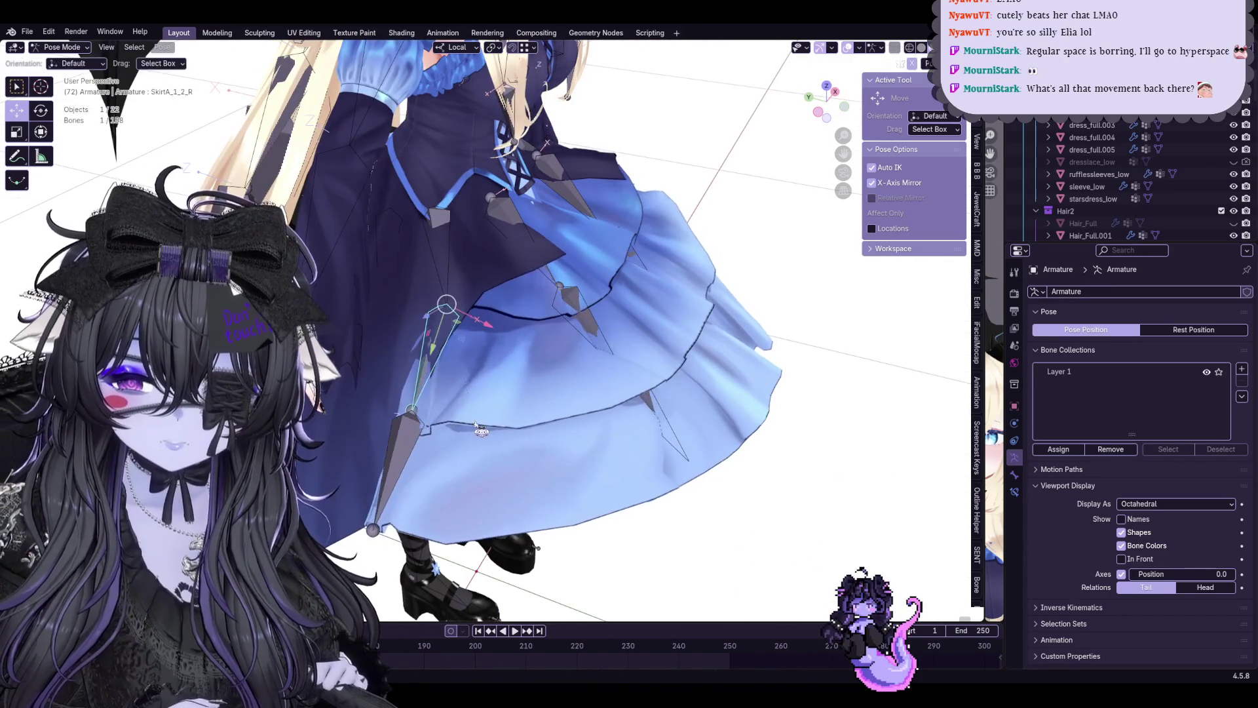
{"action": "middle_click_drag", "start_coordinate": [540, 449], "coordinate": [529, 384]}
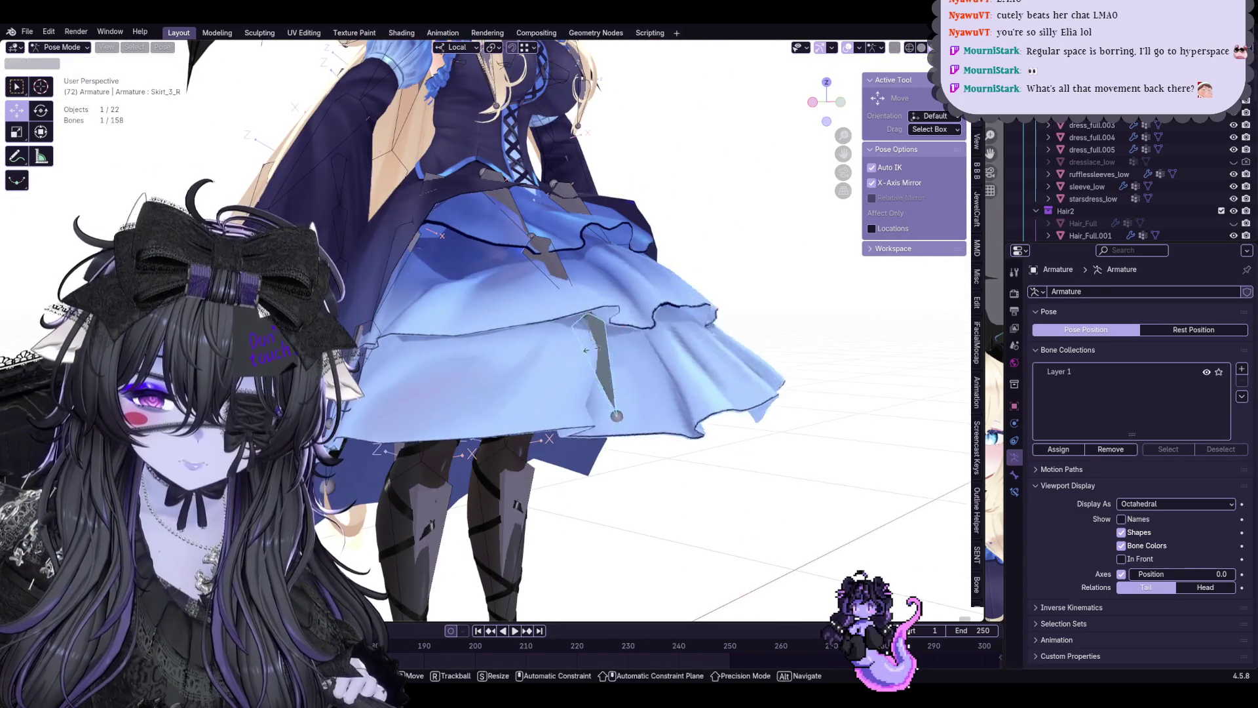
{"action": "key", "text": "Return"}
{"action": "middle_click_drag", "start_coordinate": [487, 296], "coordinate": [487, 233]}
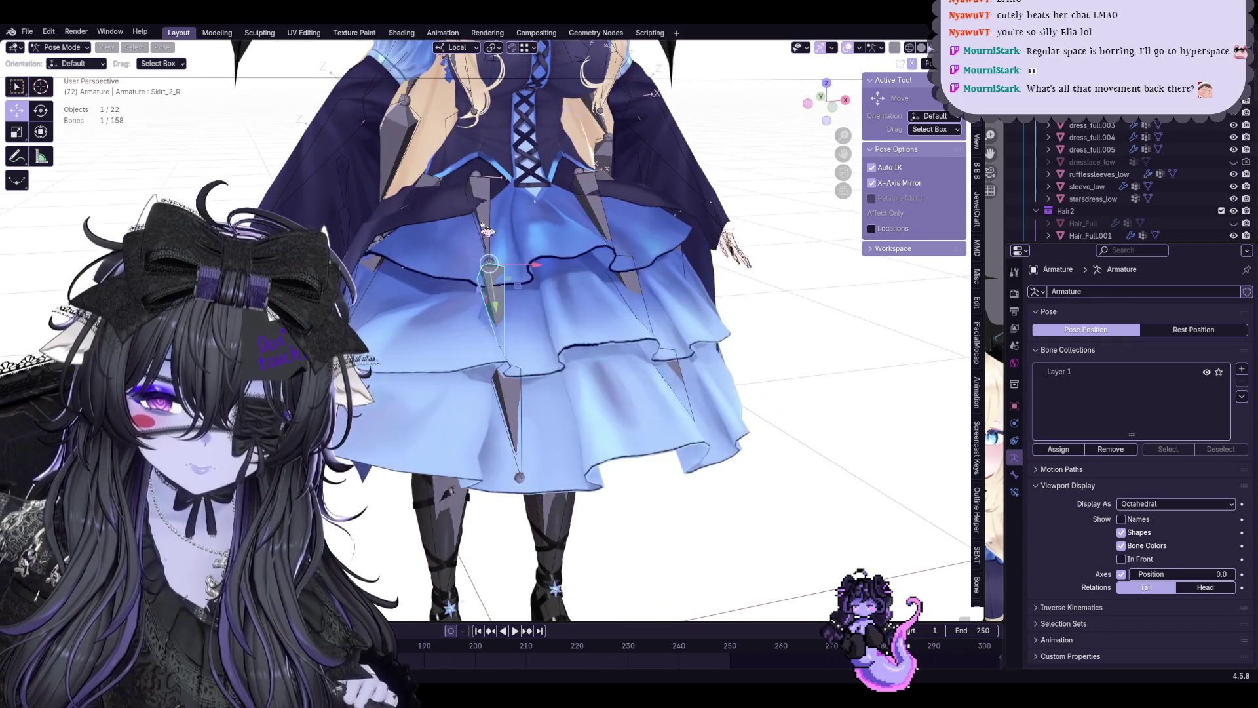
{"action": "mouse_move", "coordinate": [511, 335]}
{"action": "middle_mouse_down"}
{"action": "mouse_move", "coordinate": [622, 335]}
{"action": "mouse_move", "coordinate": [512, 318]}
{"action": "middle_mouse_up"}
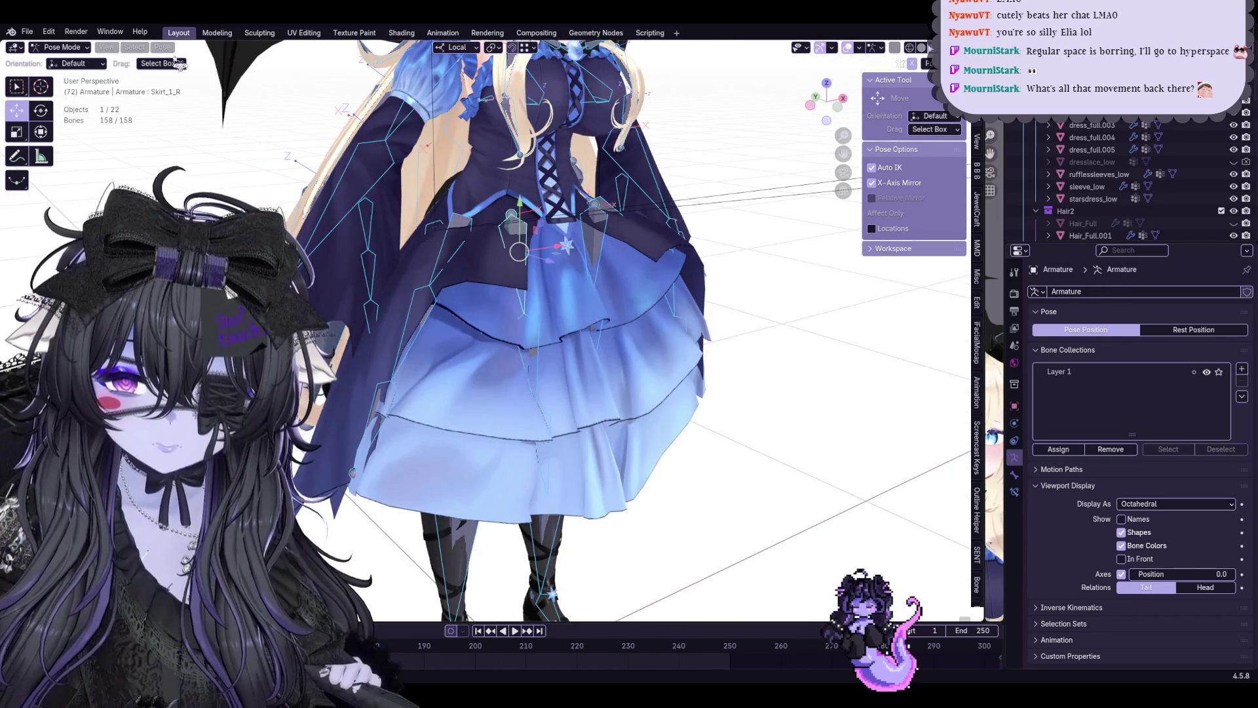
Clear the test transforms from the bones and look over the figure
{"action": "left_click", "coordinate": [162, 47]}
{"action": "left_click", "coordinate": [346, 76]}
{"action": "scroll", "coordinate": [467, 267], "scroll_direction": "up", "scroll_amount": 5}
{"action": "scroll", "coordinate": [469, 267], "scroll_direction": "down", "scroll_amount": 5}
{"action": "middle_click_drag", "start_coordinate": [468, 266], "coordinate": [578, 343], "text": "shift"}
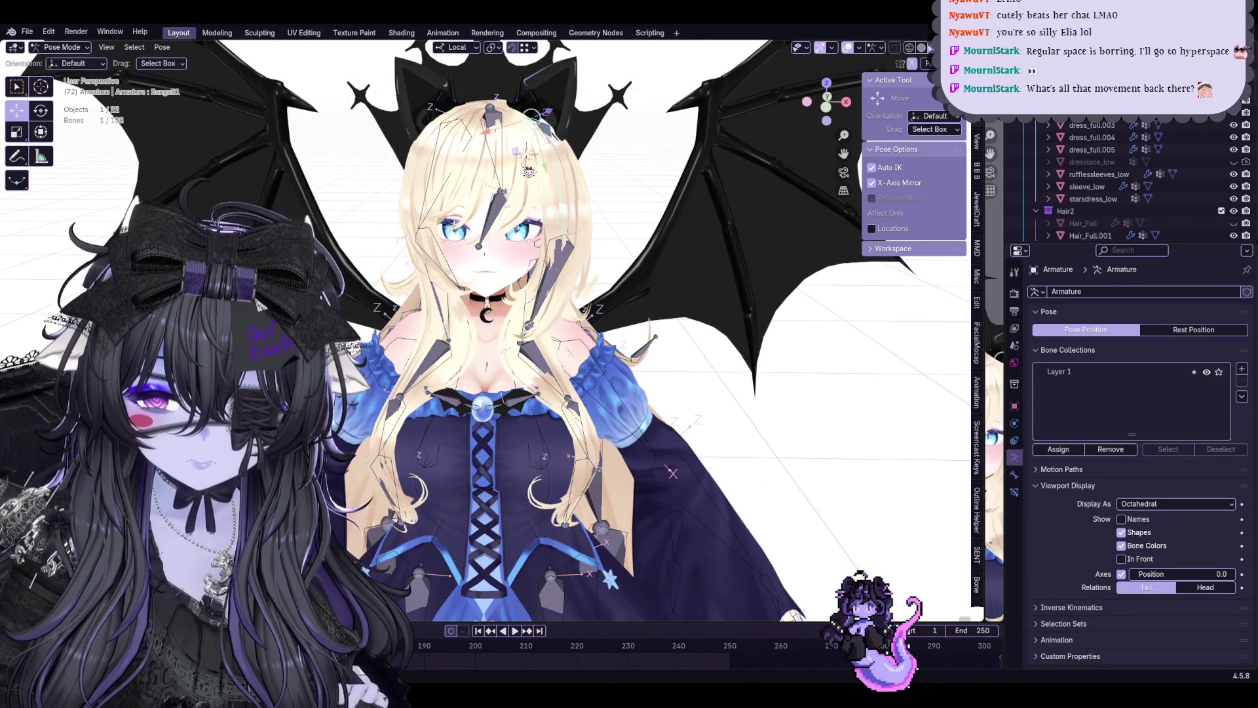
{"action": "mouse_move", "coordinate": [579, 343]}
{"action": "middle_mouse_down"}
{"action": "mouse_move", "coordinate": [367, 116]}
{"action": "mouse_move", "coordinate": [605, 307]}
{"action": "middle_mouse_up"}
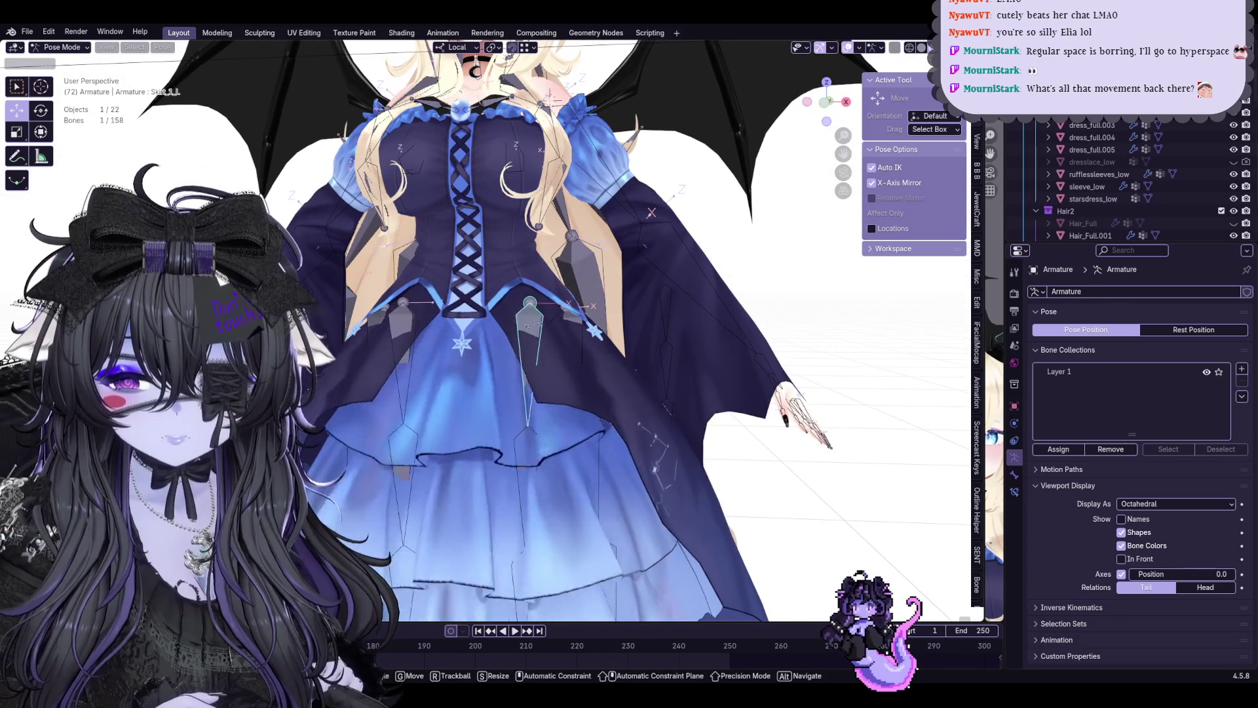
Rotate a skirt bone to lift the skirt, then try a rotation on Upper_Leg_L and cancel it
{"action": "key", "text": "r"}
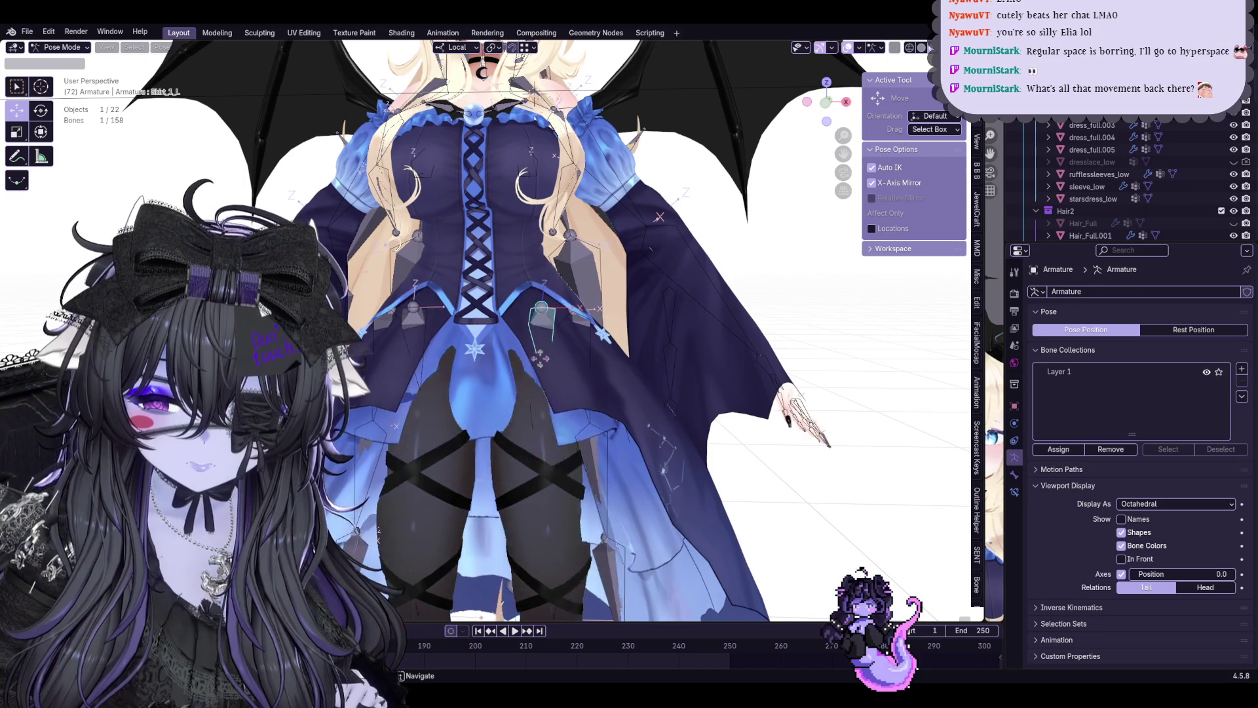
{"action": "left_click", "coordinate": [508, 355]}
{"action": "scroll", "coordinate": [508, 355], "scroll_direction": "down", "scroll_amount": 2}
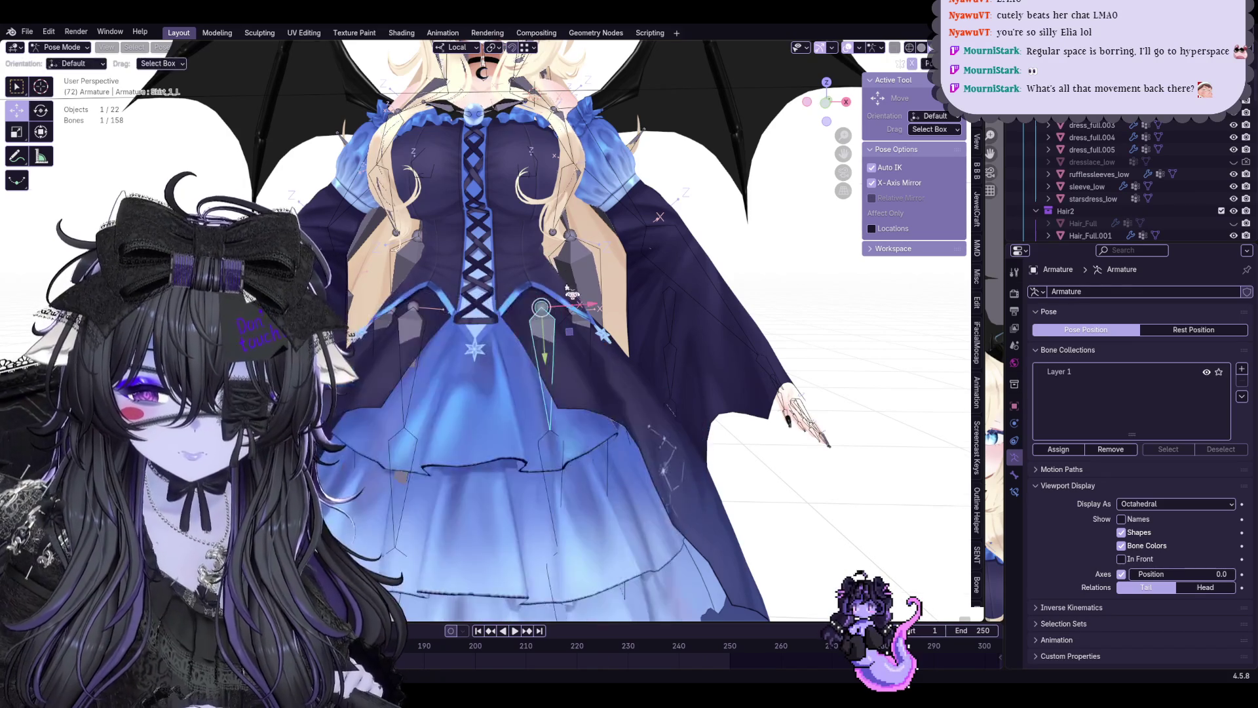
{"action": "scroll", "coordinate": [507, 357], "scroll_direction": "down", "scroll_amount": 3}
{"action": "mouse_move", "coordinate": [508, 356]}
{"action": "middle_mouse_down"}
{"action": "mouse_move", "coordinate": [511, 339]}
{"action": "mouse_move", "coordinate": [622, 371]}
{"action": "middle_mouse_up"}
{"action": "left_click", "coordinate": [509, 357]}
{"action": "key", "text": "r"}
{"action": "right_click", "coordinate": [534, 348]}
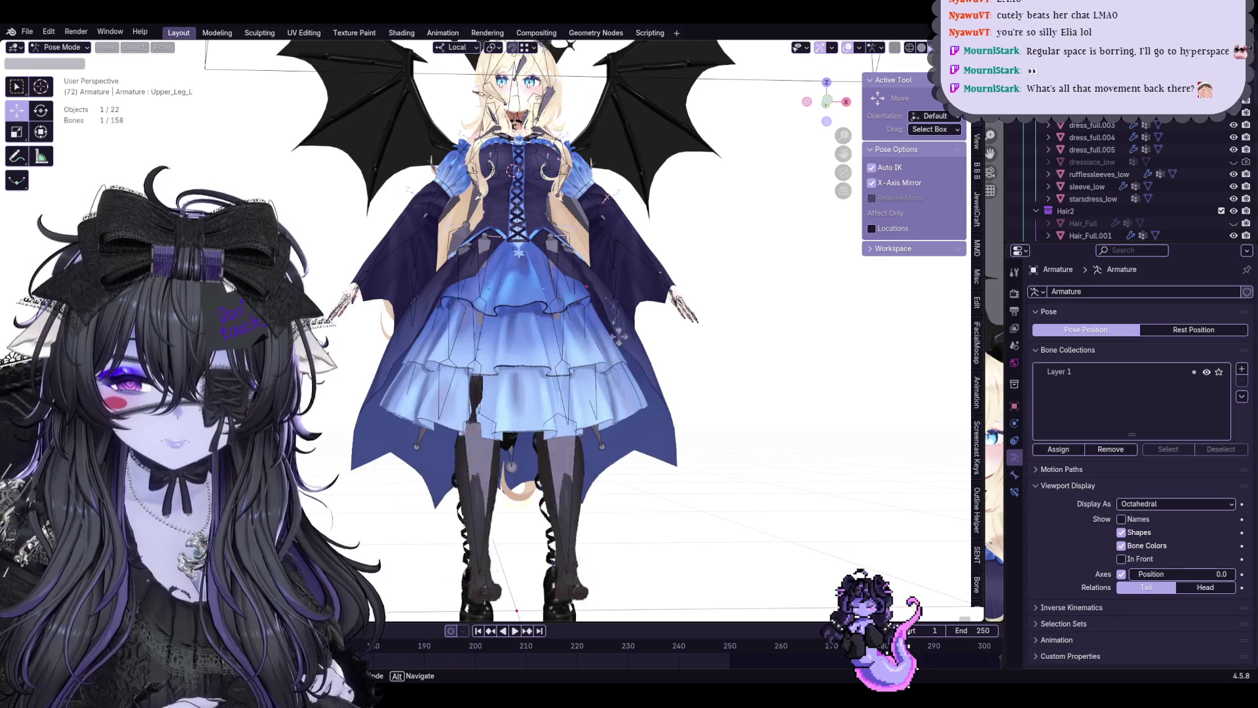
Trial-rotate the left upper leg several times, cancelling and undoing back to its resting position
{"action": "key", "text": "r"}
{"action": "middle_click_drag", "start_coordinate": [606, 364], "coordinate": [591, 369]}
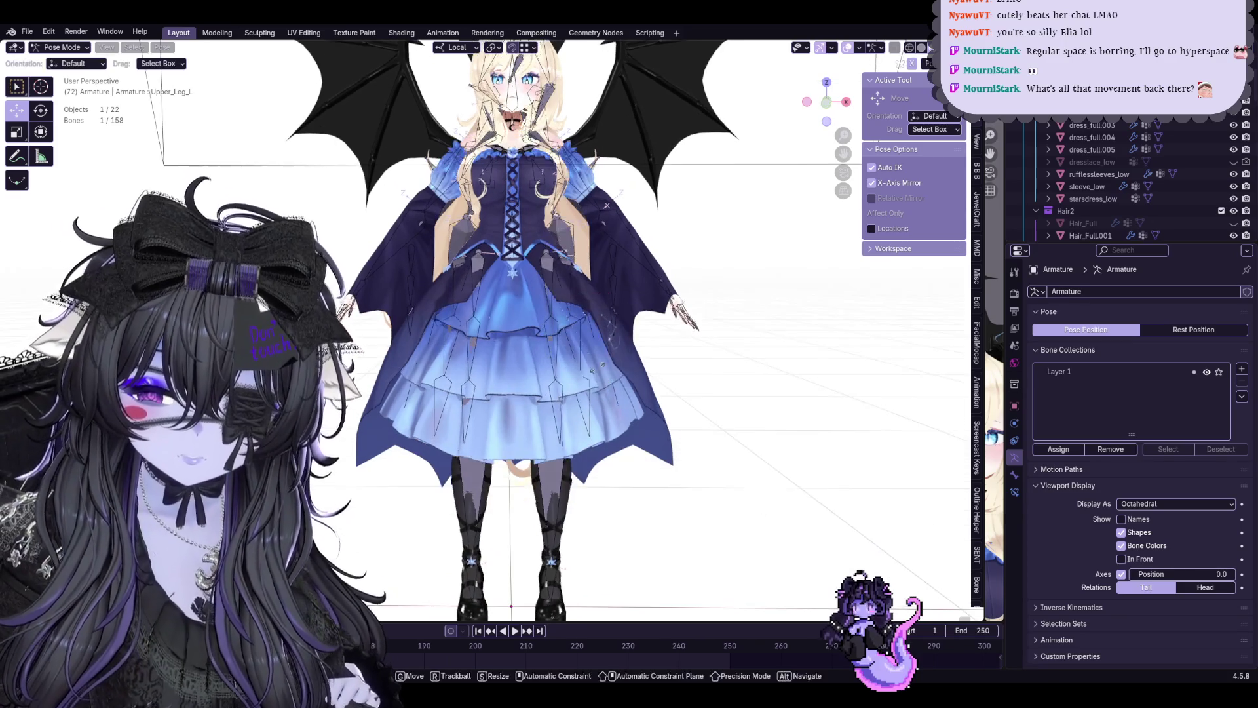
{"action": "scroll", "coordinate": [566, 270], "scroll_direction": "up", "scroll_amount": 3}
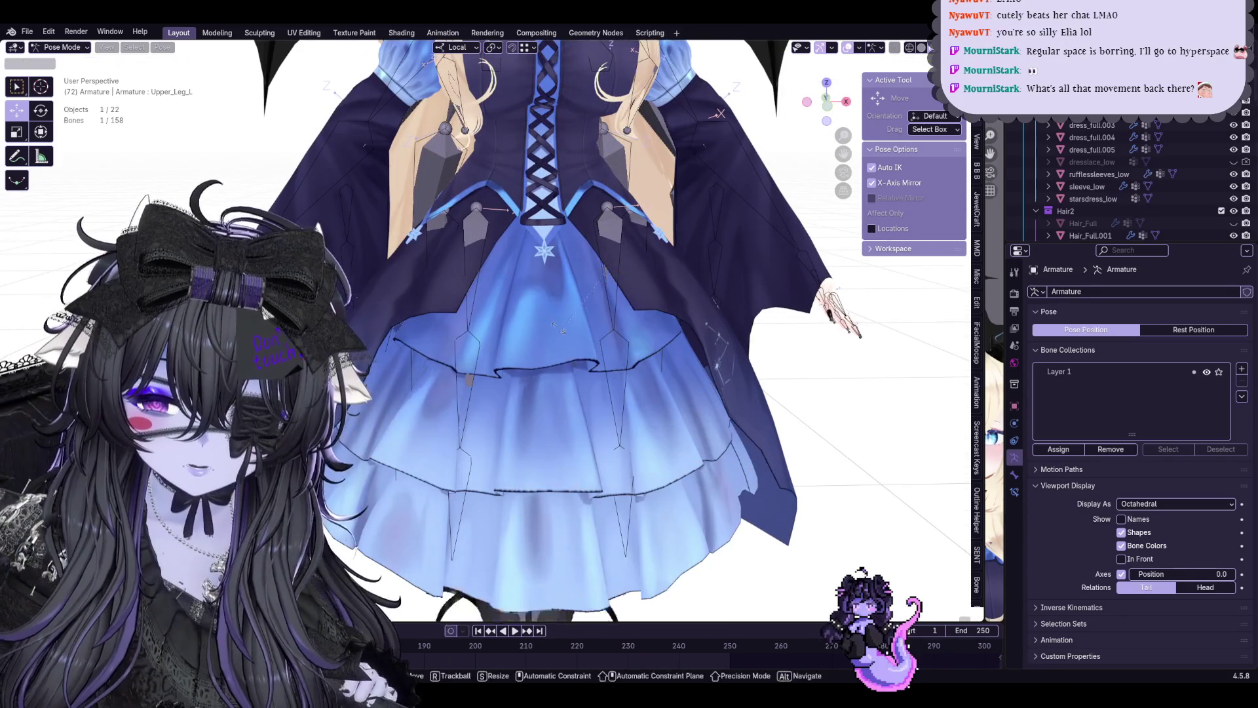
{"action": "scroll", "coordinate": [565, 270], "scroll_direction": "up", "scroll_amount": 2}
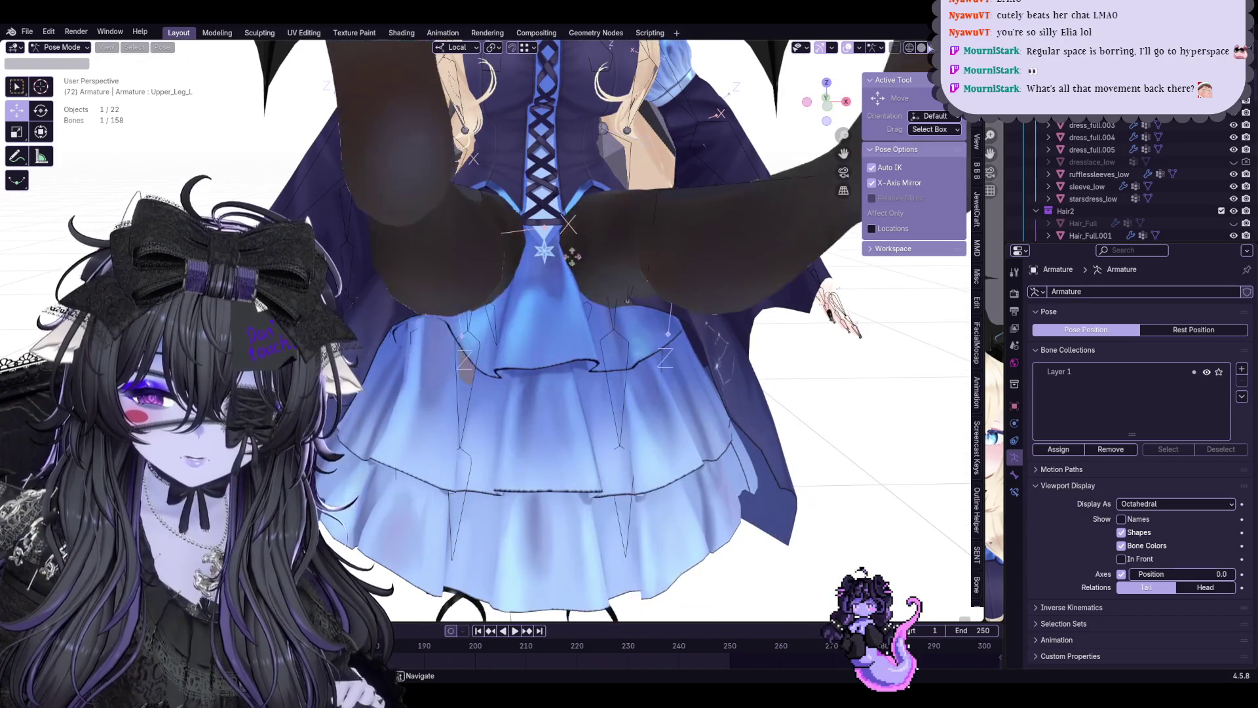
{"action": "right_click", "coordinate": [599, 372]}
{"action": "key", "text": "r"}
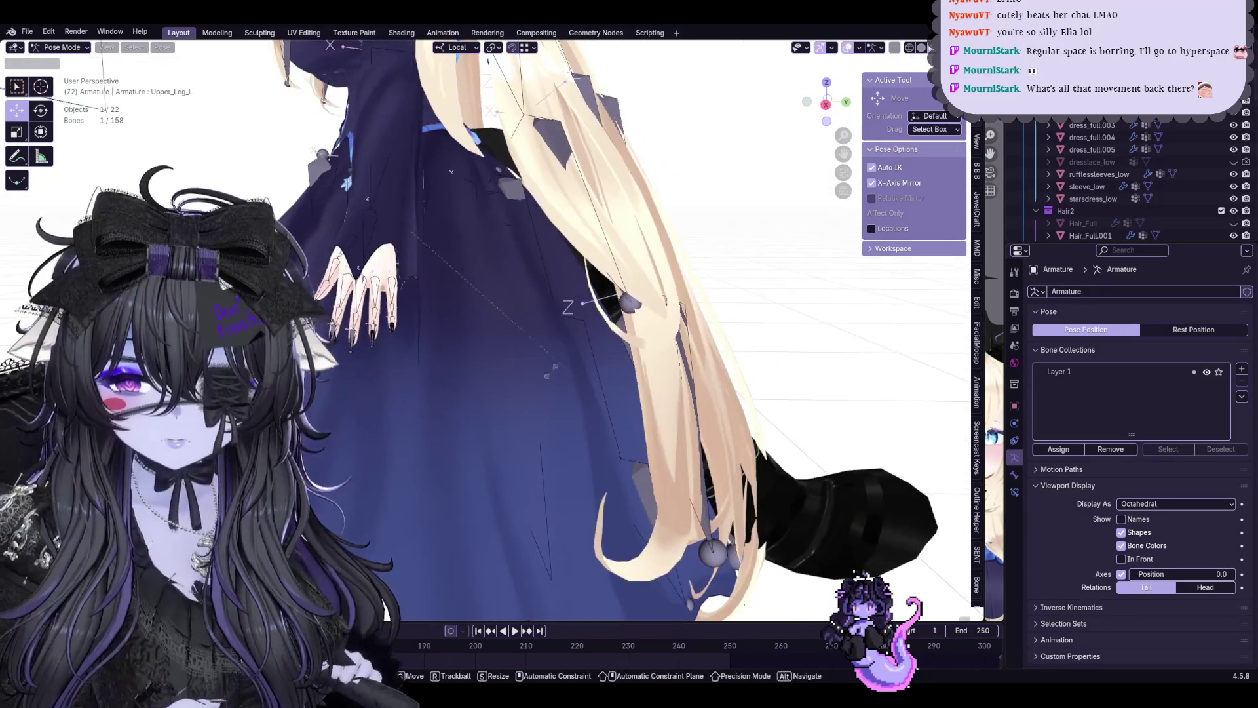
{"action": "right_click", "coordinate": [425, 352]}
{"action": "key", "text": "r"}
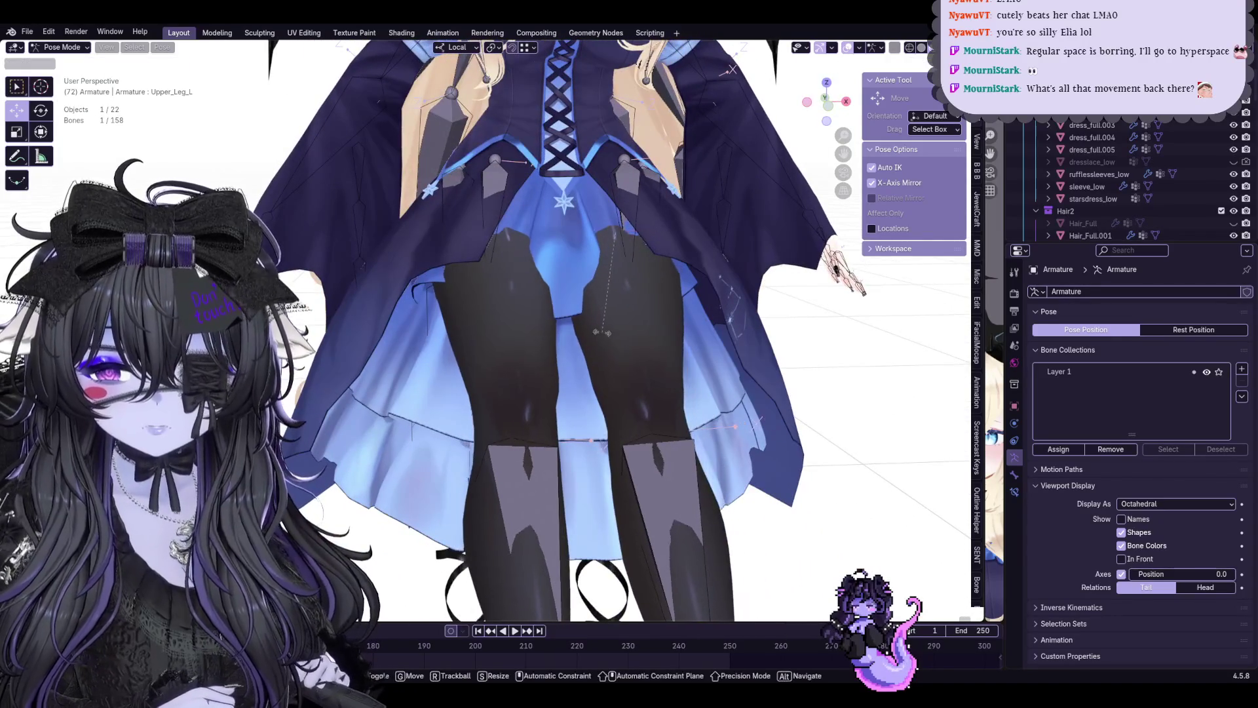
{"action": "left_click", "coordinate": [576, 305]}
{"action": "key", "text": "ctrl+z"}
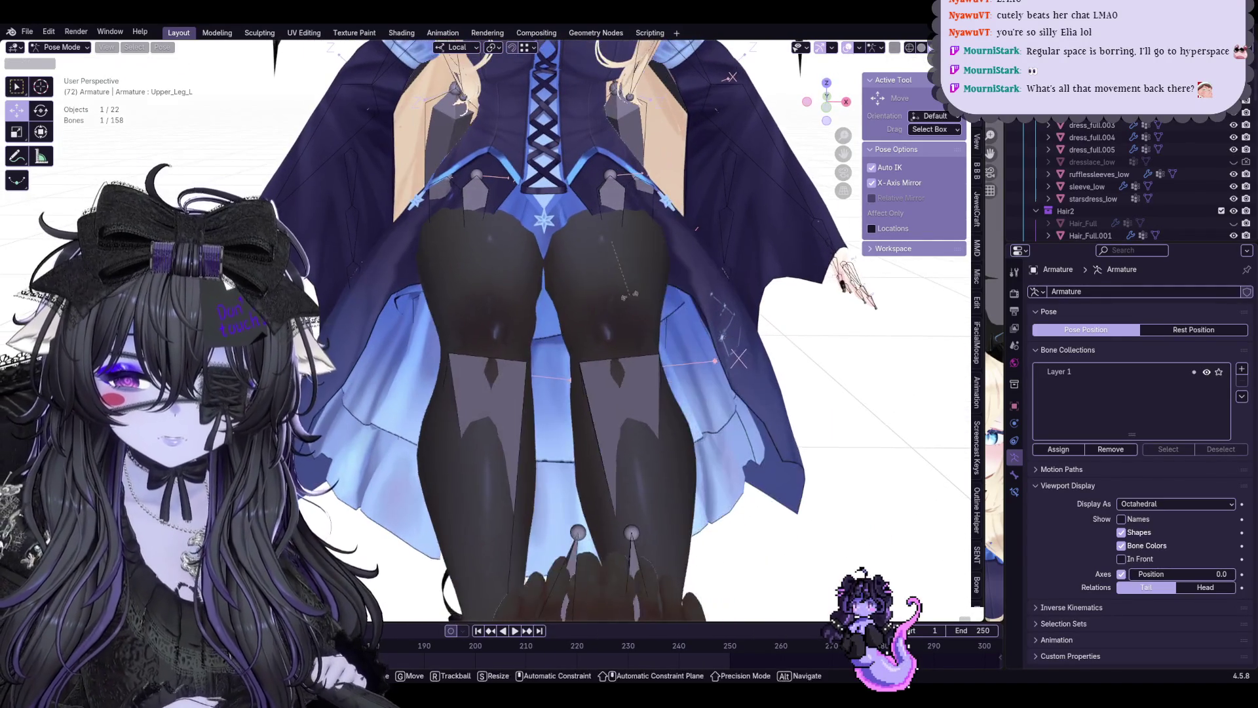
{"action": "key", "text": "g"}
Return to object mode and make the dress_full.003 mesh active
{"action": "left_click", "coordinate": [68, 63]}
{"action": "left_click", "coordinate": [531, 330]}
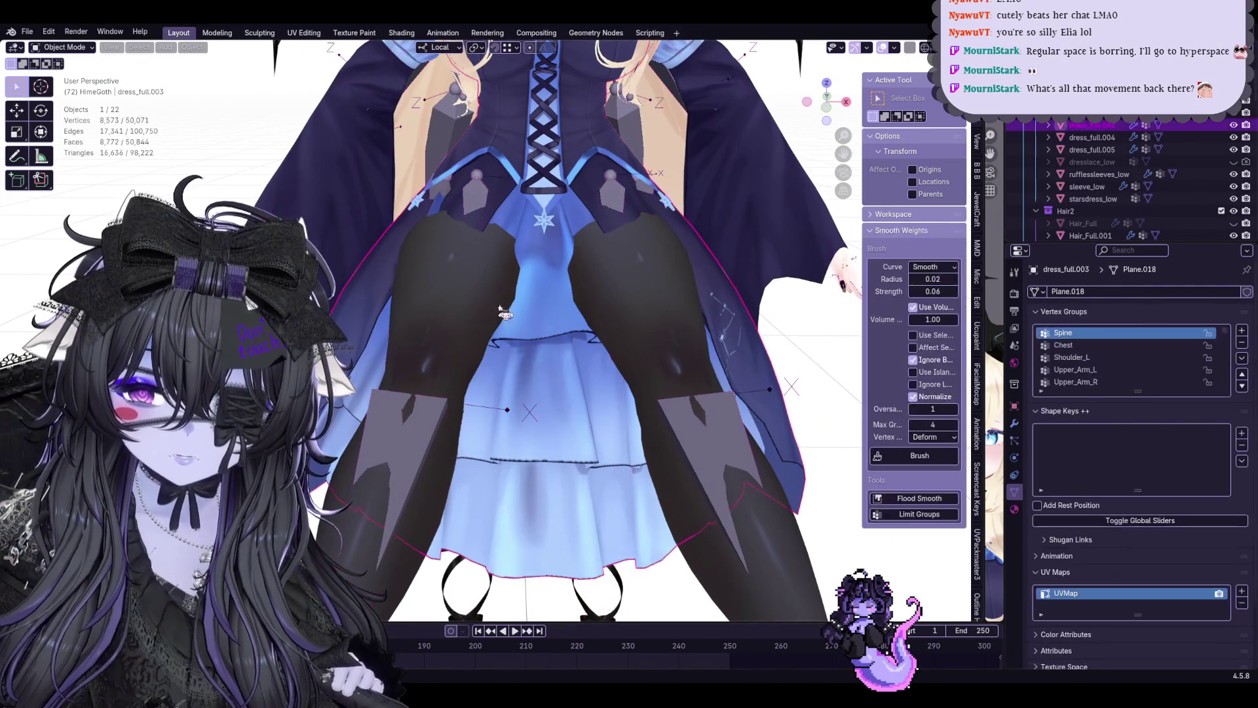
Enter weight paint on the dress and isolate it in local view
{"action": "left_click", "coordinate": [47, 50]}
{"action": "left_click", "coordinate": [69, 115]}
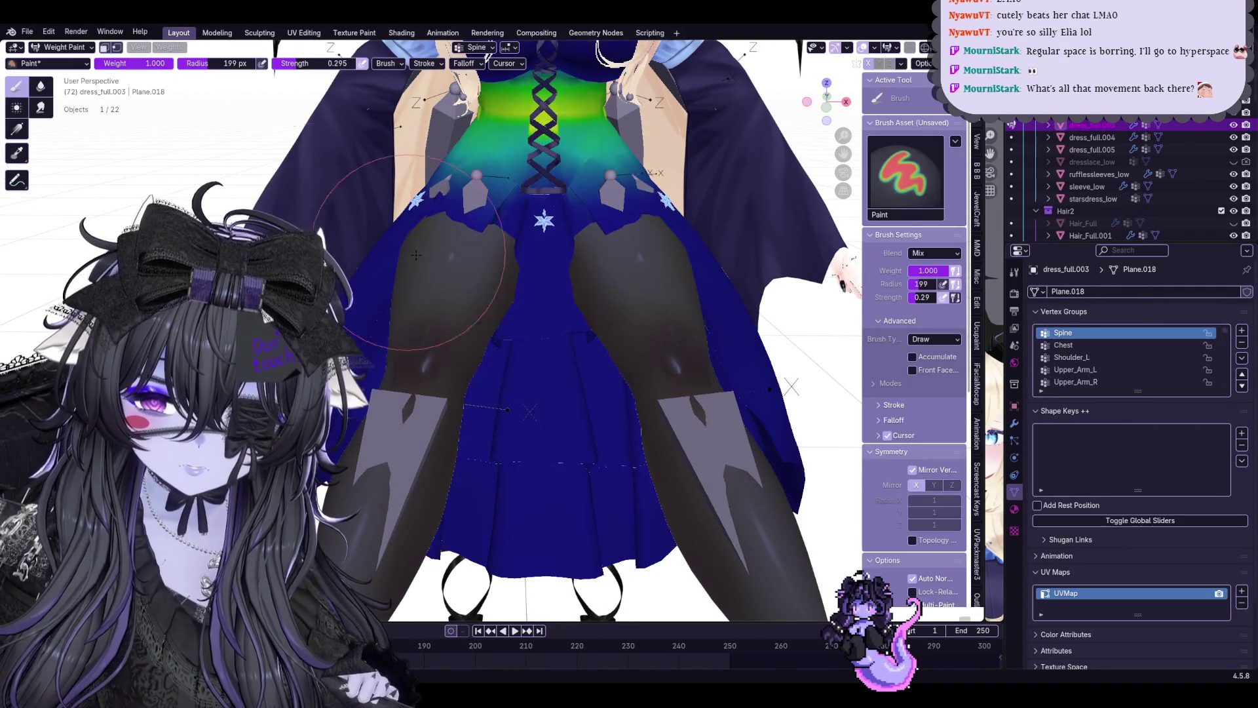
{"action": "key", "text": "KP_Divide"}
{"action": "middle_click_drag", "start_coordinate": [396, 230], "coordinate": [505, 249]}
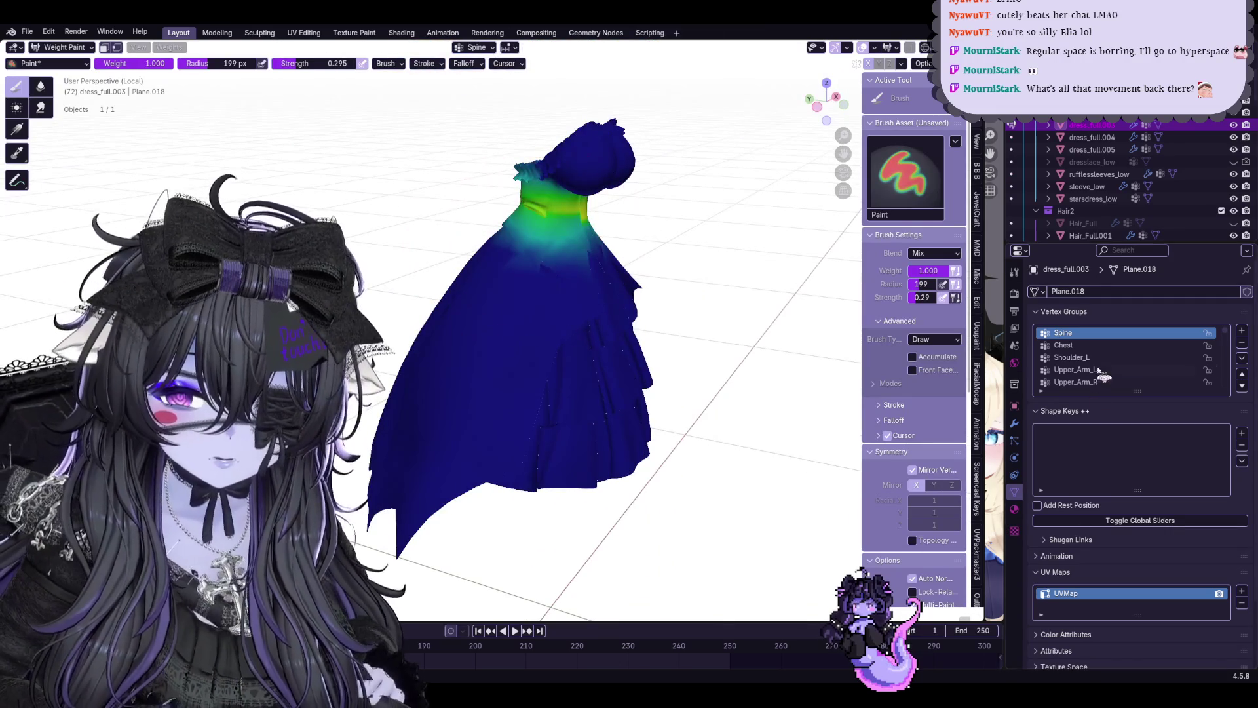
Review the Upper_Arm_L, Upper_Leg_R and Upper_Leg_L vertex group weights around the dress
{"action": "left_click", "coordinate": [1102, 371]}
{"action": "scroll", "coordinate": [1100, 370], "scroll_direction": "up", "scroll_amount": 1}
{"action": "scroll", "coordinate": [1120, 377], "scroll_direction": "down", "scroll_amount": 3}
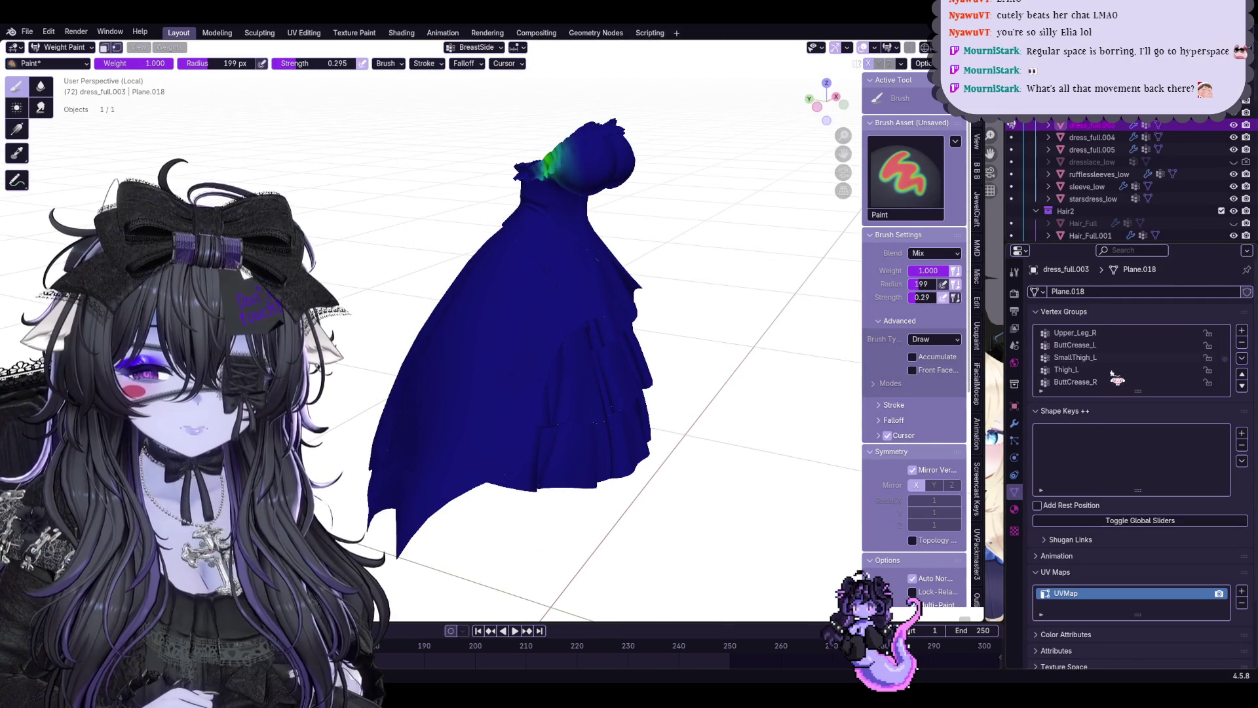
{"action": "left_click", "coordinate": [1074, 332]}
{"action": "scroll", "coordinate": [1074, 339], "scroll_direction": "up", "scroll_amount": 1}
{"action": "scroll", "coordinate": [723, 347], "scroll_direction": "up", "scroll_amount": 3}
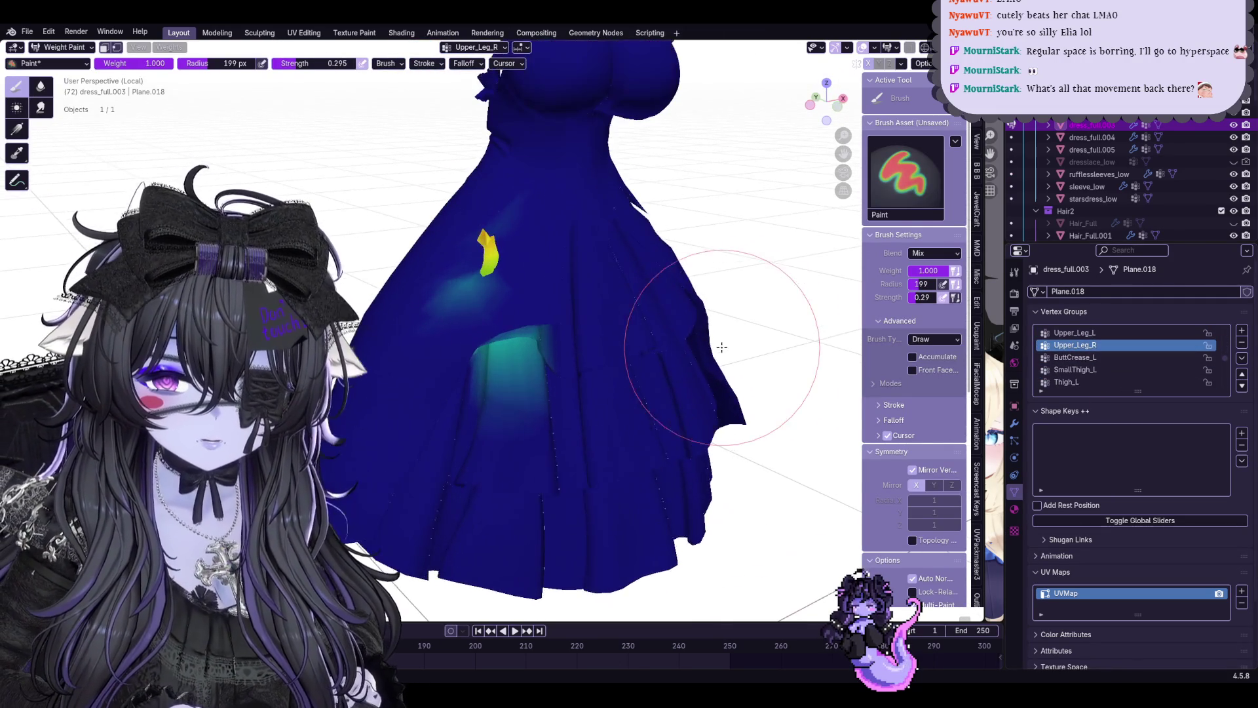
{"action": "middle_click_drag", "start_coordinate": [716, 252], "coordinate": [737, 309]}
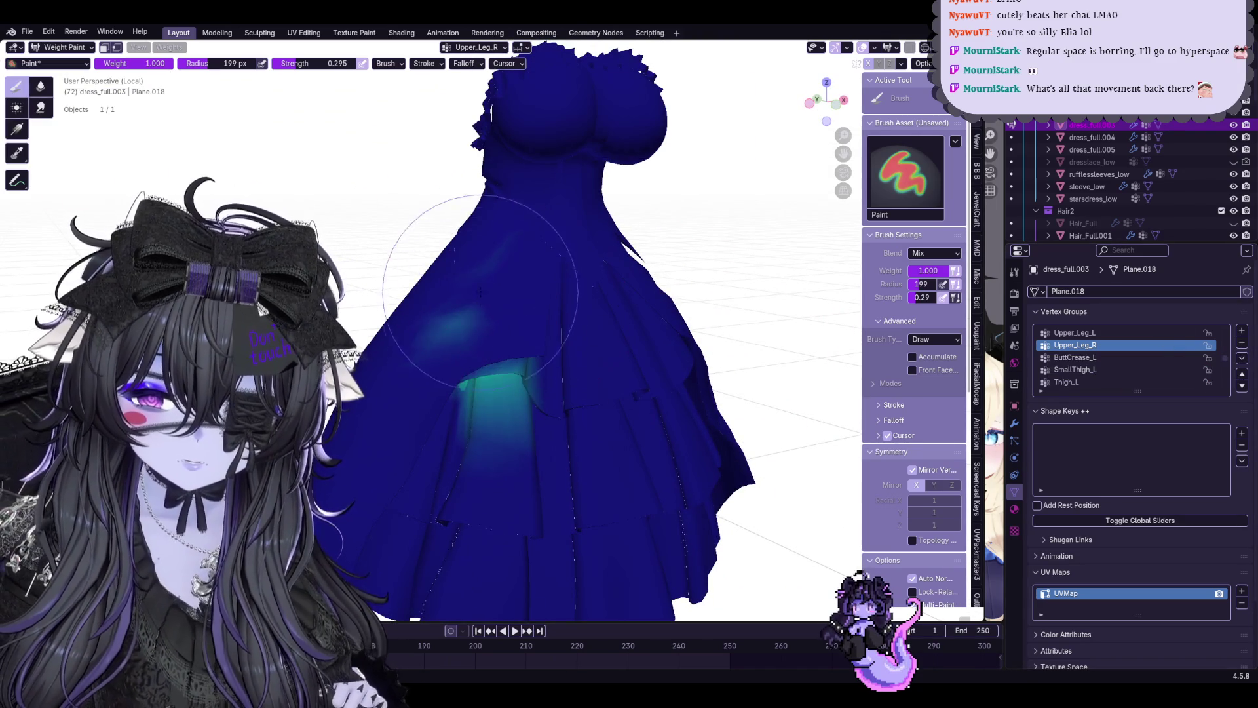
{"action": "mouse_move", "coordinate": [477, 296]}
{"action": "middle_mouse_down"}
{"action": "mouse_move", "coordinate": [465, 232]}
{"action": "mouse_move", "coordinate": [425, 264]}
{"action": "mouse_move", "coordinate": [443, 197]}
{"action": "middle_mouse_up"}
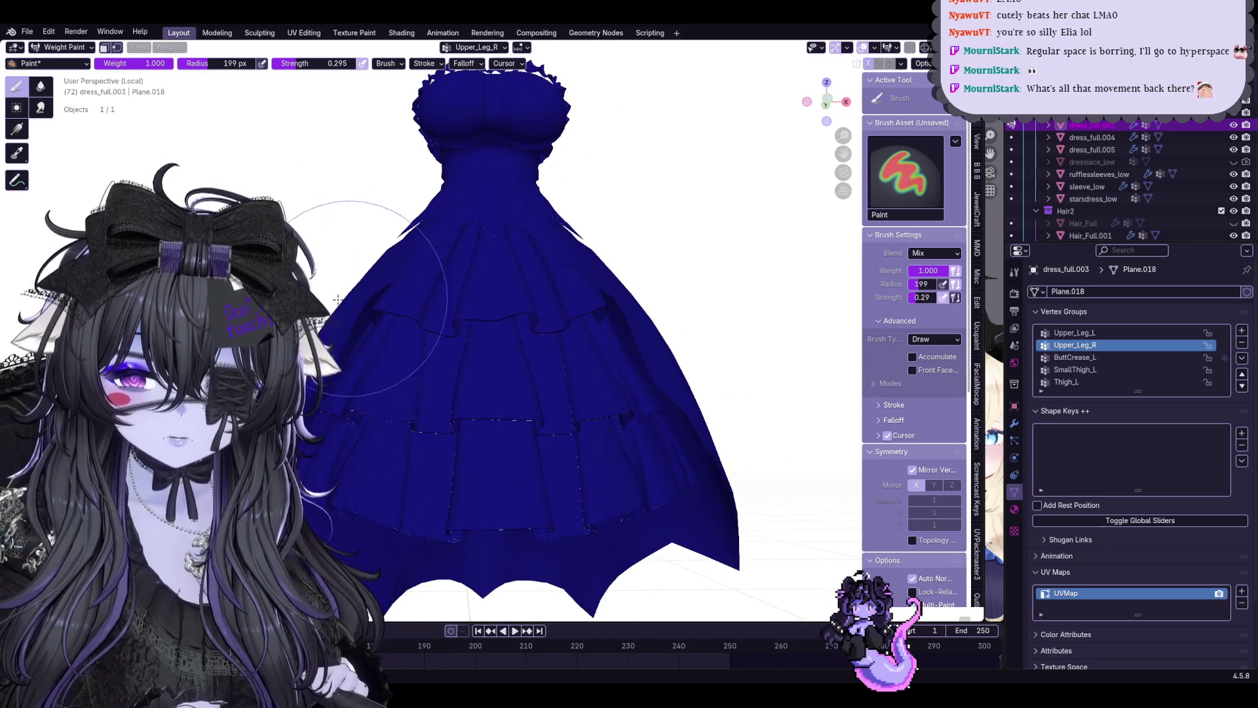
{"action": "left_click", "coordinate": [1074, 332]}
{"action": "middle_click_drag", "start_coordinate": [639, 285], "coordinate": [580, 295]}
{"action": "mouse_move", "coordinate": [541, 255]}
{"action": "middle_mouse_down"}
{"action": "mouse_move", "coordinate": [576, 251]}
{"action": "mouse_move", "coordinate": [576, 225]}
{"action": "mouse_move", "coordinate": [632, 331]}
{"action": "middle_mouse_up"}
Check the ButtCrease_L weights and delete the Lower_Leg_L vertex group
{"action": "left_click", "coordinate": [1173, 350]}
{"action": "scroll", "coordinate": [1173, 350], "scroll_direction": "down", "scroll_amount": 1}
{"action": "middle_click_drag", "start_coordinate": [699, 327], "coordinate": [844, 328]}
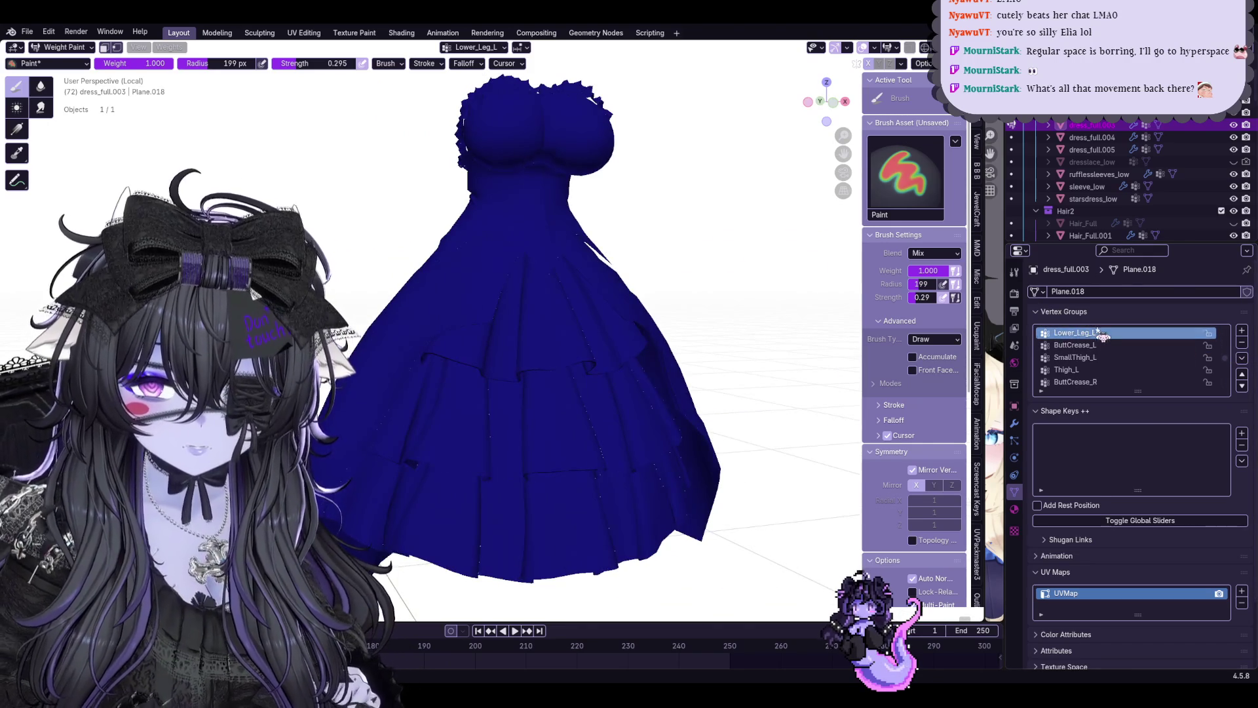
{"action": "mouse_move", "coordinate": [590, 296]}
{"action": "middle_mouse_down"}
{"action": "mouse_move", "coordinate": [668, 304]}
{"action": "mouse_move", "coordinate": [716, 406]}
{"action": "middle_mouse_up"}
{"action": "left_click", "coordinate": [1093, 344]}
{"action": "scroll", "coordinate": [1088, 382], "scroll_direction": "up", "scroll_amount": 1}
{"action": "scroll", "coordinate": [1100, 374], "scroll_direction": "up", "scroll_amount": 1}
{"action": "left_click", "coordinate": [1242, 343]}
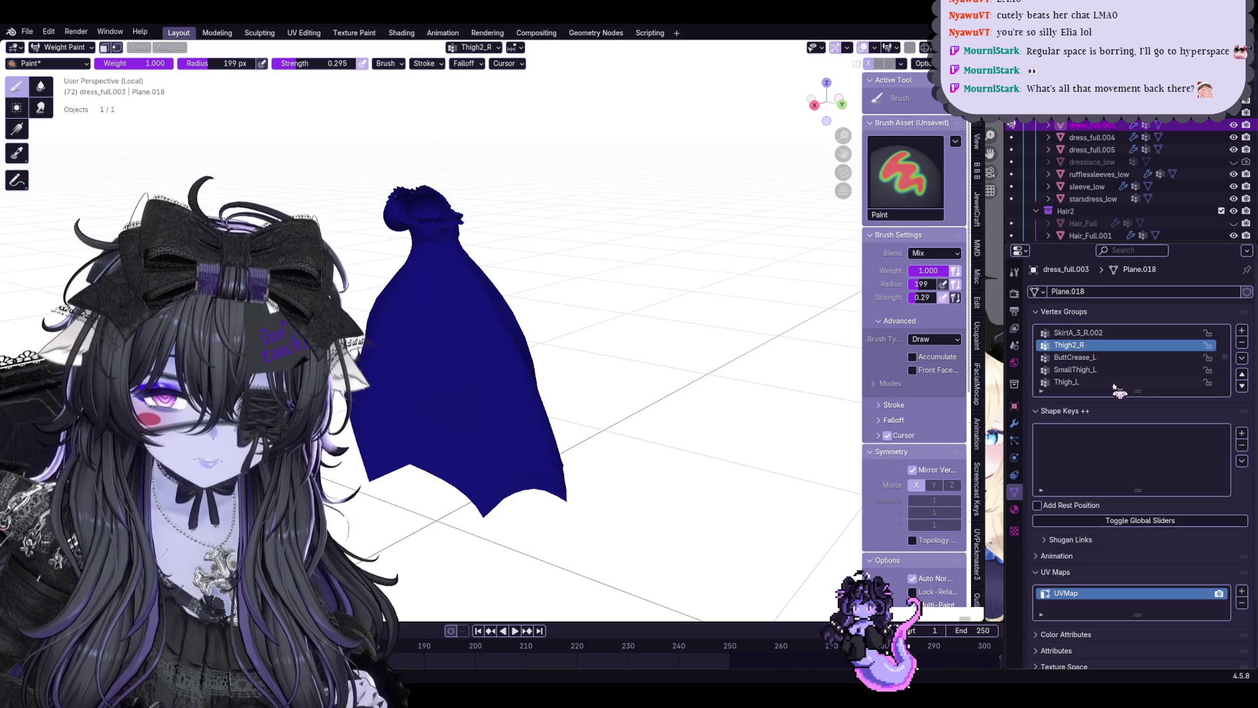
Delete the ButtCrease_L, SmallThigh_L and Thigh_L vertex groups from the dress
{"action": "left_click", "coordinate": [1102, 357]}
{"action": "scroll", "coordinate": [720, 353], "scroll_direction": "up", "scroll_amount": 2}
{"action": "scroll", "coordinate": [691, 340], "scroll_direction": "up", "scroll_amount": 2}
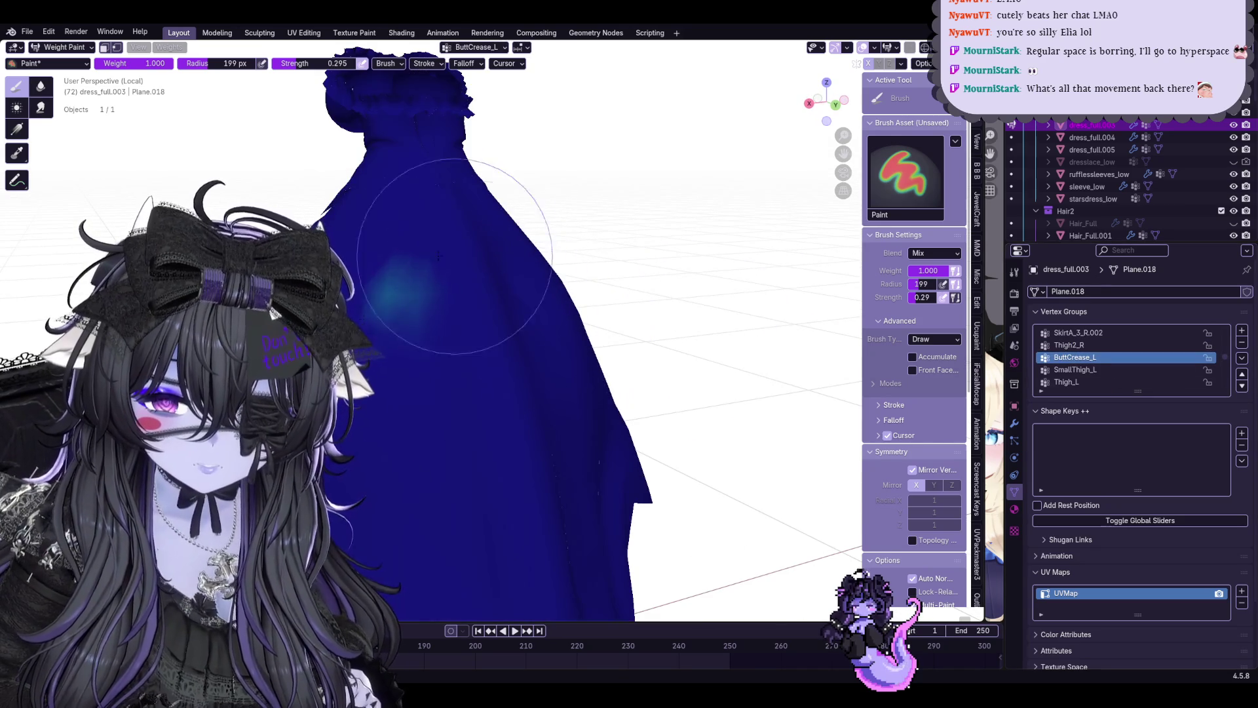
{"action": "left_click", "coordinate": [1242, 343]}
{"action": "left_click", "coordinate": [1151, 358]}
{"action": "left_click", "coordinate": [1241, 343]}
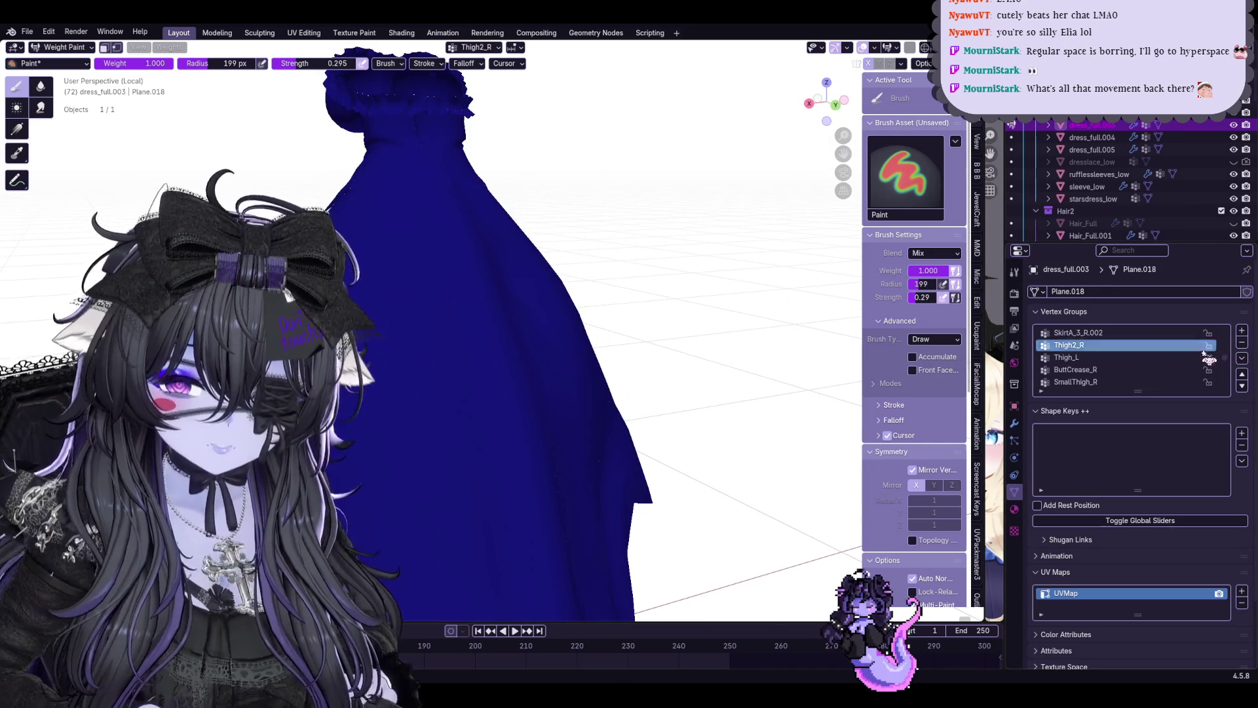
{"action": "left_click", "coordinate": [1242, 342]}
{"action": "middle_click_drag", "start_coordinate": [519, 210], "coordinate": [534, 281]}
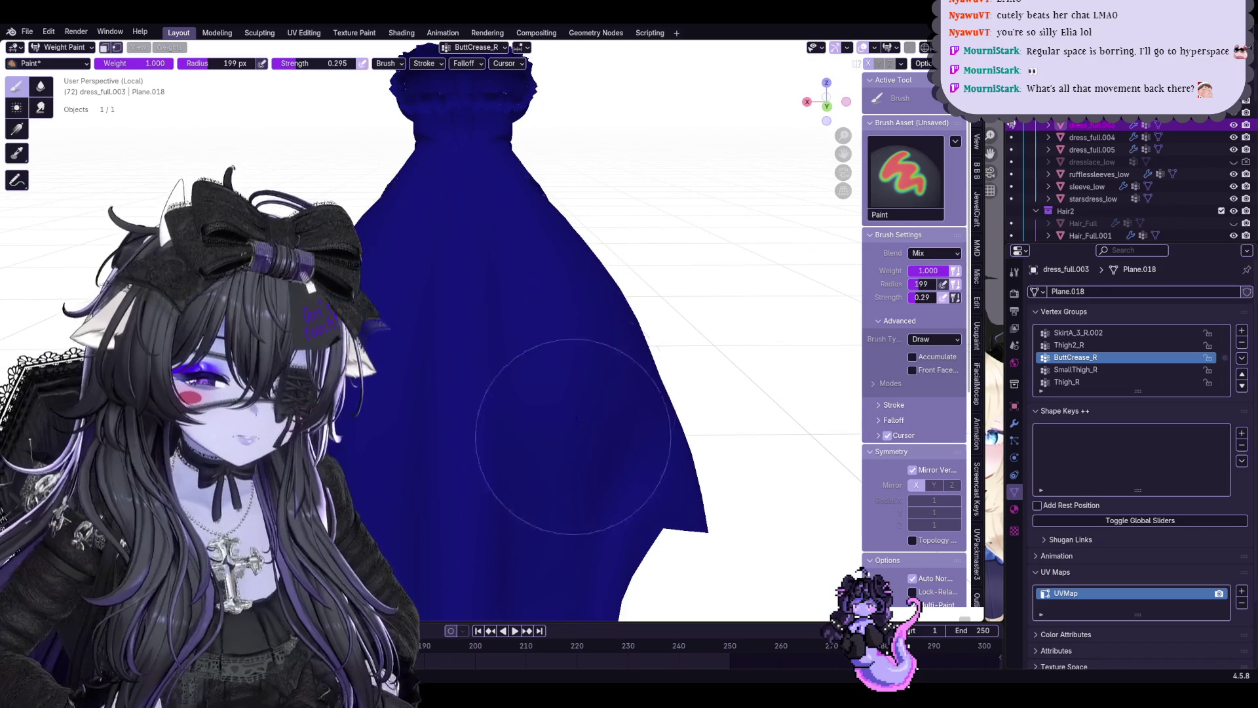
Delete the SmallThigh_R, ButtCrease_R and Thigh_R vertex groups and check Butt_L
{"action": "left_click", "coordinate": [1162, 370]}
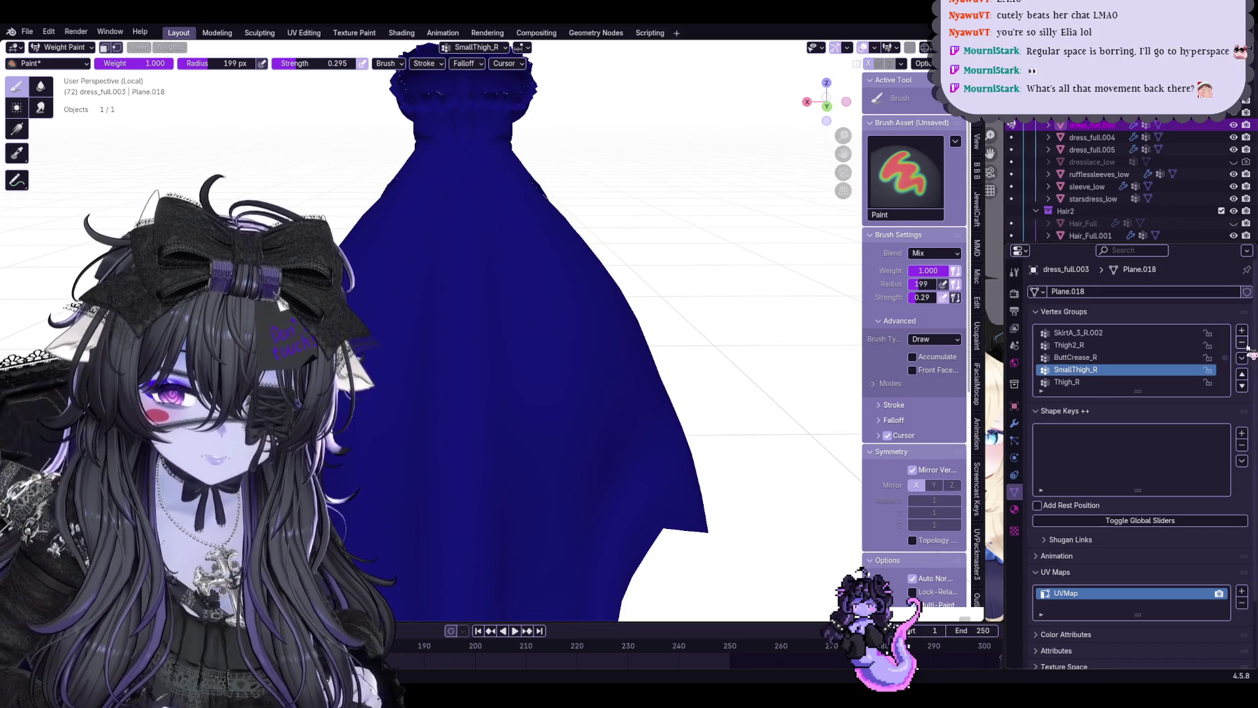
{"action": "left_click", "coordinate": [1241, 343]}
{"action": "left_click", "coordinate": [1241, 343]}
{"action": "left_click", "coordinate": [1161, 357]}
{"action": "left_click", "coordinate": [1241, 343]}
{"action": "left_click", "coordinate": [1162, 356]}
{"action": "middle_click_drag", "start_coordinate": [639, 265], "coordinate": [688, 360]}
Paint away the stray ButtBottom_L weight patch on the dress back and check Butt_R
{"action": "left_click", "coordinate": [1079, 370]}
{"action": "left_click_drag", "start_coordinate": [472, 374], "coordinate": [511, 344]}
{"action": "key", "text": "ctrl+z"}
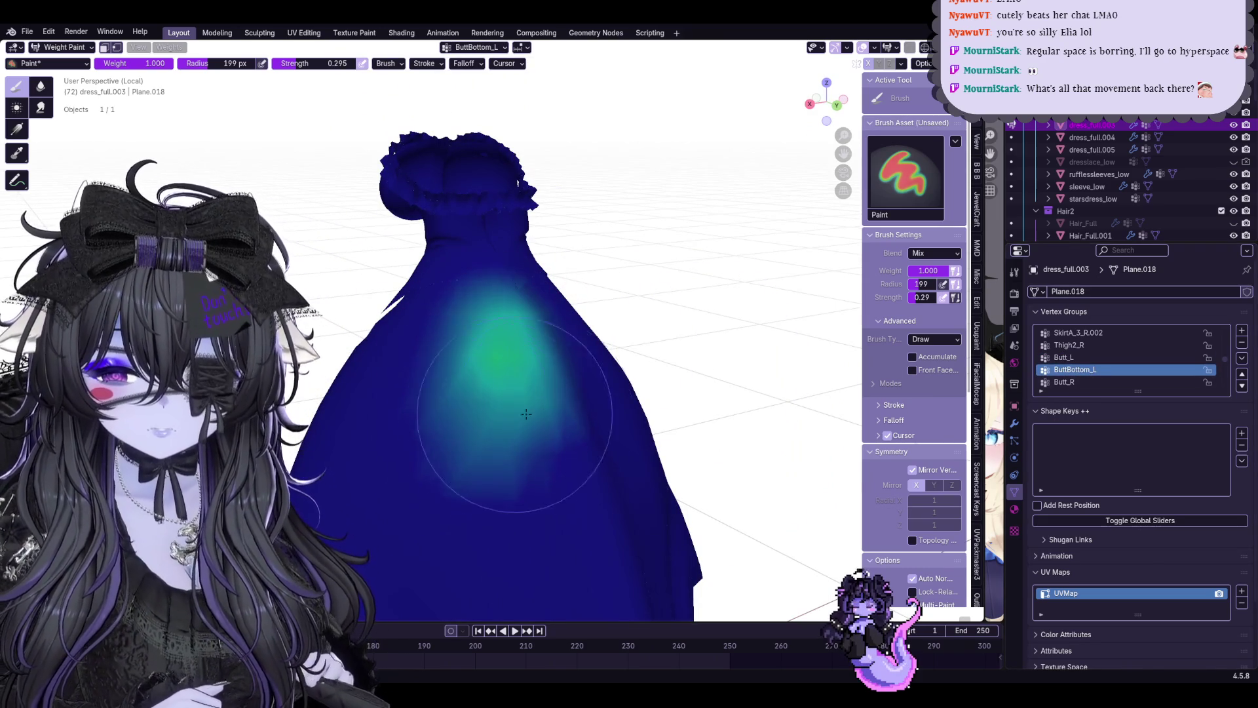
{"action": "left_click_drag", "start_coordinate": [497, 403], "coordinate": [476, 372], "text": "ctrl"}
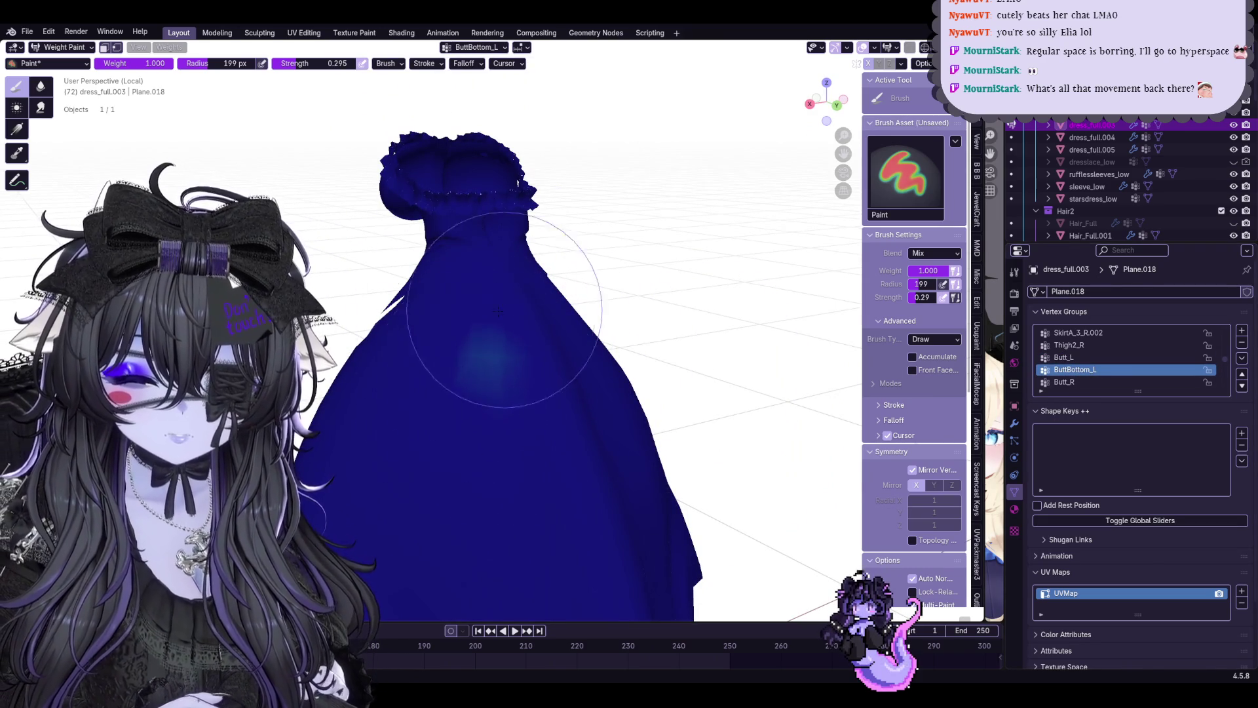
{"action": "middle_click_drag", "start_coordinate": [474, 372], "coordinate": [491, 366]}
{"action": "scroll", "coordinate": [1130, 358], "scroll_direction": "down", "scroll_amount": 2}
{"action": "left_click", "coordinate": [1065, 357]}
{"action": "middle_click_drag", "start_coordinate": [750, 346], "coordinate": [806, 345]}
Paint away the ButtBottom_R weight patch and delete that vertex group
{"action": "left_click", "coordinate": [1076, 369]}
{"action": "mouse_move", "coordinate": [547, 447]}
{"action": "left_mouse_down", "text": "ctrl"}
{"action": "mouse_move", "coordinate": [562, 281]}
{"action": "mouse_move", "coordinate": [534, 365]}
{"action": "left_mouse_up", "text": "ctrl"}
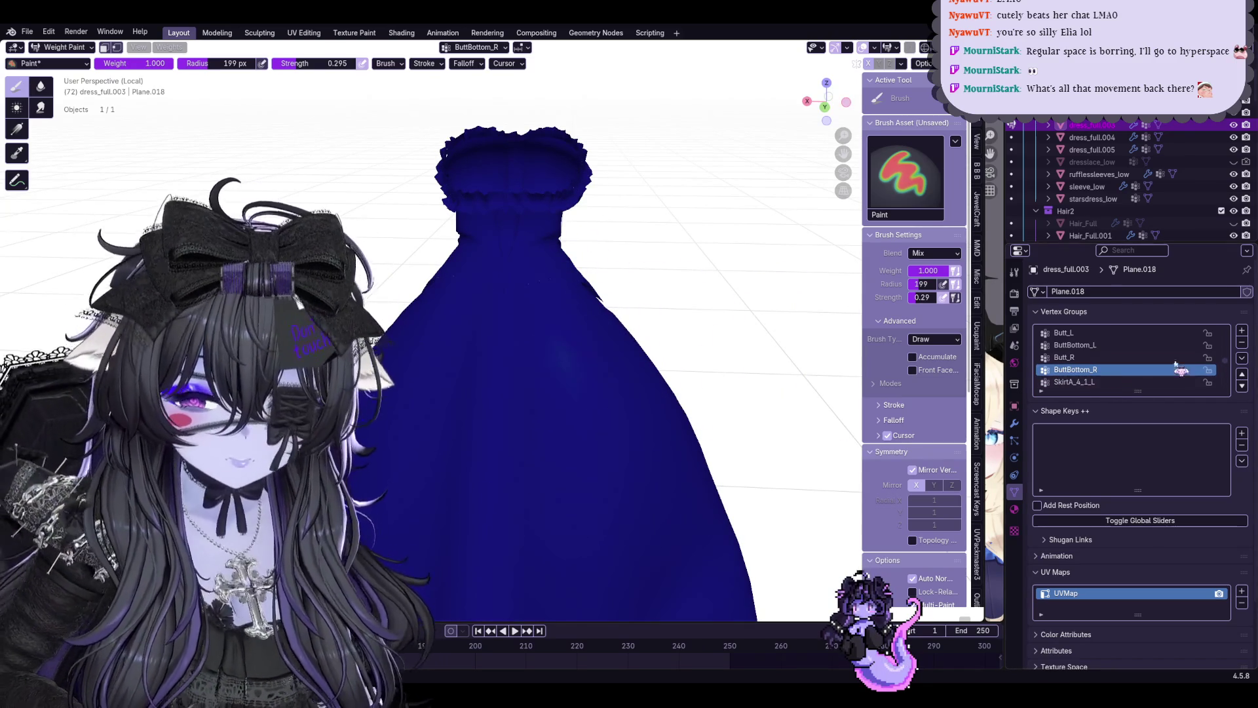
{"action": "left_click", "coordinate": [1241, 343]}
{"action": "left_click", "coordinate": [1140, 344]}
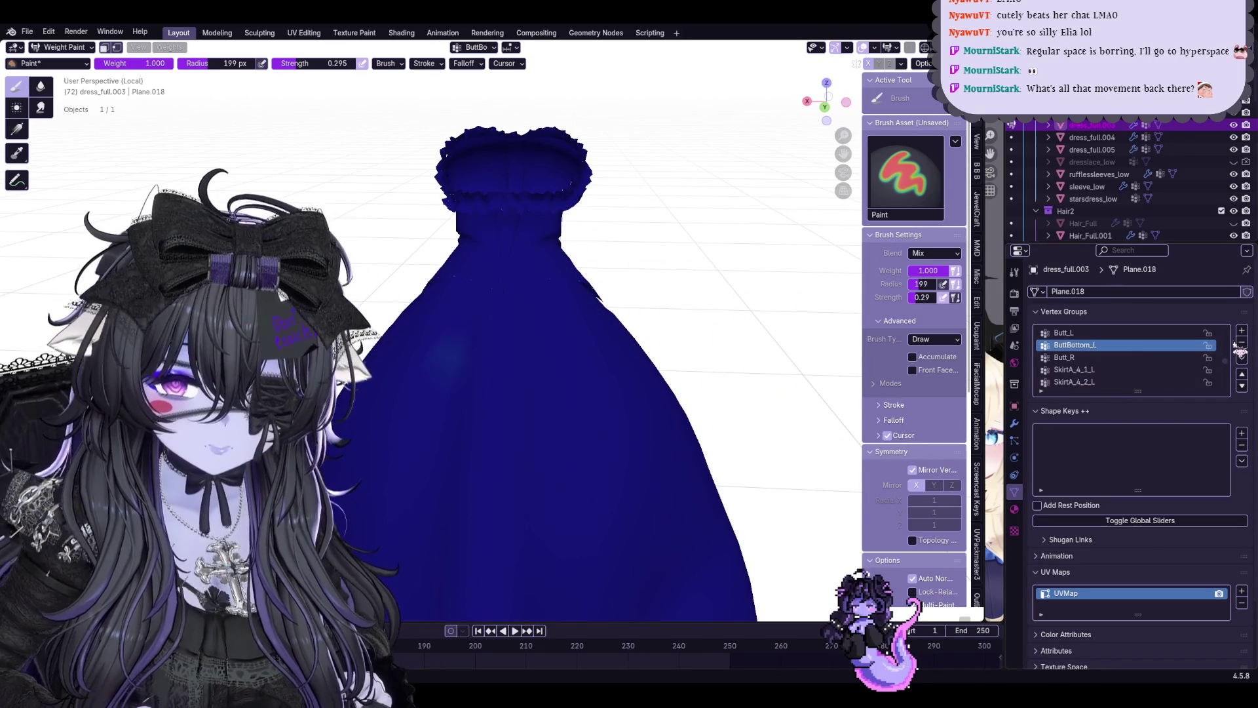
Delete the ButtBottom_L vertex group and check the SkirtA_4 left-side group weights
{"action": "left_click", "coordinate": [1242, 344]}
{"action": "key", "text": "ctrl+z"}
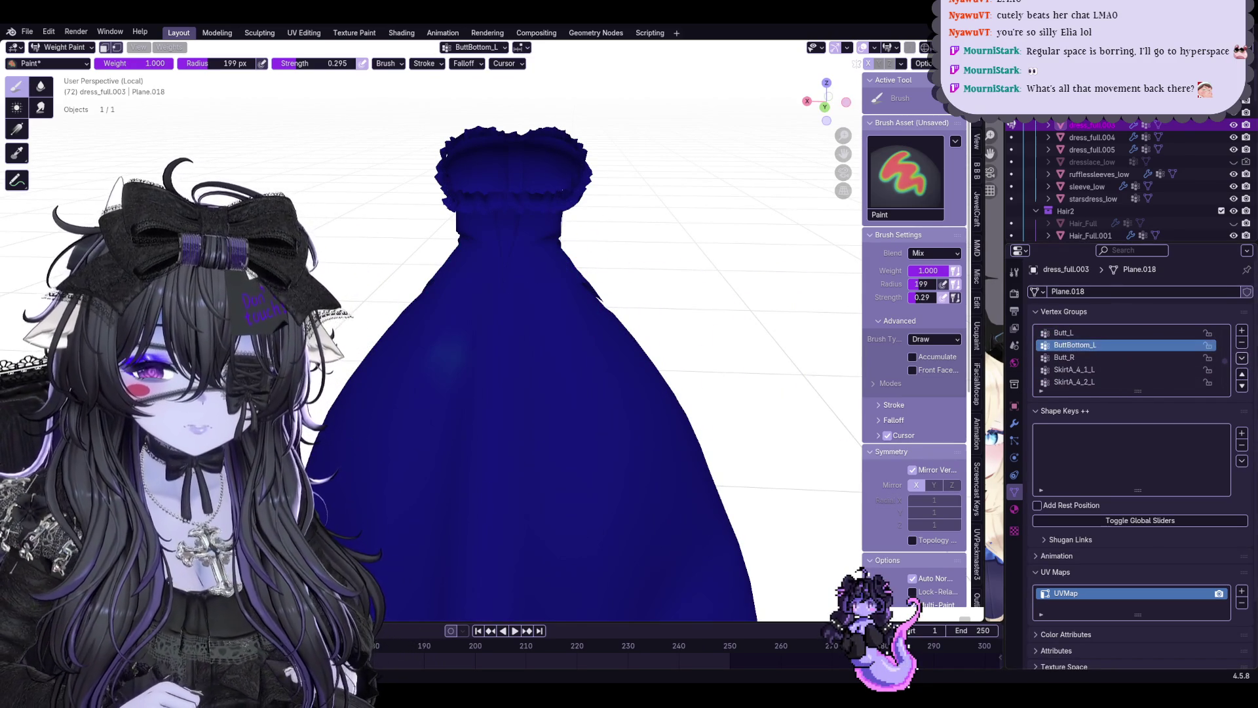
{"action": "left_click", "coordinate": [1241, 343]}
{"action": "left_click", "coordinate": [1111, 346]}
{"action": "left_click", "coordinate": [1114, 383]}
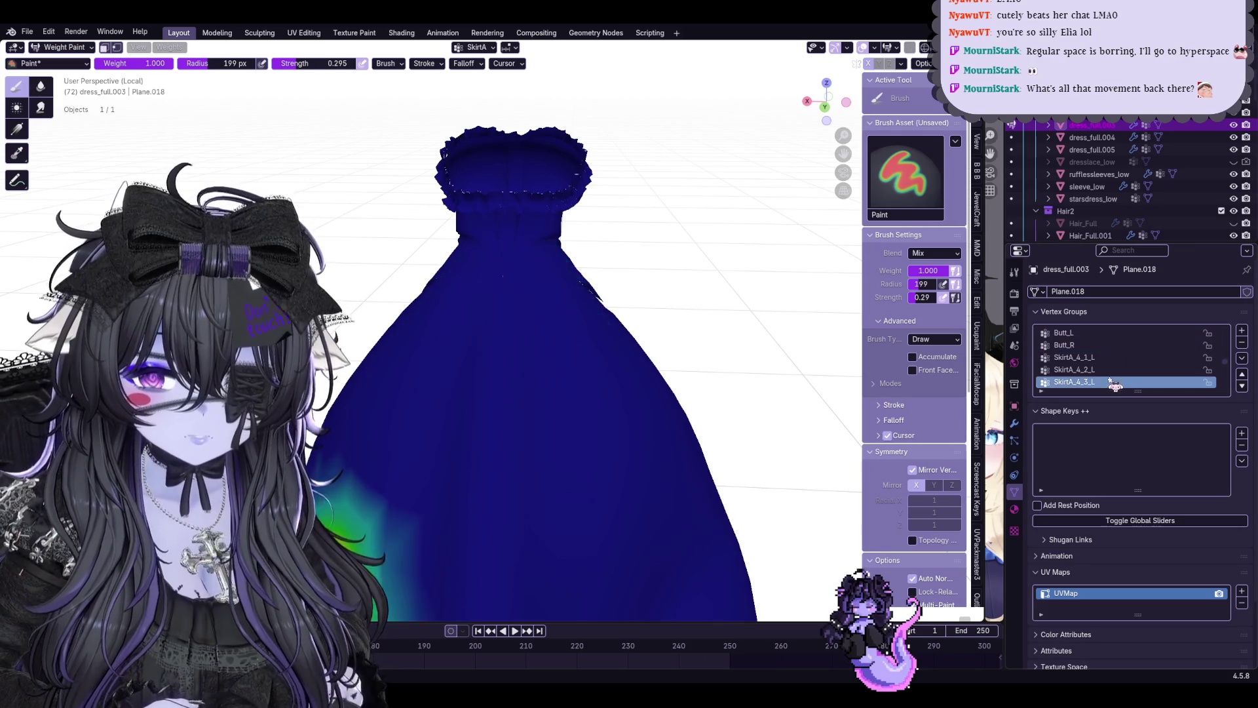
{"action": "left_click", "coordinate": [1118, 358]}
{"action": "middle_click_drag", "start_coordinate": [846, 369], "coordinate": [845, 300], "text": "shift"}
Step through the right-side skirt groups, then leave local view and return to object mode
{"action": "left_click", "coordinate": [1106, 382]}
{"action": "left_click", "coordinate": [1104, 390]}
{"action": "scroll", "coordinate": [1104, 390], "scroll_direction": "down", "scroll_amount": 4}
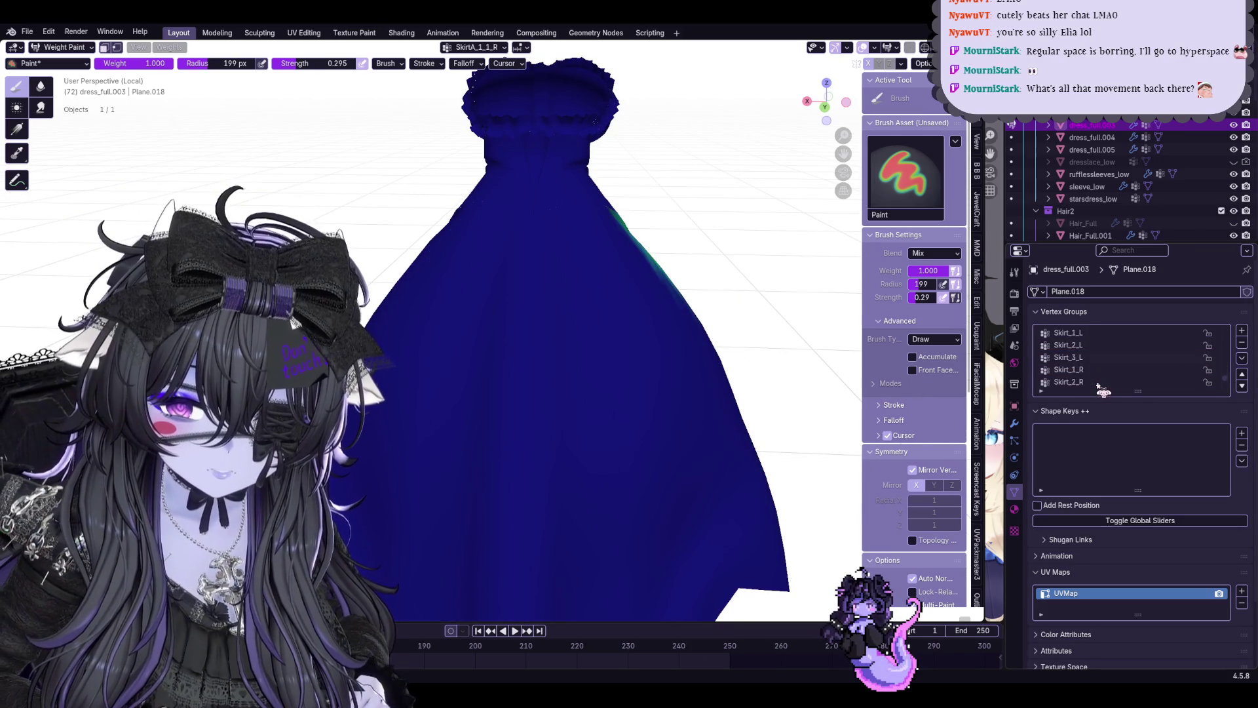
{"action": "scroll", "coordinate": [1104, 390], "scroll_direction": "down", "scroll_amount": 2, "text": "ctrl"}
{"action": "scroll", "coordinate": [1103, 390], "scroll_direction": "down", "scroll_amount": 2, "text": "ctrl"}
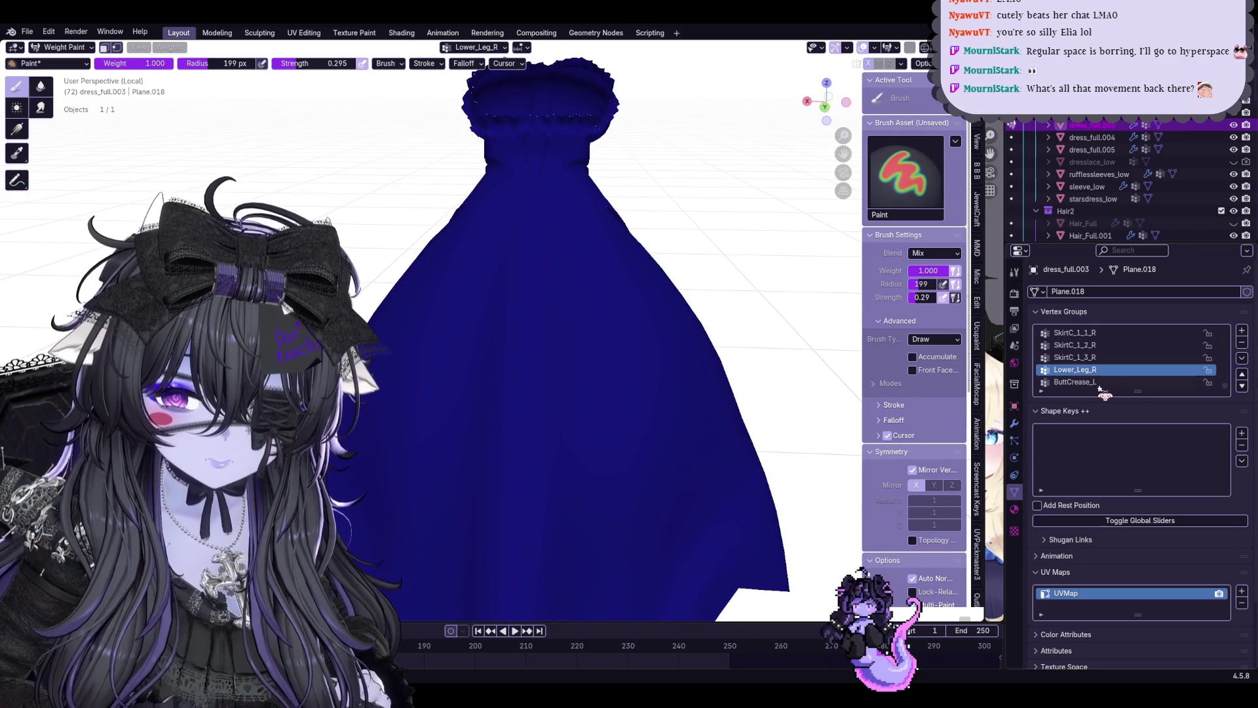
{"action": "scroll", "coordinate": [523, 313], "scroll_direction": "down", "scroll_amount": 2}
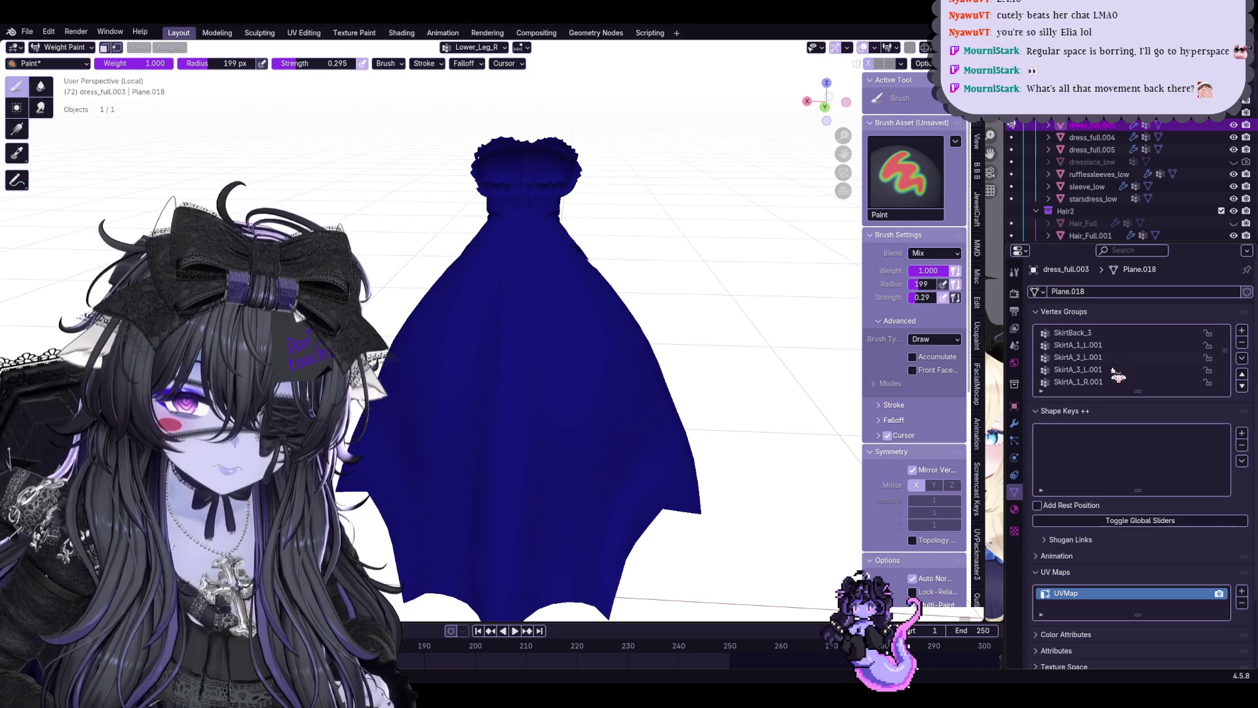
{"action": "scroll", "coordinate": [1117, 377], "scroll_direction": "down", "scroll_amount": 6}
{"action": "middle_click_drag", "start_coordinate": [707, 334], "coordinate": [740, 343]}
{"action": "left_click", "coordinate": [1099, 381]}
{"action": "scroll", "coordinate": [1111, 370], "scroll_direction": "up", "scroll_amount": 2, "text": "ctrl"}
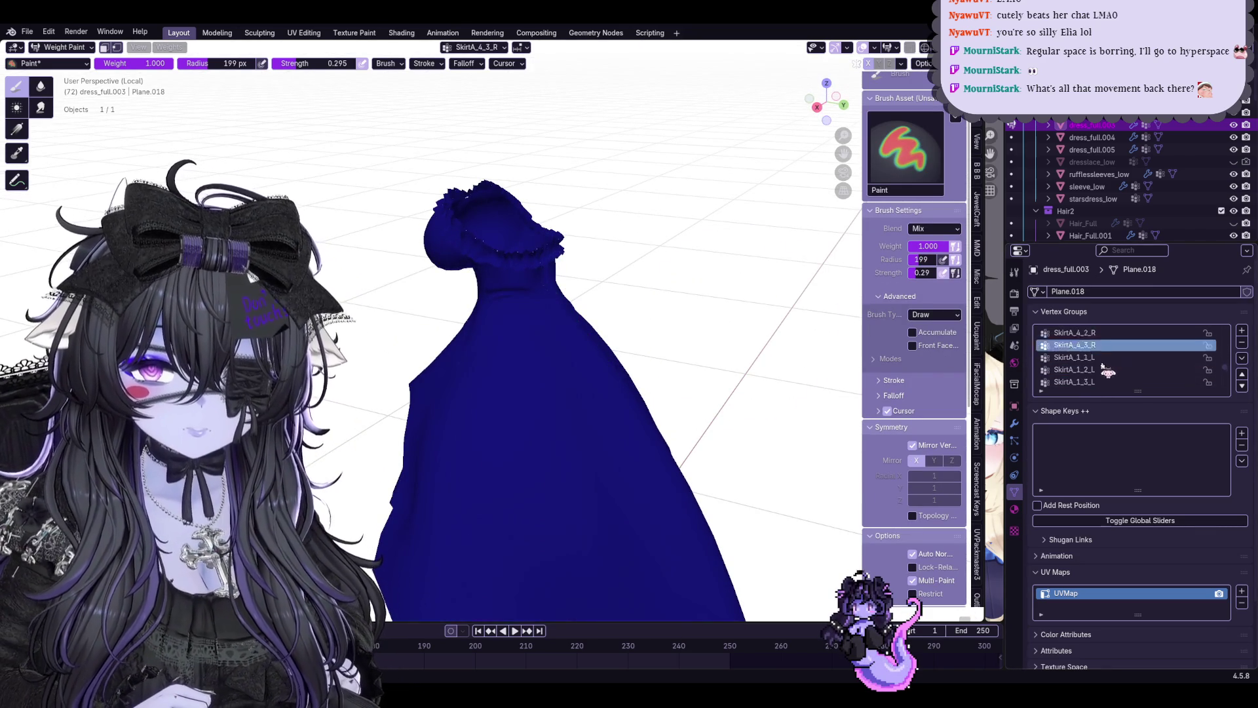
{"action": "middle_click_drag", "start_coordinate": [748, 354], "coordinate": [806, 355]}
{"action": "scroll", "coordinate": [1118, 360], "scroll_direction": "up", "scroll_amount": 3, "text": "ctrl"}
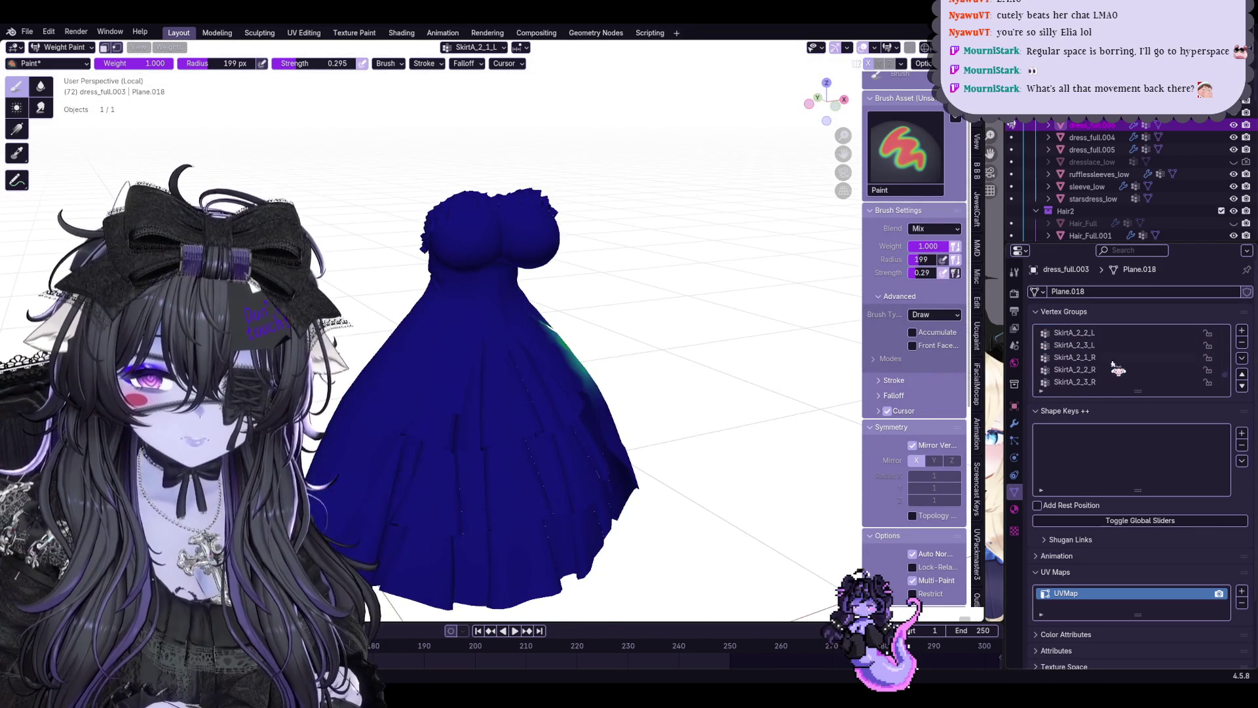
{"action": "key", "text": "KP_Divide"}
{"action": "scroll", "coordinate": [687, 325], "scroll_direction": "down", "scroll_amount": 3}
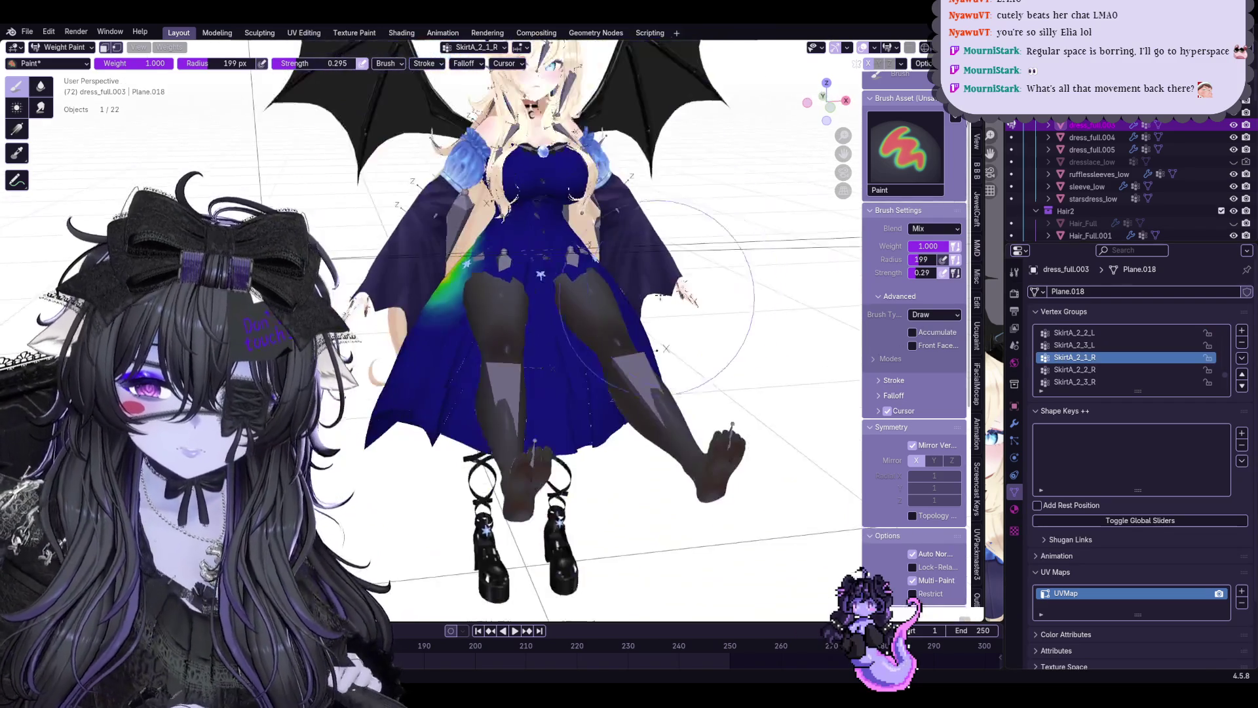
{"action": "left_click", "coordinate": [61, 63]}
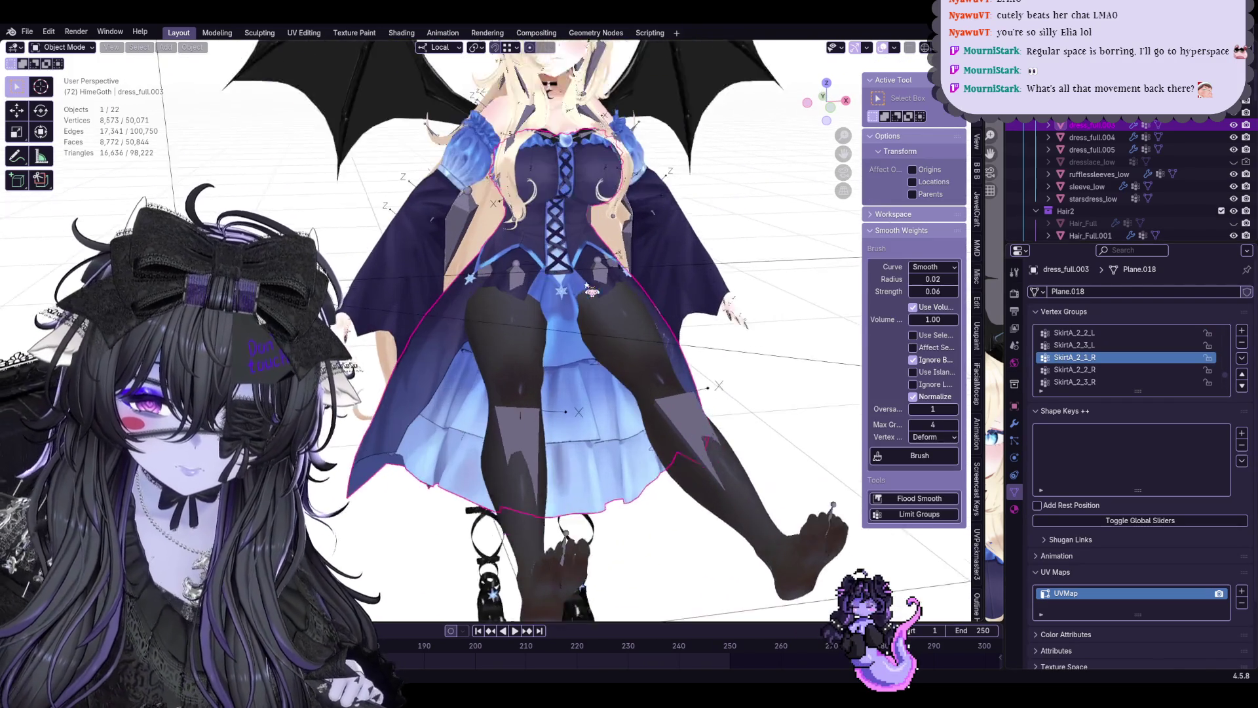
{"action": "scroll", "coordinate": [103, 77], "scroll_direction": "up", "scroll_amount": 3}
In pose mode swing the Upper_Leg_L bone outward in two rotations and view it from behind
{"action": "left_click", "coordinate": [65, 88]}
{"action": "mouse_move", "coordinate": [688, 295]}
{"action": "middle_mouse_down"}
{"action": "mouse_move", "coordinate": [732, 284]}
{"action": "mouse_move", "coordinate": [694, 348]}
{"action": "mouse_move", "coordinate": [746, 329]}
{"action": "mouse_move", "coordinate": [757, 295]}
{"action": "middle_mouse_up"}
{"action": "left_click", "coordinate": [728, 309]}
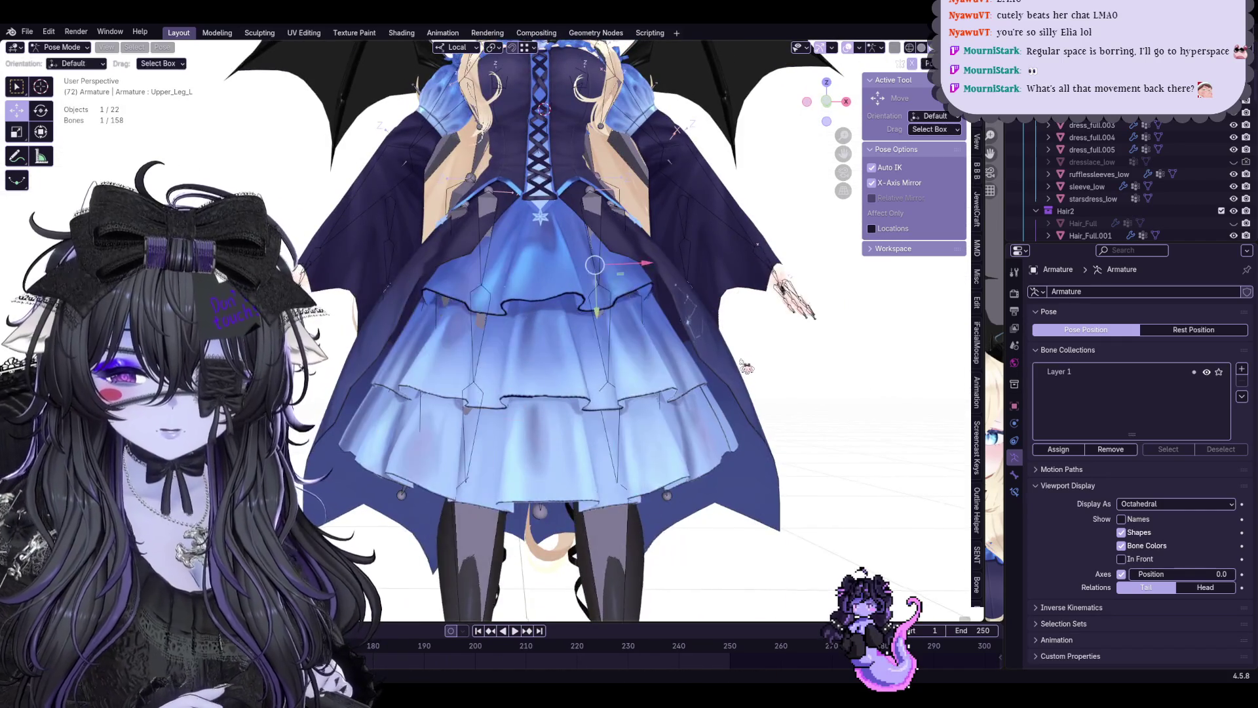
{"action": "key", "text": "r"}
{"action": "left_click", "coordinate": [842, 175]}
{"action": "middle_click_drag", "start_coordinate": [843, 176], "coordinate": [731, 361]}
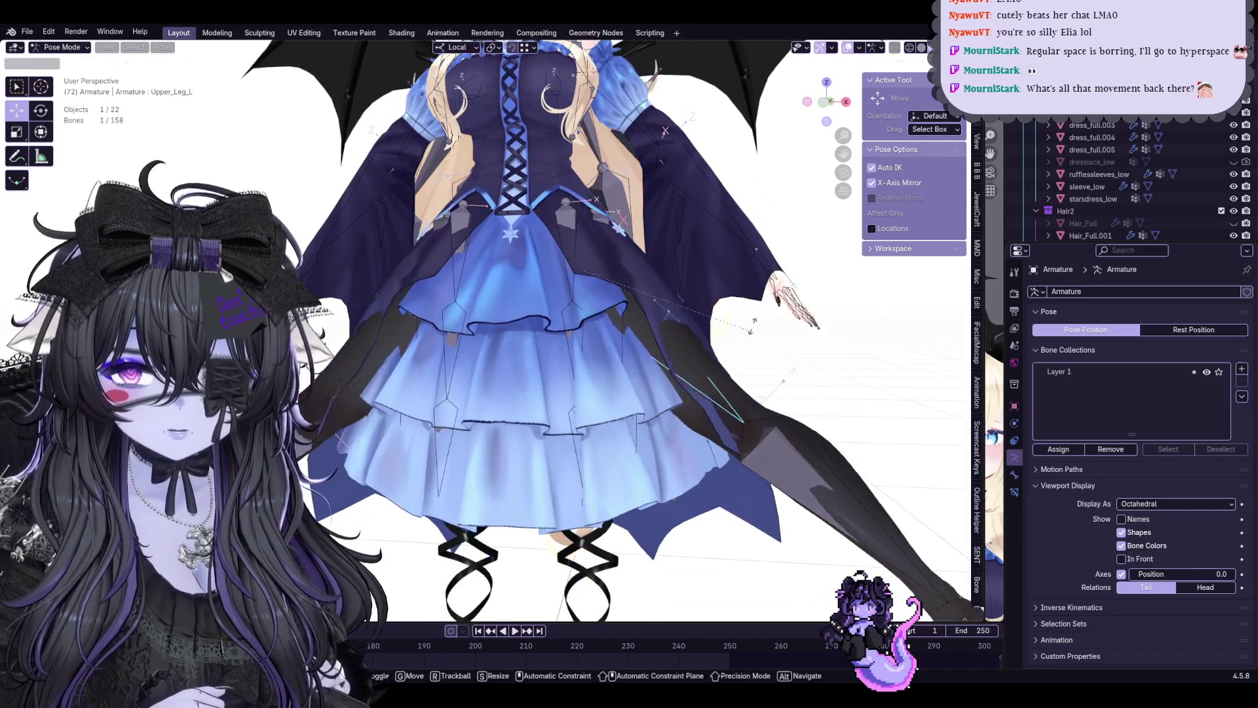
{"action": "key", "text": "r"}
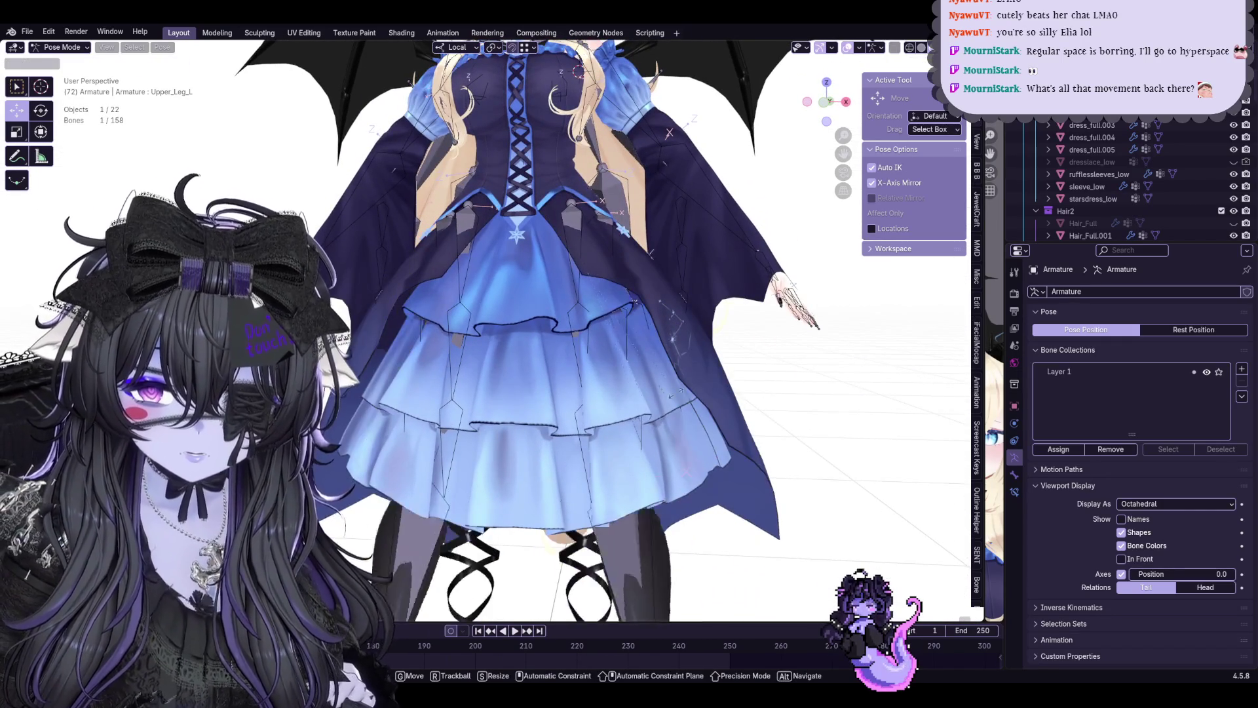
{"action": "left_click", "coordinate": [731, 362]}
{"action": "mouse_move", "coordinate": [732, 362]}
{"action": "middle_mouse_down"}
{"action": "mouse_move", "coordinate": [617, 339]}
{"action": "mouse_move", "coordinate": [687, 294]}
{"action": "mouse_move", "coordinate": [366, 157]}
{"action": "middle_mouse_up"}
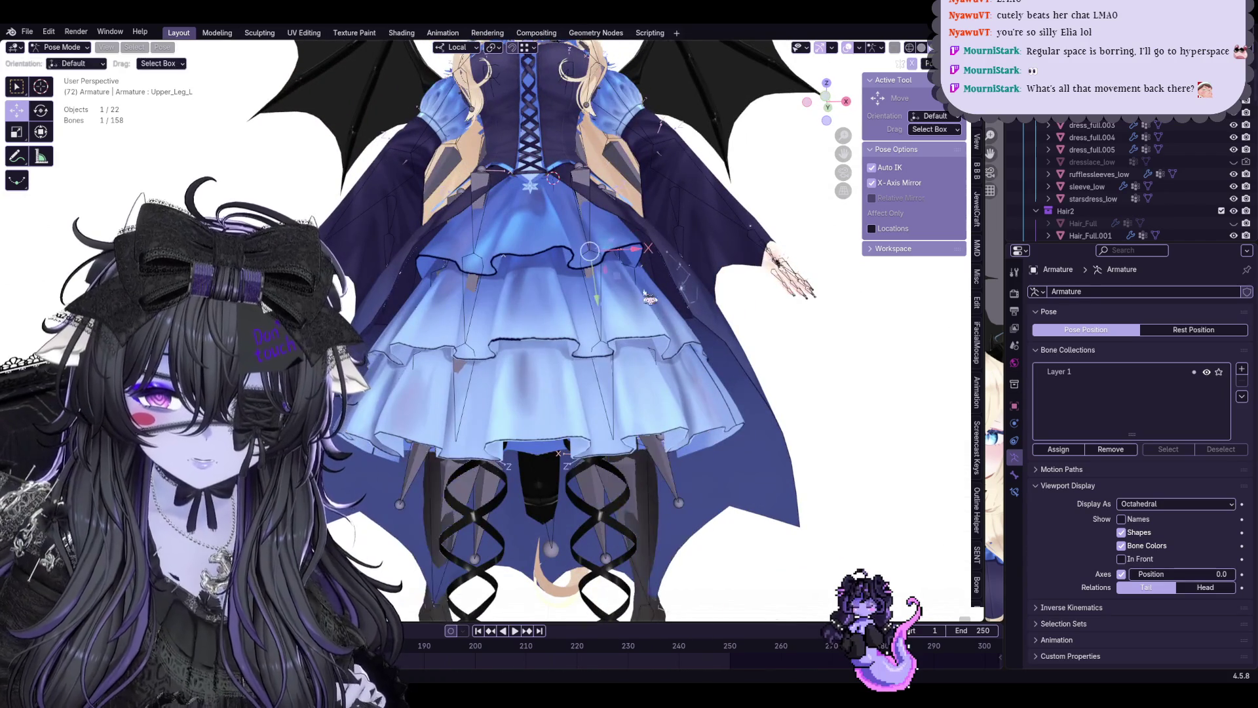
Select all bones, then only Skirt_1_L, and inspect how the skirt sits around the leg
{"action": "left_click", "coordinate": [135, 46]}
{"action": "left_click", "coordinate": [197, 59]}
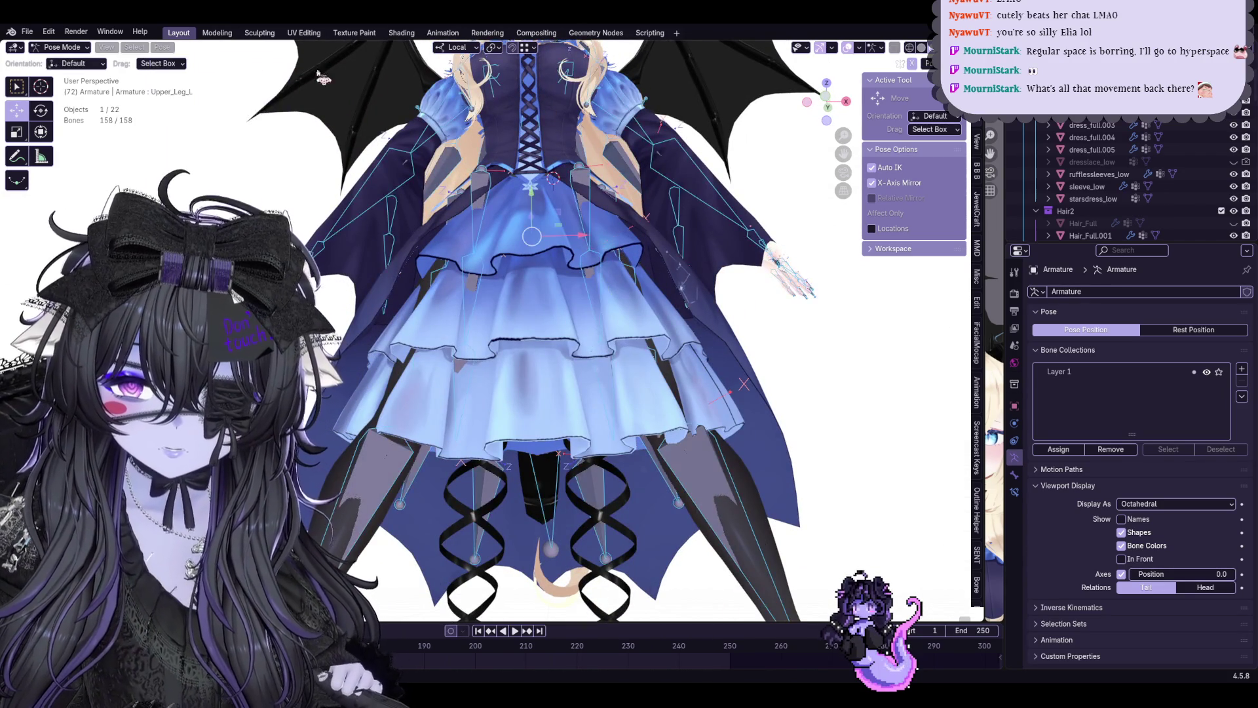
{"action": "left_click", "coordinate": [162, 46]}
{"action": "left_click", "coordinate": [591, 225]}
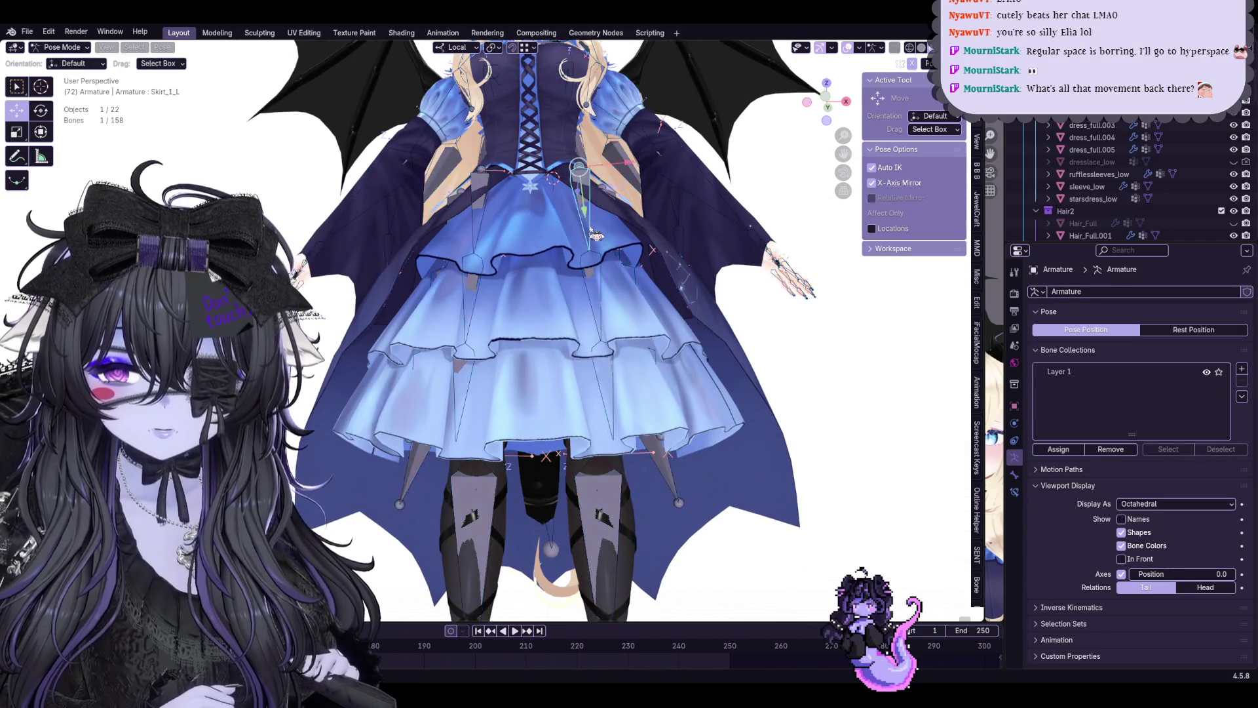
{"action": "middle_click_drag", "start_coordinate": [590, 225], "coordinate": [629, 197]}
{"action": "scroll", "coordinate": [629, 295], "scroll_direction": "up", "scroll_amount": 1}
{"action": "scroll", "coordinate": [629, 295], "scroll_direction": "up", "scroll_amount": 3}
{"action": "mouse_move", "coordinate": [666, 281]}
{"action": "middle_mouse_down"}
{"action": "mouse_move", "coordinate": [551, 296]}
{"action": "mouse_move", "coordinate": [609, 295]}
{"action": "middle_mouse_up"}
{"action": "scroll", "coordinate": [617, 290], "scroll_direction": "down", "scroll_amount": 4}
Switch to object mode on dress_full.003 with the Smooth Weights brush active and inspect the skirt waist edge
{"action": "left_click", "coordinate": [65, 46]}
{"action": "left_click", "coordinate": [59, 65]}
{"action": "left_click", "coordinate": [1092, 125]}
{"action": "scroll", "coordinate": [629, 295], "scroll_direction": "up", "scroll_amount": 4}
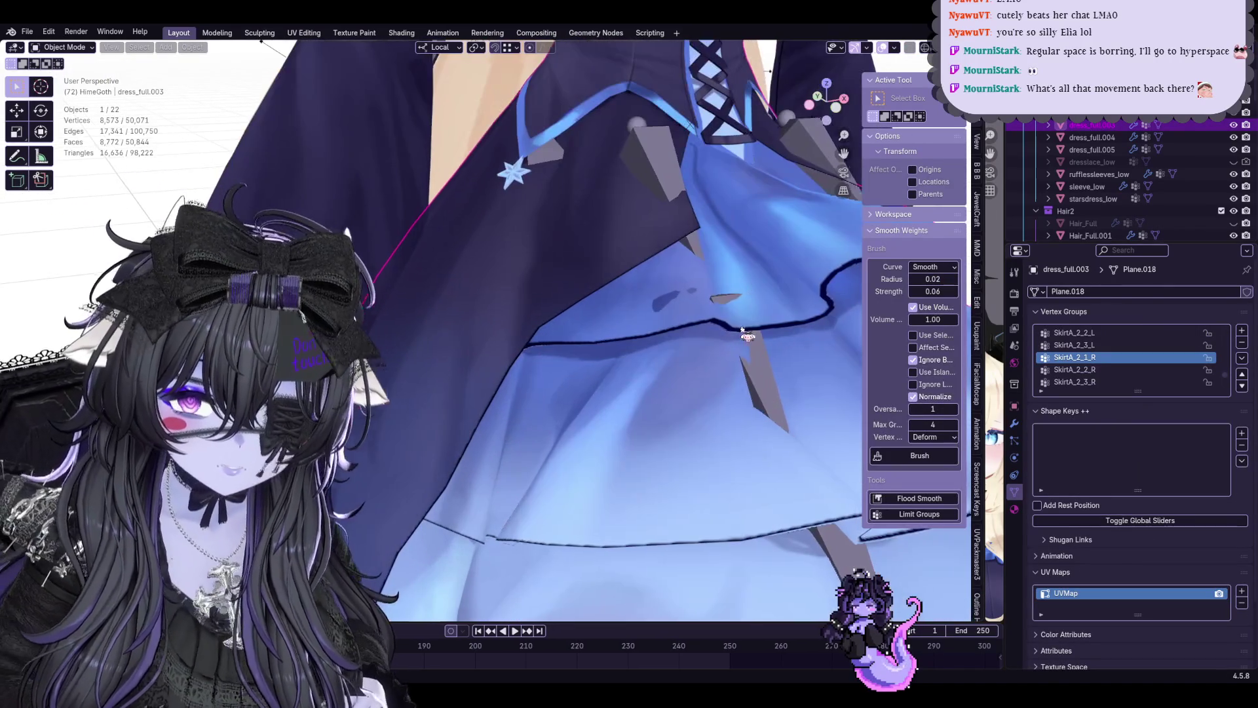
{"action": "left_click", "coordinate": [924, 460]}
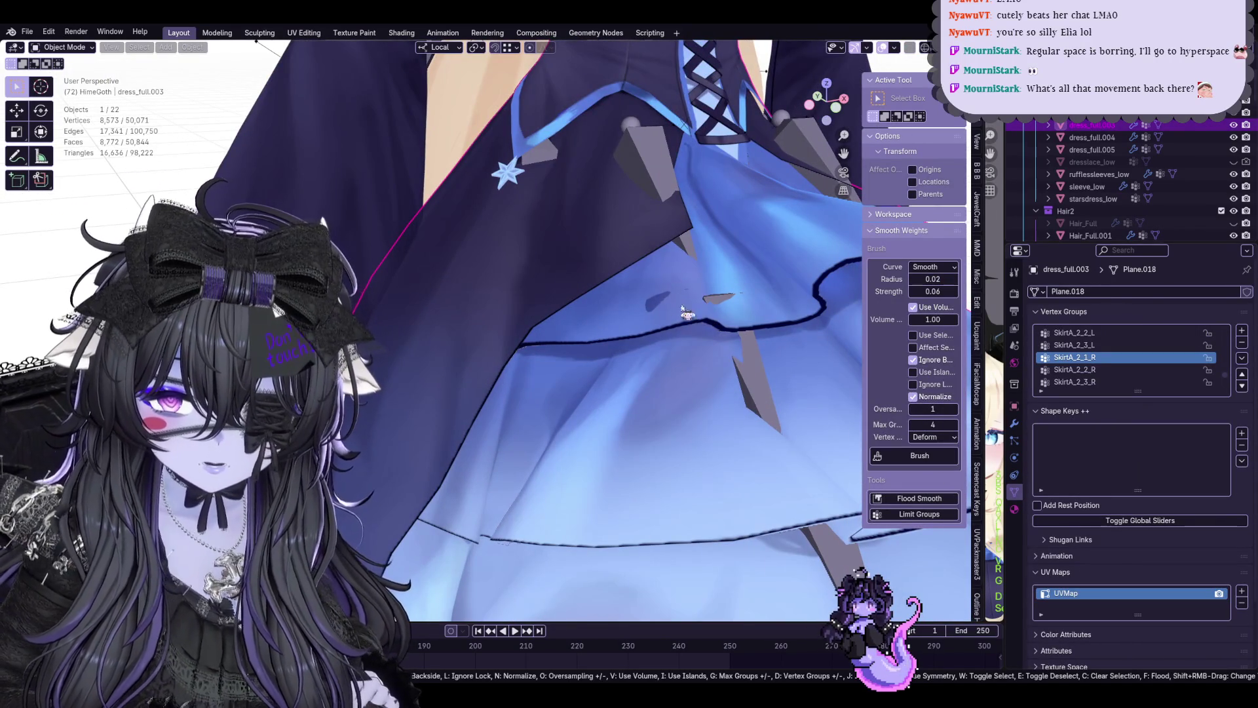
{"action": "middle_click_drag", "start_coordinate": [683, 342], "coordinate": [659, 418]}
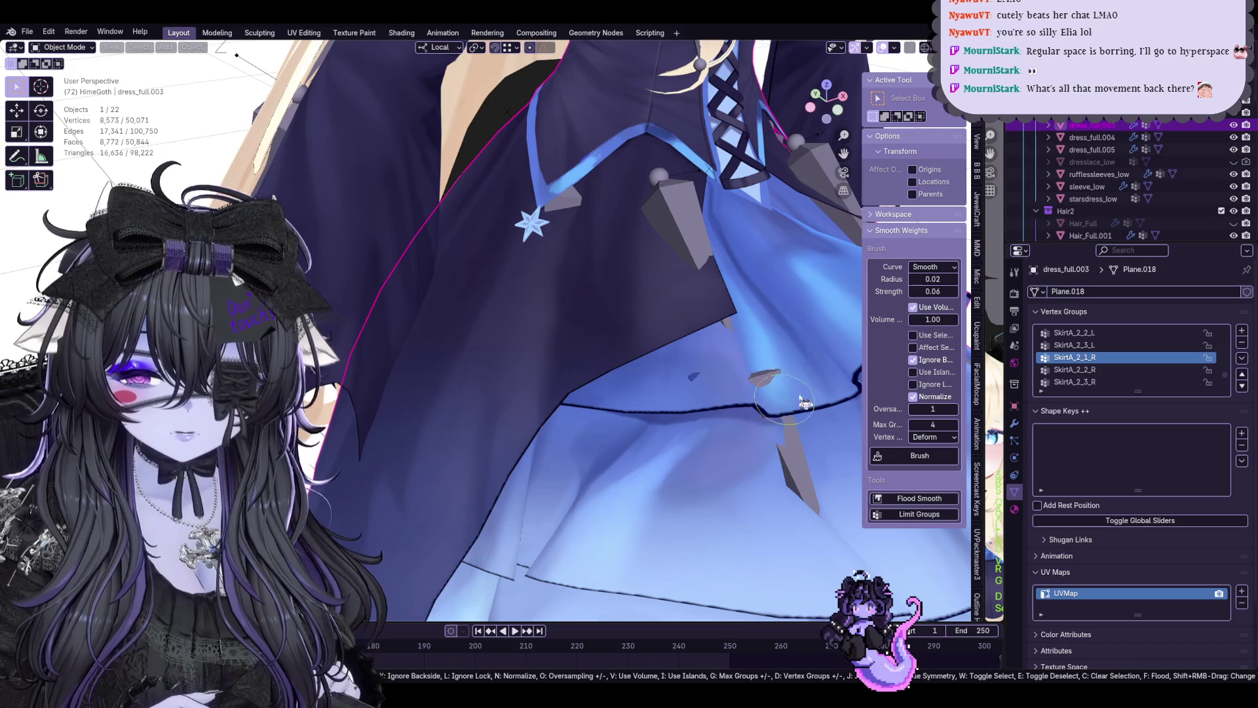
{"action": "scroll", "coordinate": [723, 373], "scroll_direction": "down", "scroll_amount": 4}
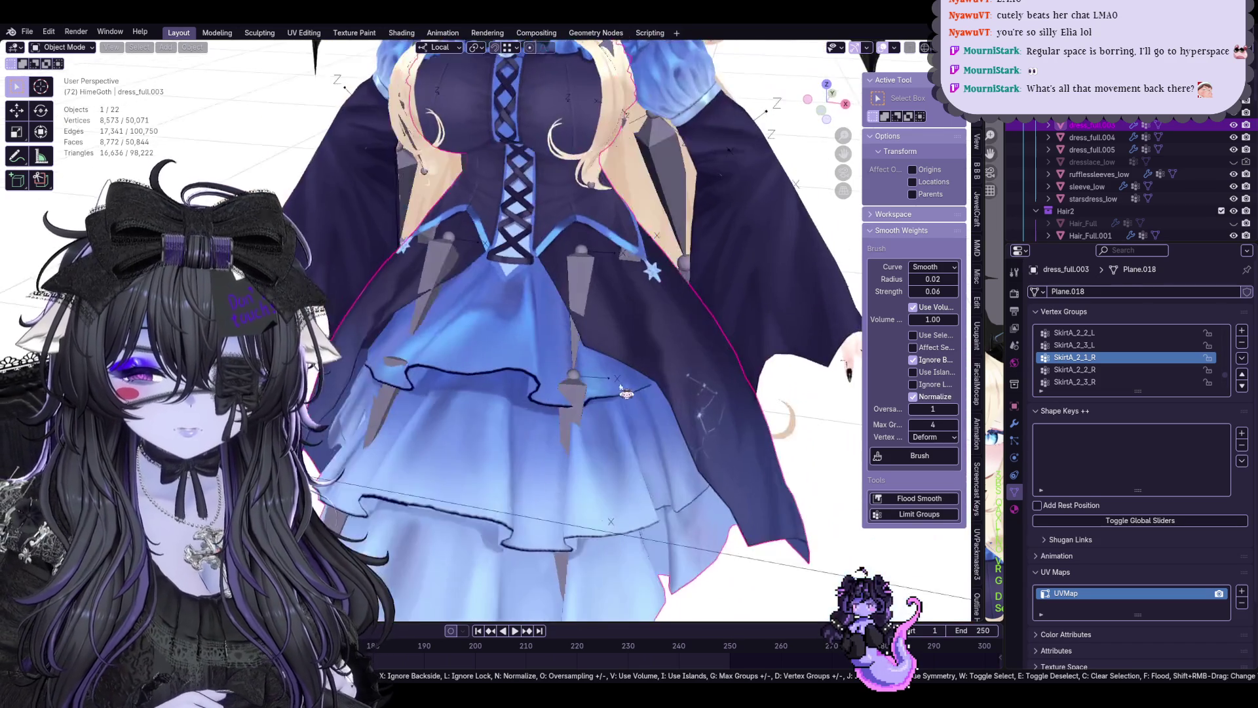
{"action": "mouse_move", "coordinate": [722, 374]}
{"action": "middle_mouse_down"}
{"action": "mouse_move", "coordinate": [622, 380]}
{"action": "mouse_move", "coordinate": [614, 288]}
{"action": "middle_mouse_up"}
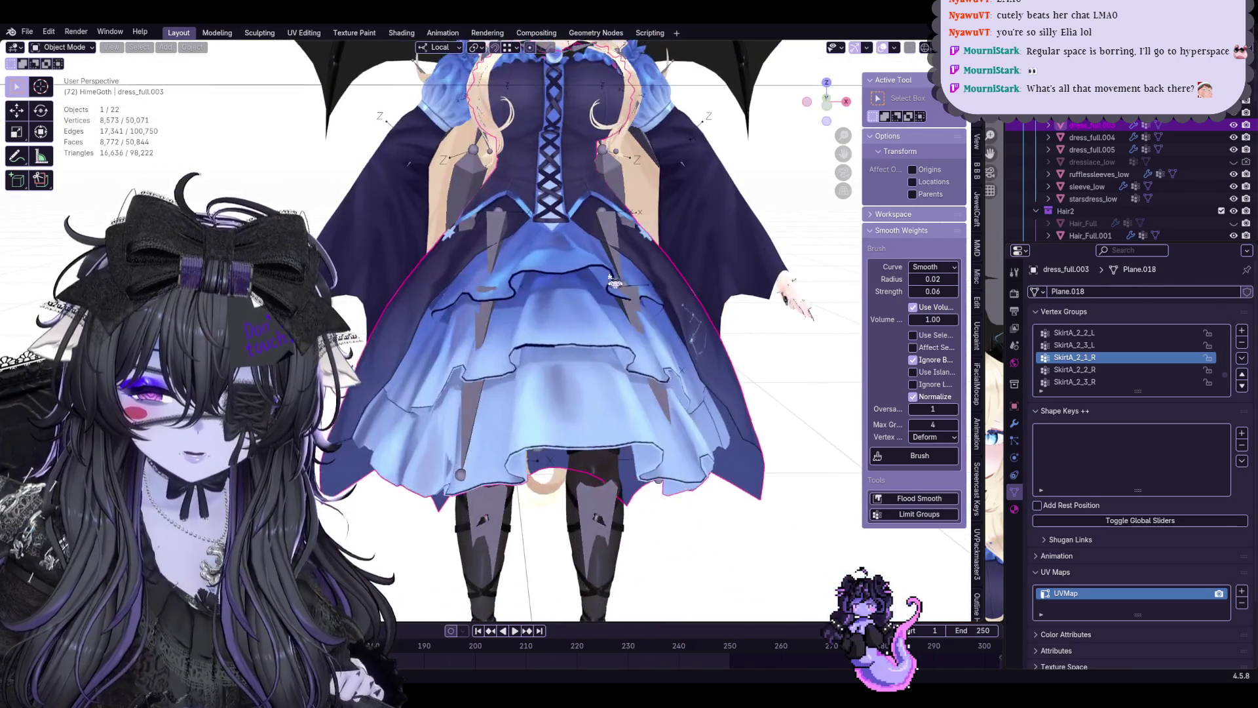
{"action": "left_click", "coordinate": [64, 46]}
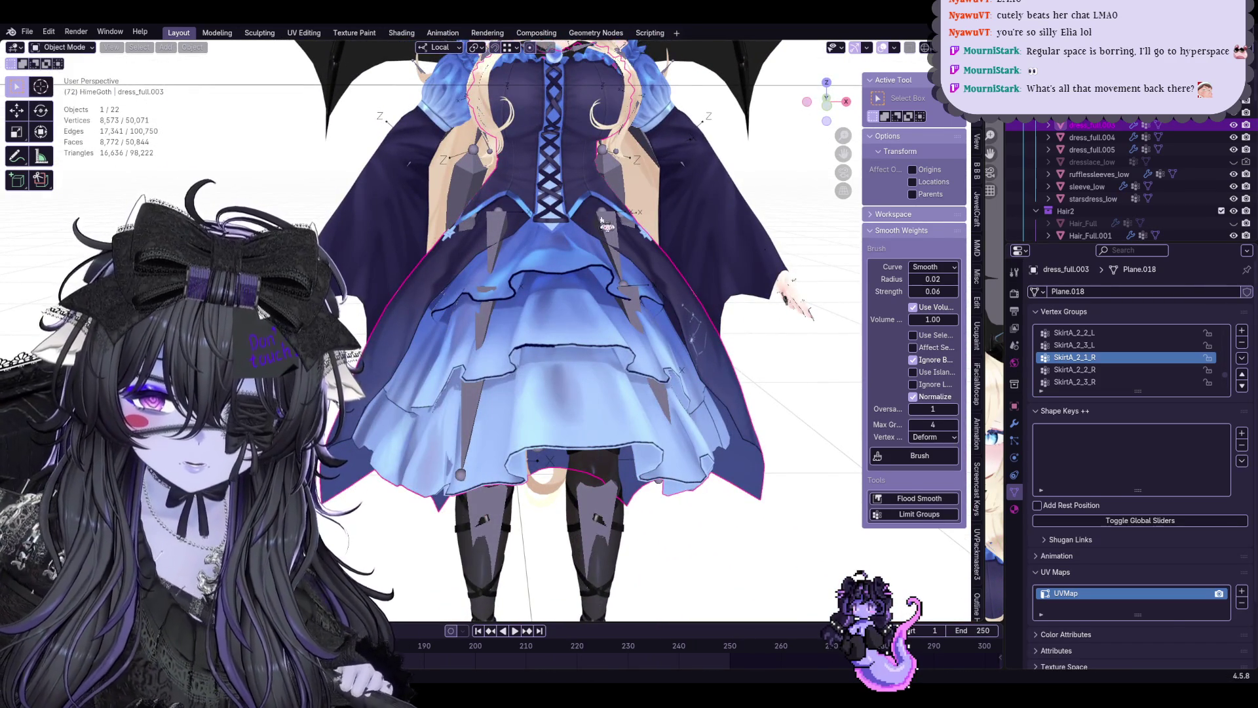
In Pose Mode, rotate Skirt_1_L, Skirt_2_L and Skirt_3_L to test the dress deformation
{"action": "left_click", "coordinate": [562, 210]}
{"action": "left_click", "coordinate": [66, 88]}
{"action": "left_click", "coordinate": [602, 236]}
{"action": "key", "text": "r"}
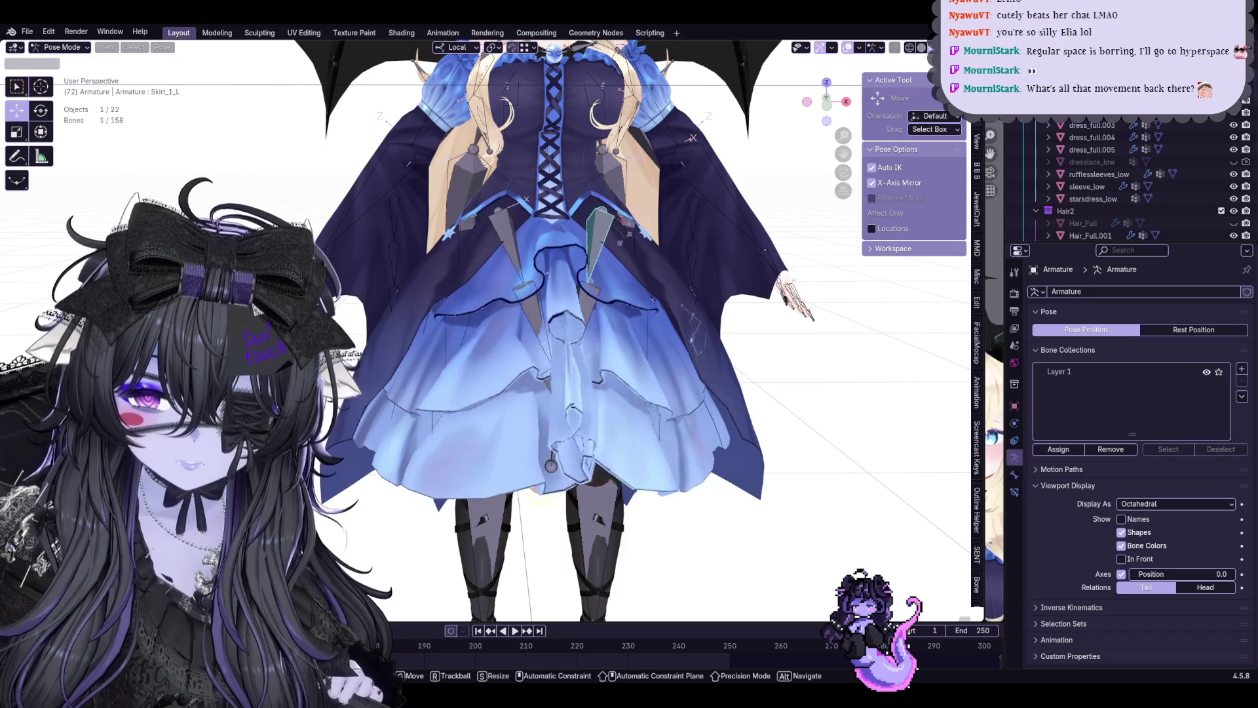
{"action": "left_click", "coordinate": [625, 275]}
{"action": "left_click", "coordinate": [615, 305]}
{"action": "key", "text": "r"}
{"action": "left_click", "coordinate": [629, 321]}
{"action": "left_click", "coordinate": [629, 379]}
{"action": "key", "text": "r"}
{"action": "left_click", "coordinate": [629, 378]}
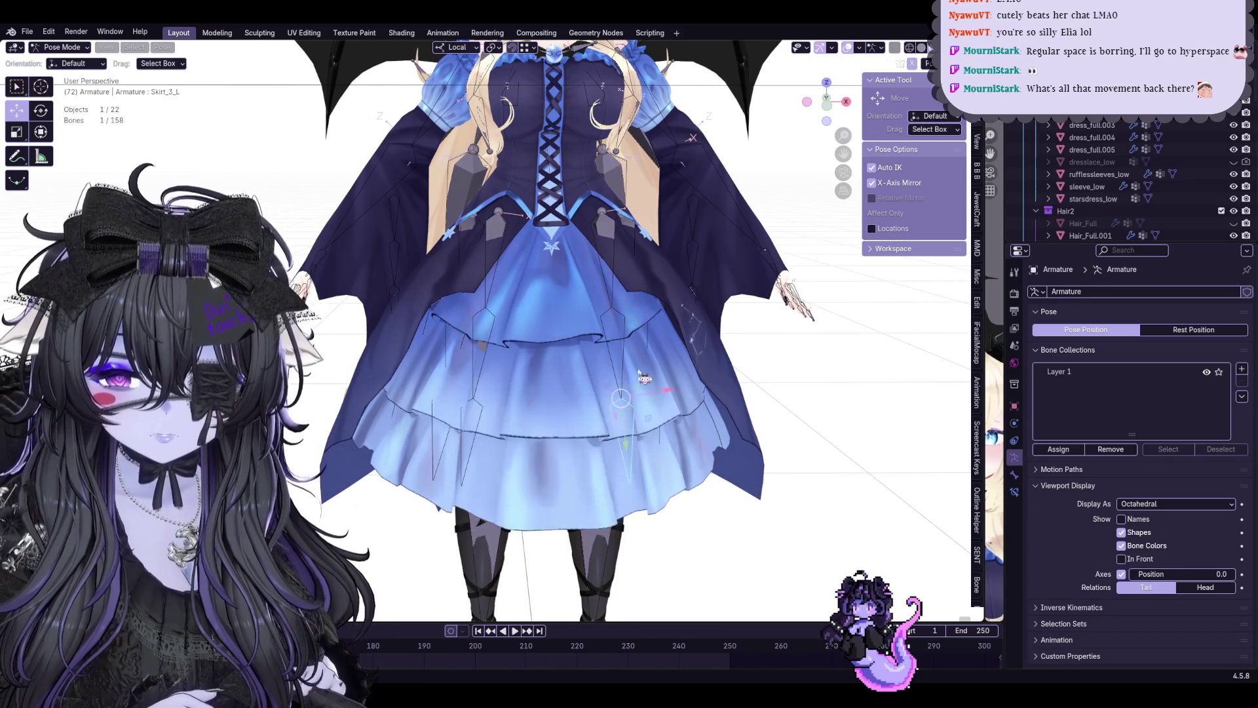
Rotate another skirt bone plus SkirtA_1_1_L and SkirtA_1_1_R, checking the dress from the side
{"action": "middle_click_drag", "start_coordinate": [629, 379], "coordinate": [647, 319]}
{"action": "key", "text": "r"}
{"action": "left_click", "coordinate": [649, 329]}
{"action": "key", "text": "r"}
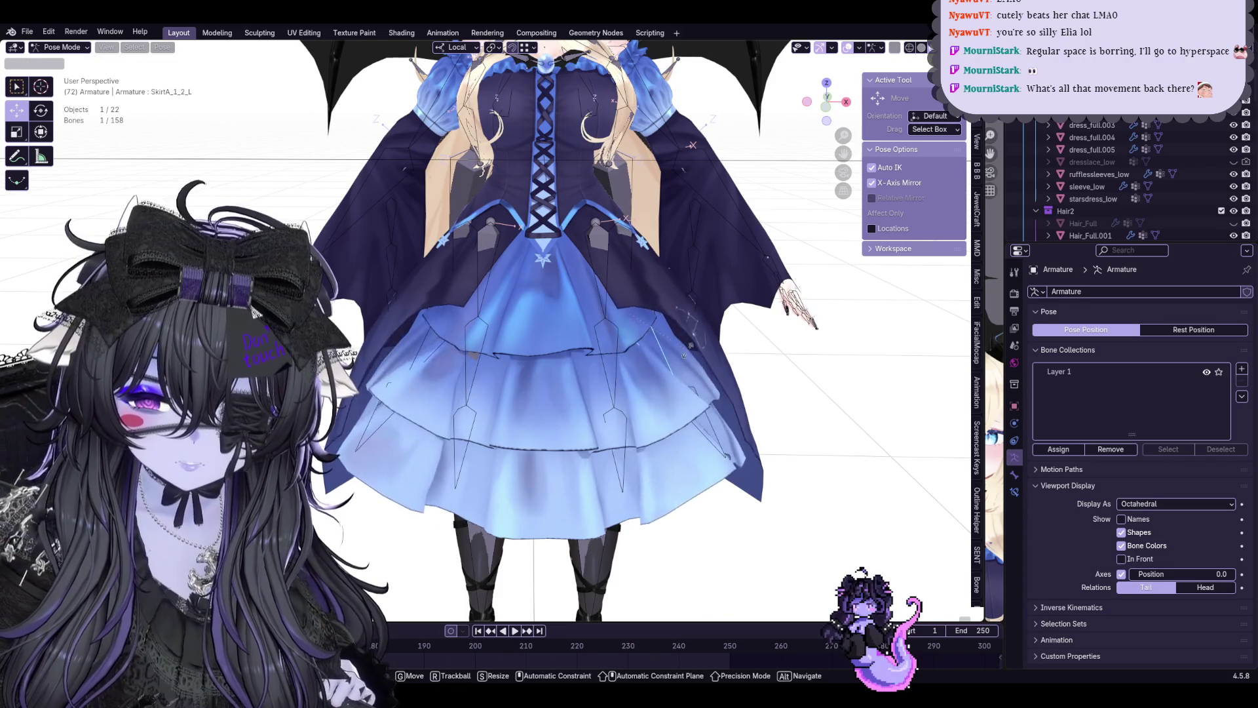
{"action": "left_click", "coordinate": [673, 359]}
{"action": "scroll", "coordinate": [672, 360], "scroll_direction": "up", "scroll_amount": 2}
{"action": "left_click", "coordinate": [639, 241]}
{"action": "key", "text": "r"}
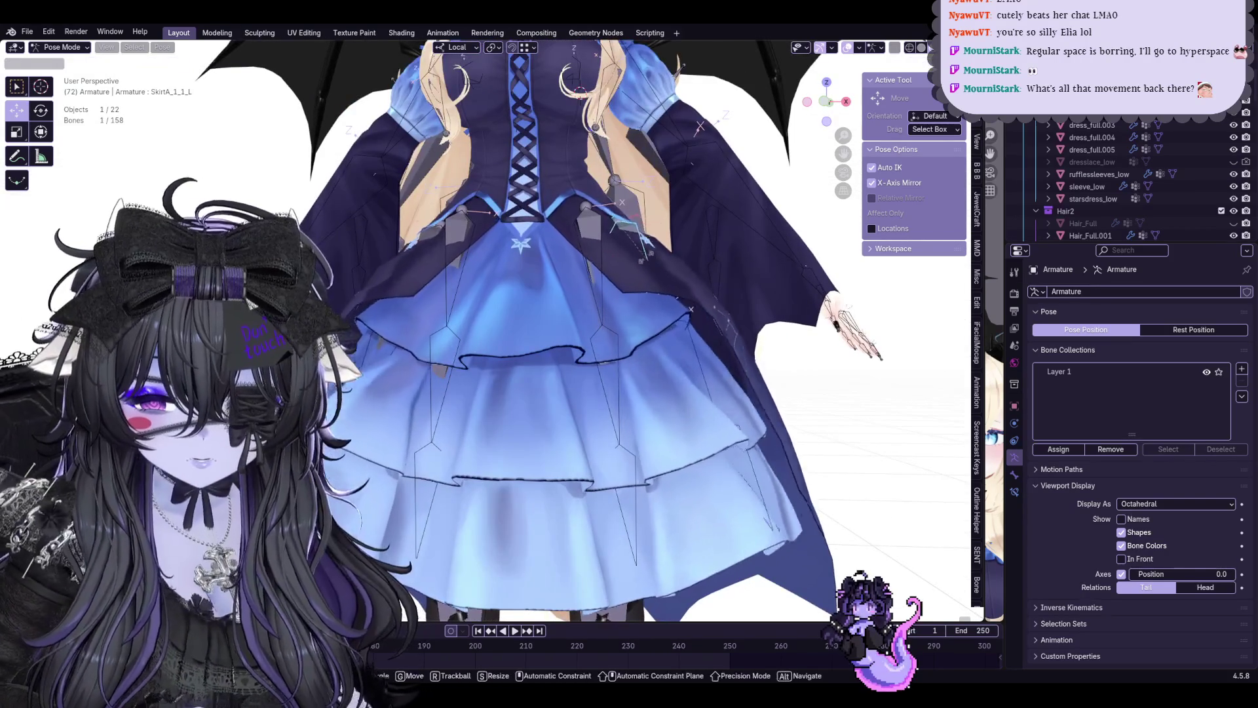
{"action": "left_click", "coordinate": [698, 126]}
{"action": "middle_click_drag", "start_coordinate": [698, 126], "coordinate": [736, 342]}
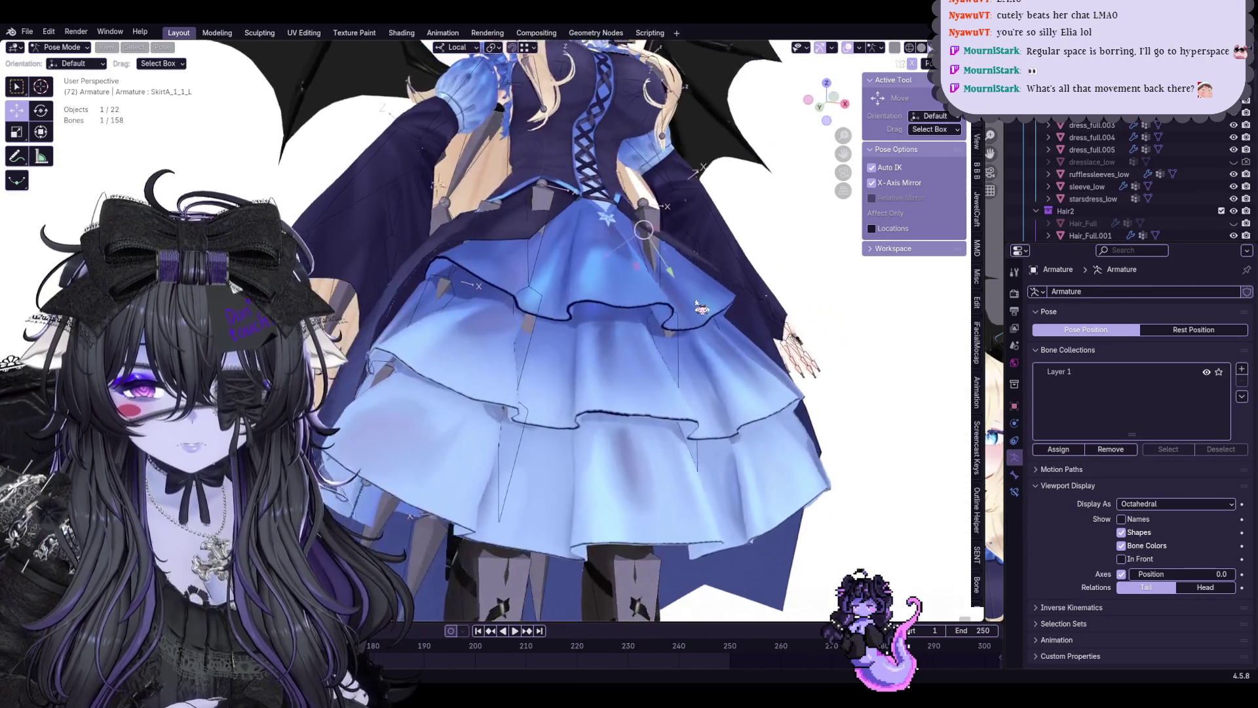
{"action": "left_click", "coordinate": [531, 383]}
{"action": "key", "text": "r"}
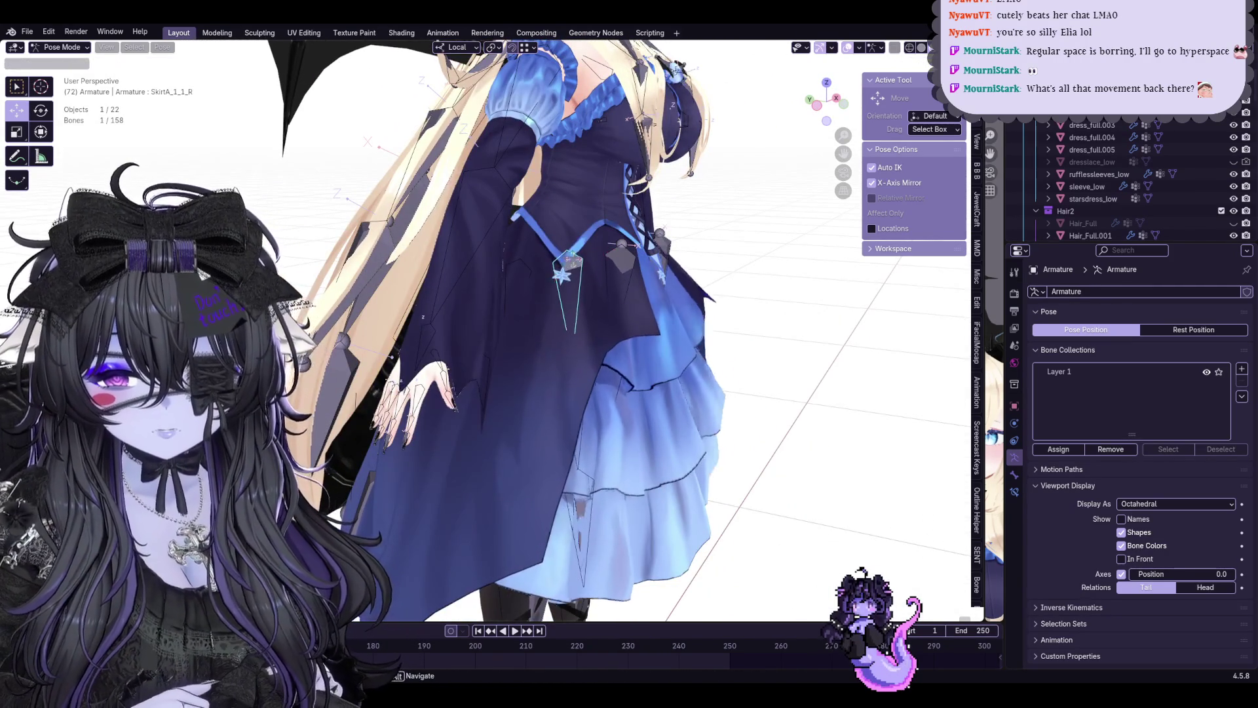
{"action": "left_click", "coordinate": [593, 288]}
Rotate two more skirt bones, then hide the Hair2 collection in the outliner
{"action": "mouse_move", "coordinate": [592, 287]}
{"action": "middle_mouse_down"}
{"action": "mouse_move", "coordinate": [653, 343]}
{"action": "mouse_move", "coordinate": [543, 307]}
{"action": "mouse_move", "coordinate": [610, 373]}
{"action": "middle_mouse_up"}
{"action": "key", "text": "r"}
{"action": "left_click", "coordinate": [658, 341]}
{"action": "key", "text": "r"}
{"action": "left_click", "coordinate": [574, 291]}
{"action": "left_click", "coordinate": [1233, 211]}
{"action": "mouse_move", "coordinate": [590, 256]}
{"action": "middle_mouse_down"}
{"action": "mouse_move", "coordinate": [642, 241]}
{"action": "mouse_move", "coordinate": [676, 255]}
{"action": "middle_mouse_up"}
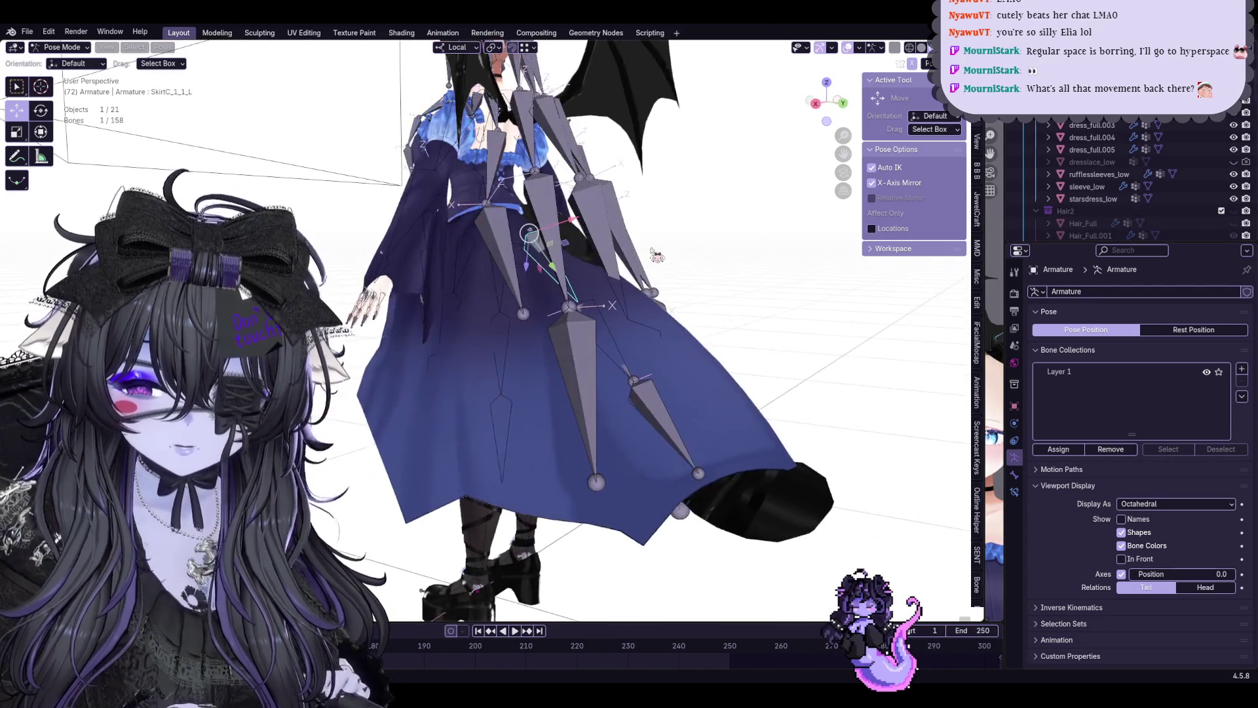
Select BackHair_L.003 then SkirtA_4_1_L, and select every bone with A
{"action": "left_click", "coordinate": [519, 278]}
{"action": "mouse_move", "coordinate": [508, 267]}
{"action": "middle_mouse_down"}
{"action": "mouse_move", "coordinate": [568, 279]}
{"action": "mouse_move", "coordinate": [807, 236]}
{"action": "mouse_move", "coordinate": [757, 289]}
{"action": "middle_mouse_up"}
{"action": "left_click", "coordinate": [506, 274]}
{"action": "key", "text": "a"}
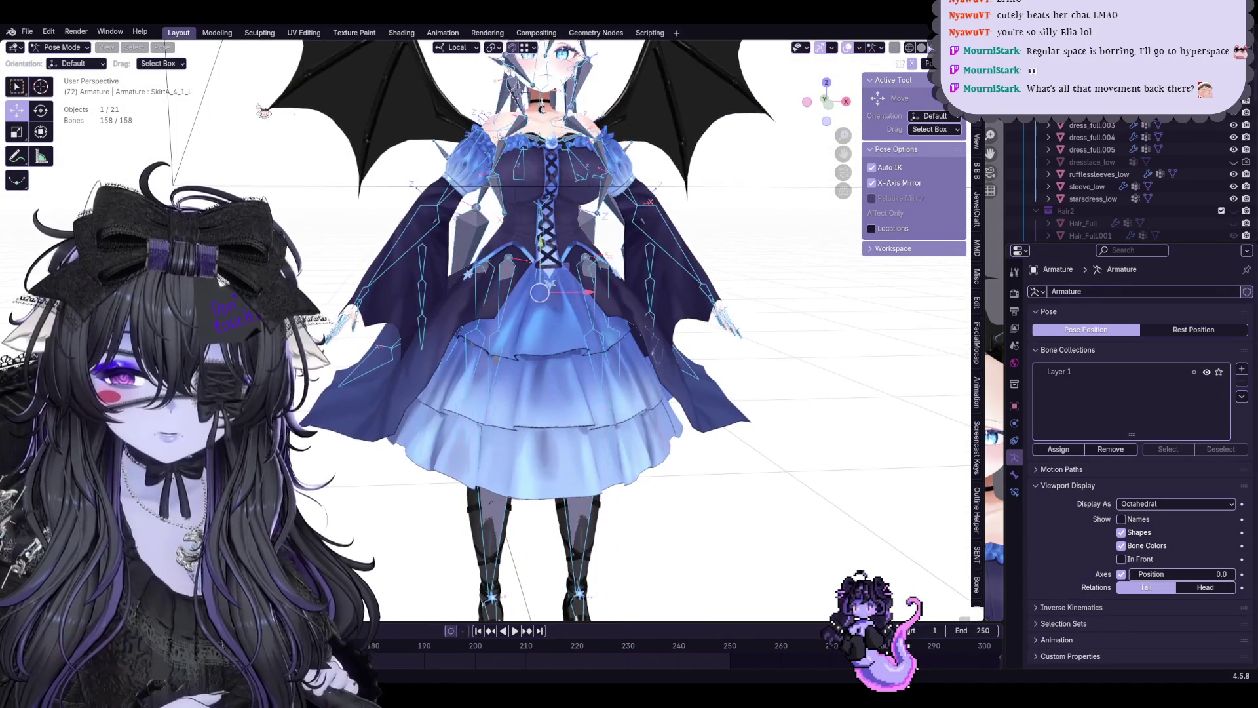
{"action": "left_click", "coordinate": [134, 47]}
Deselect all bones, show the Hair2 collection again and save Start10Hime.blend
{"action": "left_click", "coordinate": [186, 73]}
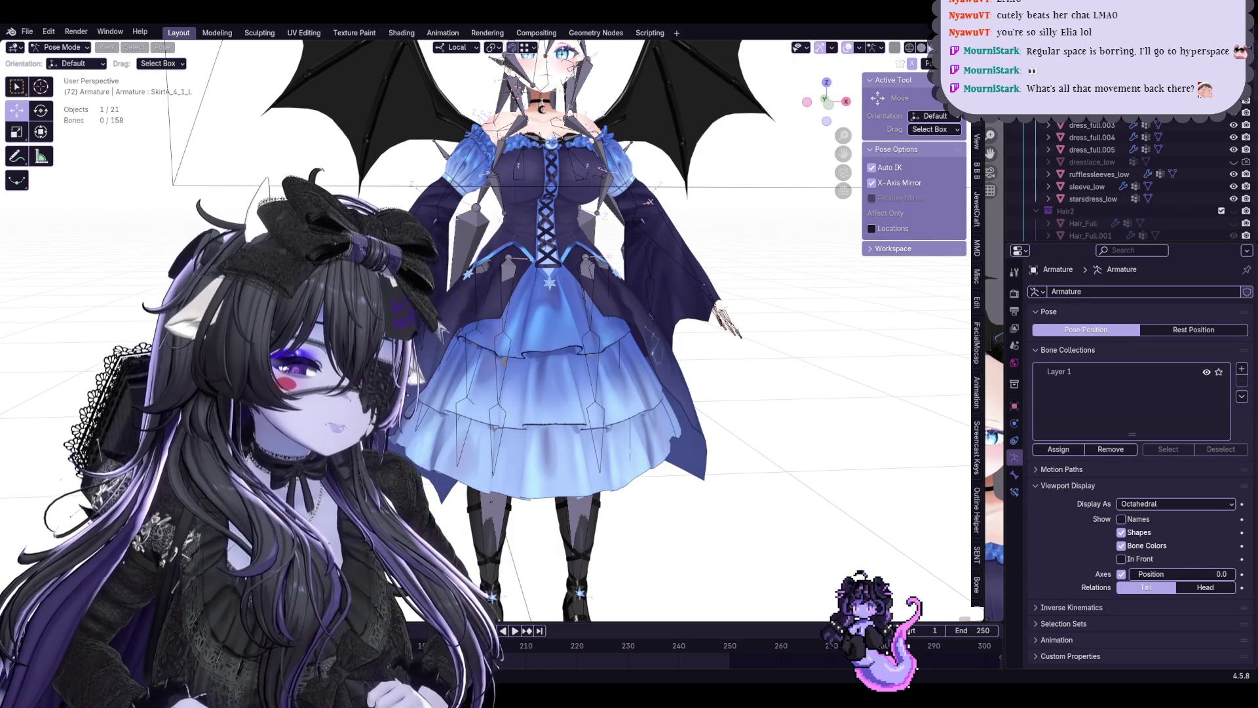
{"action": "scroll", "coordinate": [550, 344], "scroll_direction": "up", "scroll_amount": 2}
{"action": "scroll", "coordinate": [1176, 147], "scroll_direction": "up", "scroll_amount": 1}
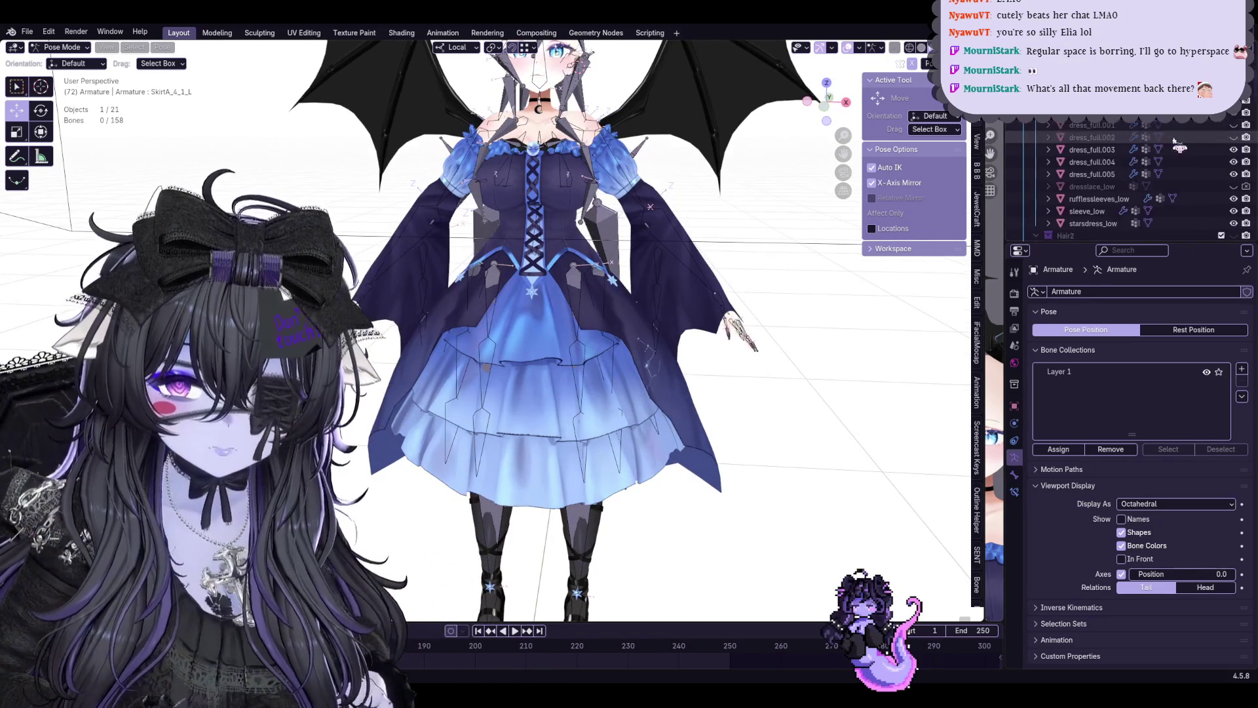
{"action": "scroll", "coordinate": [1177, 147], "scroll_direction": "down", "scroll_amount": 2}
{"action": "scroll", "coordinate": [1176, 146], "scroll_direction": "down", "scroll_amount": 2}
{"action": "scroll", "coordinate": [1179, 148], "scroll_direction": "down", "scroll_amount": 1}
{"action": "left_click", "coordinate": [1235, 137]}
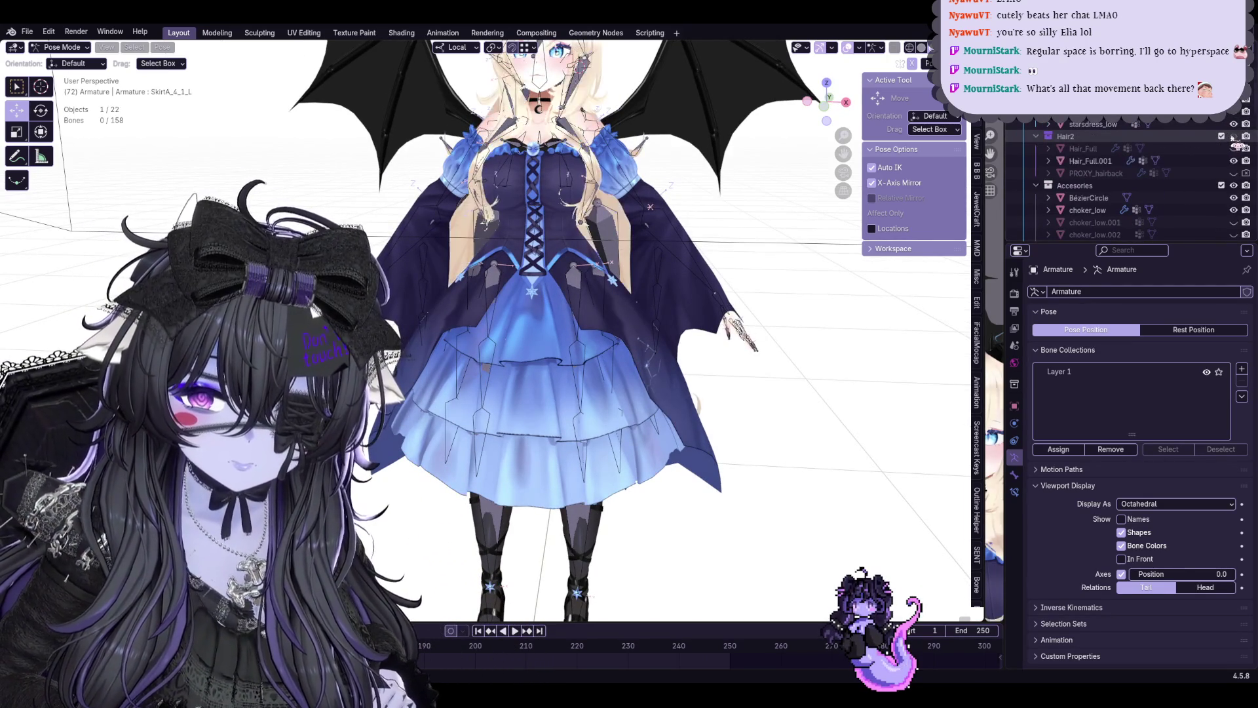
{"action": "scroll", "coordinate": [531, 324], "scroll_direction": "up", "scroll_amount": 4}
{"action": "key", "text": "ctrl+s"}
Orbit around the model and switch the armature back to Object Mode
{"action": "mouse_move", "coordinate": [503, 267]}
{"action": "middle_mouse_down"}
{"action": "mouse_move", "coordinate": [503, 141]}
{"action": "mouse_move", "coordinate": [295, 128]}
{"action": "middle_mouse_up"}
{"action": "scroll", "coordinate": [504, 141], "scroll_direction": "up", "scroll_amount": 3}
{"action": "scroll", "coordinate": [259, 121], "scroll_direction": "up", "scroll_amount": 2}
{"action": "left_click", "coordinate": [61, 48]}
{"action": "left_click", "coordinate": [60, 69]}
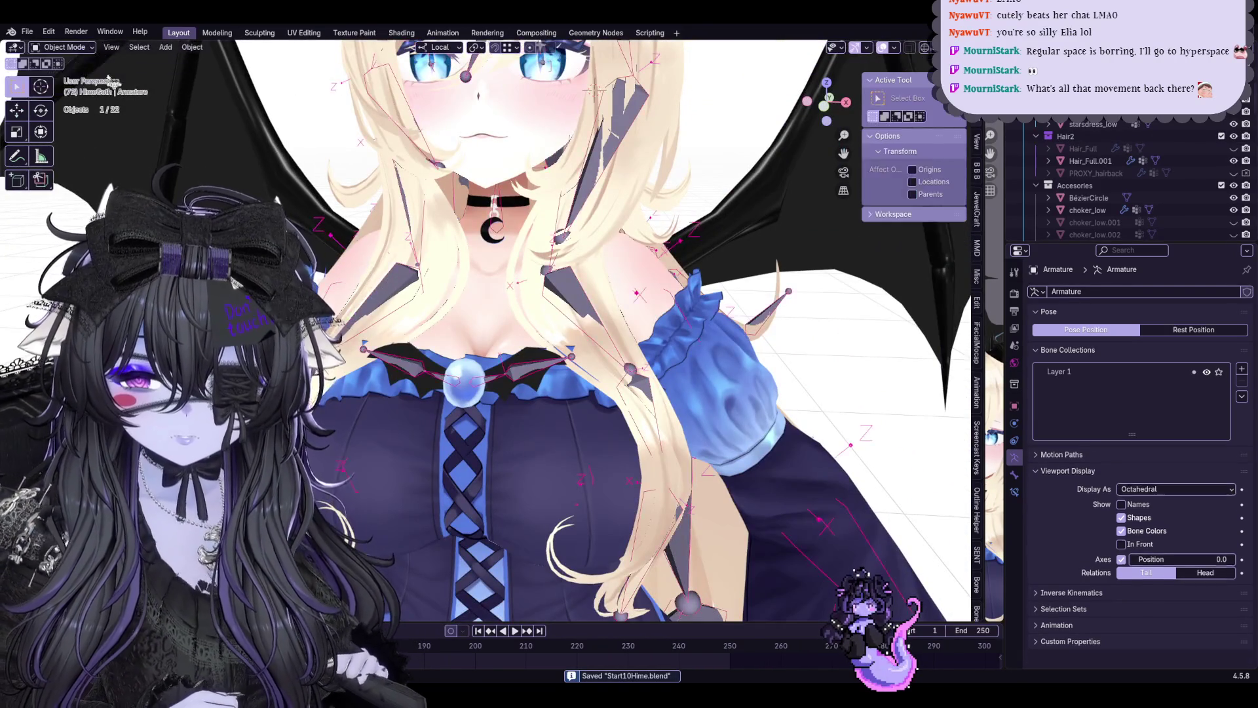
Frame the model, deselect the armature, inspect the dress_full.003 mesh and save the file
{"action": "key", "text": "KP_Decimal"}
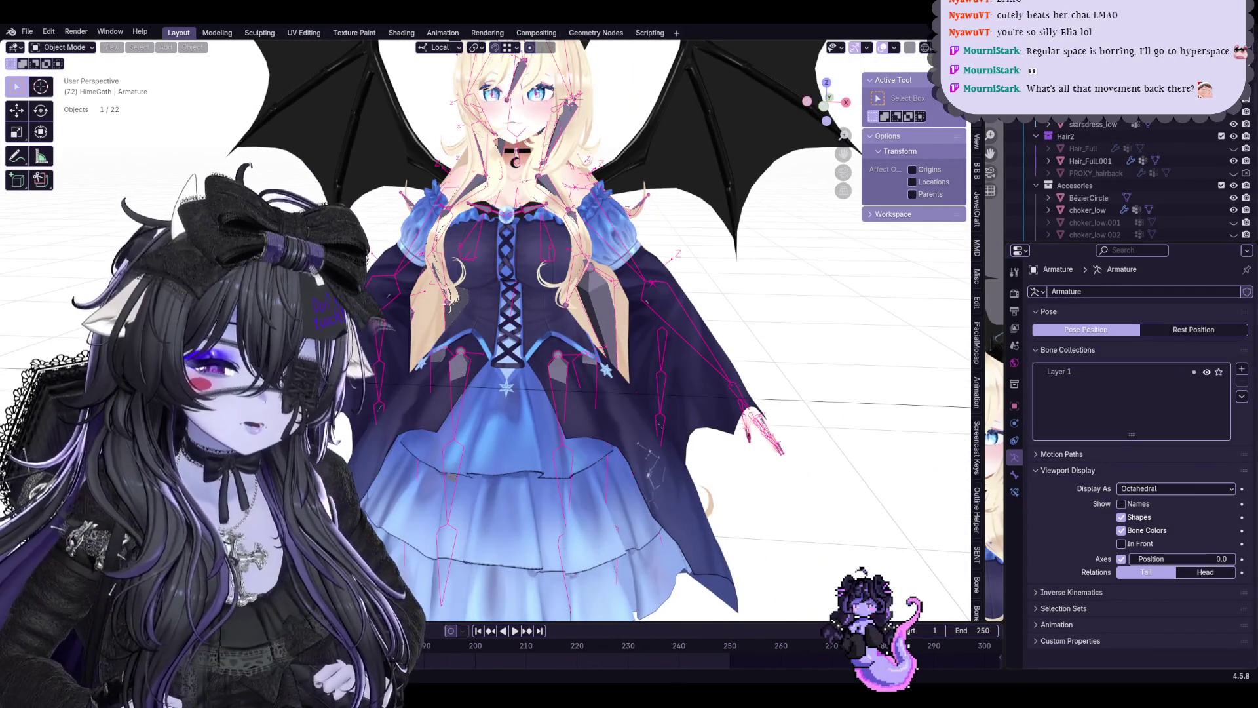
{"action": "left_click", "coordinate": [751, 453]}
{"action": "scroll", "coordinate": [751, 452], "scroll_direction": "down", "scroll_amount": 2}
{"action": "scroll", "coordinate": [750, 452], "scroll_direction": "down", "scroll_amount": 2}
{"action": "middle_click_drag", "start_coordinate": [751, 452], "coordinate": [694, 423]}
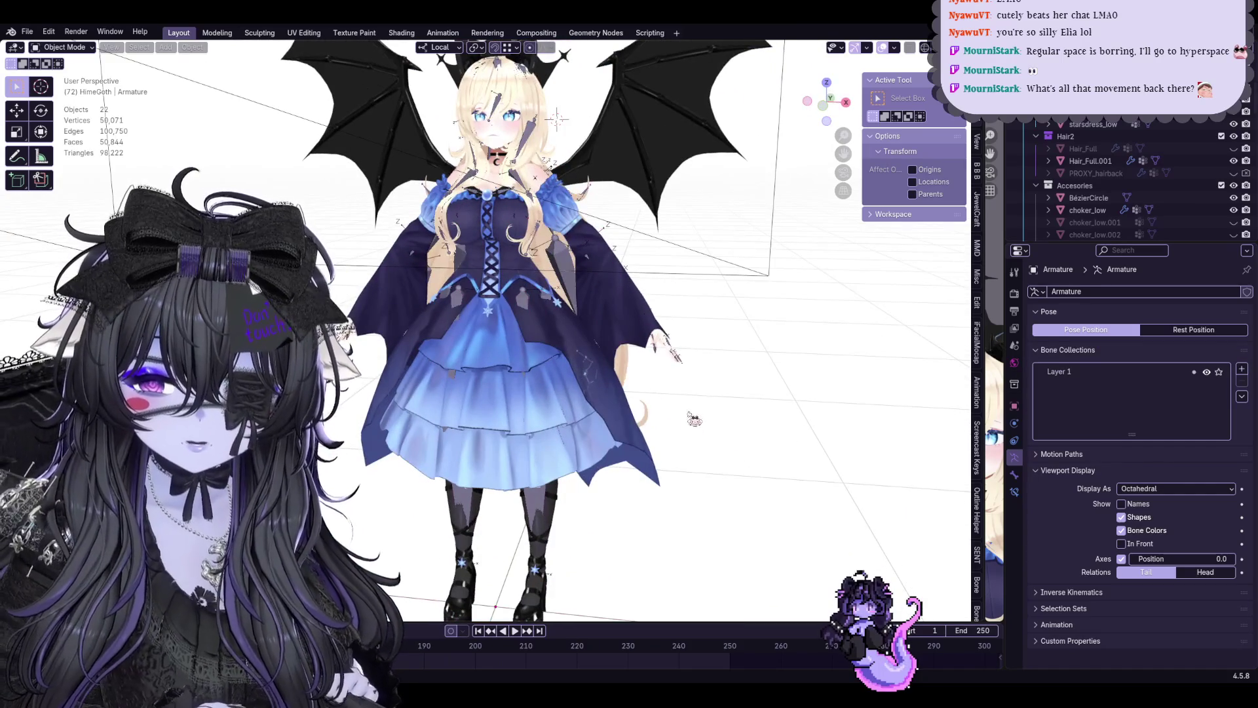
{"action": "left_click", "coordinate": [640, 396]}
{"action": "scroll", "coordinate": [538, 390], "scroll_direction": "up", "scroll_amount": 1}
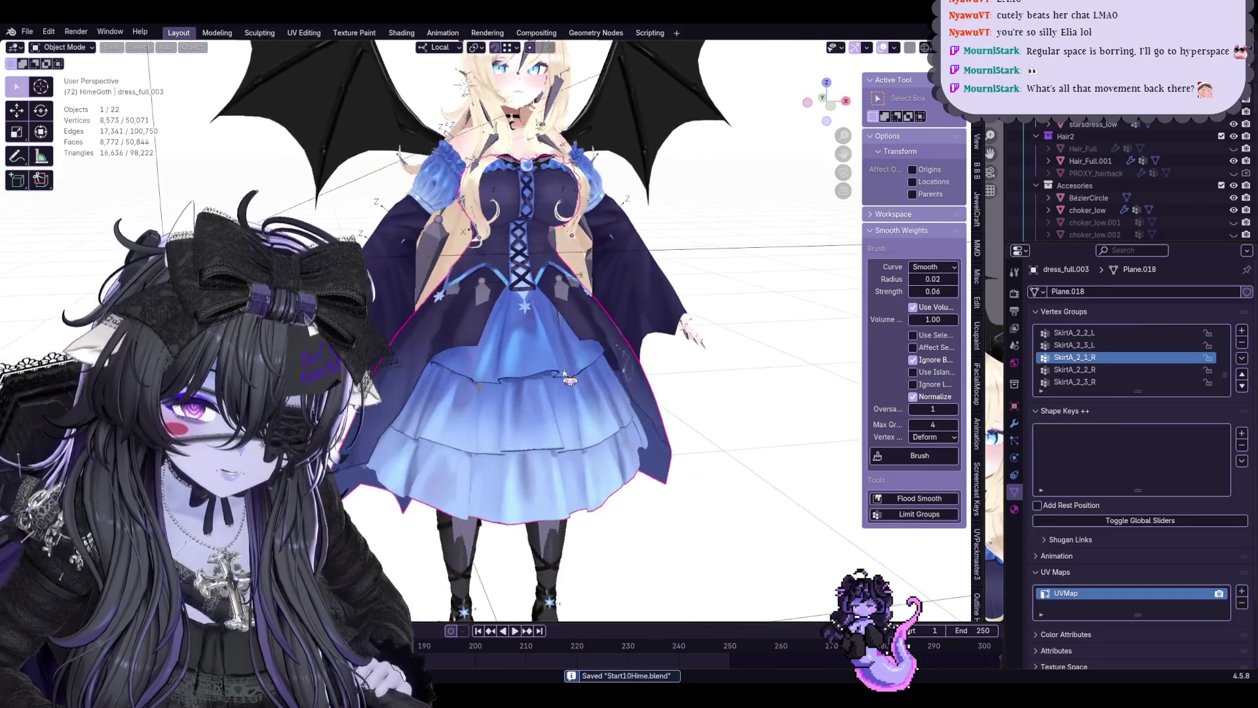
{"action": "scroll", "coordinate": [575, 394], "scroll_direction": "up", "scroll_amount": 2}
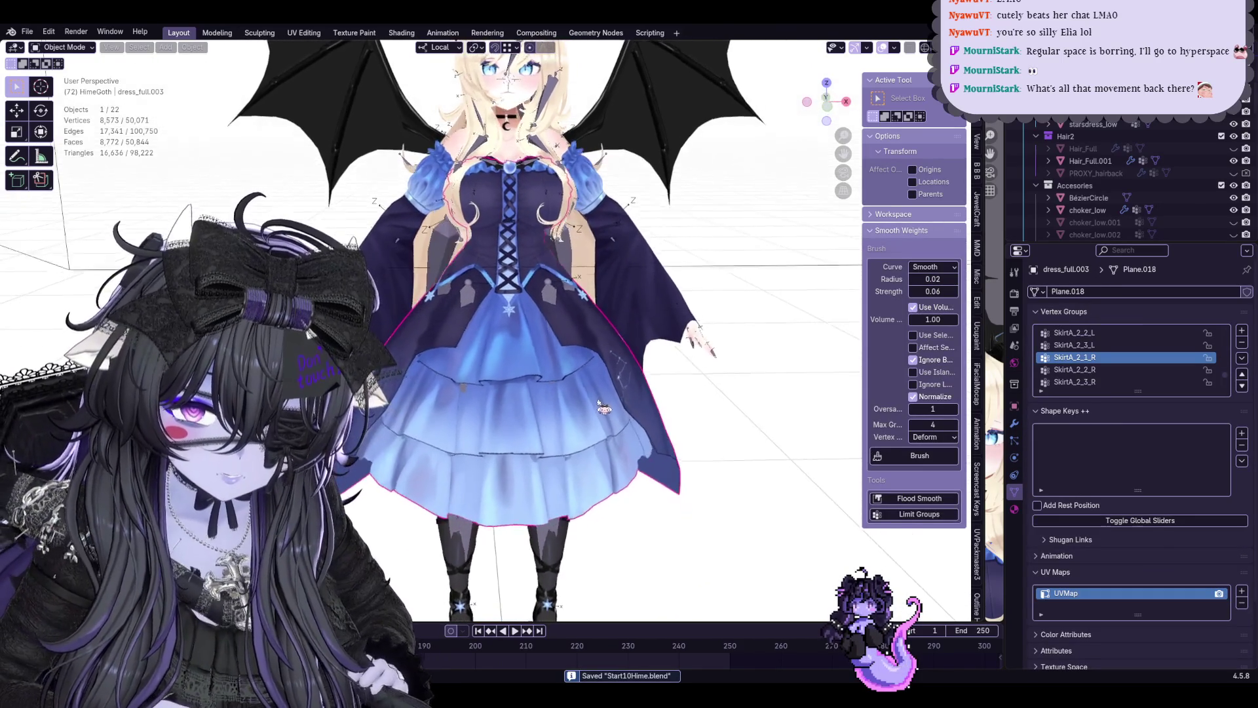
{"action": "scroll", "coordinate": [590, 404], "scroll_direction": "up", "scroll_amount": 1}
{"action": "scroll", "coordinate": [595, 389], "scroll_direction": "up", "scroll_amount": 1}
{"action": "scroll", "coordinate": [593, 390], "scroll_direction": "down", "scroll_amount": 1}
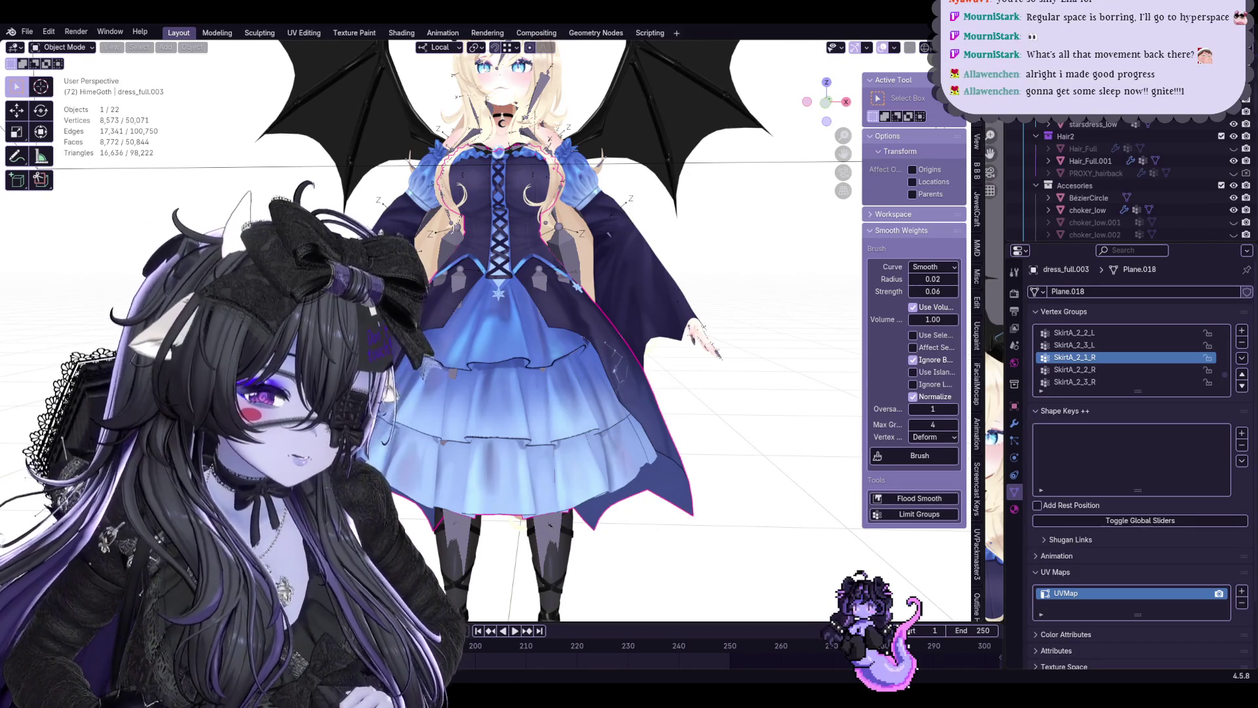
{"action": "scroll", "coordinate": [712, 239], "scroll_direction": "up", "scroll_amount": 2}
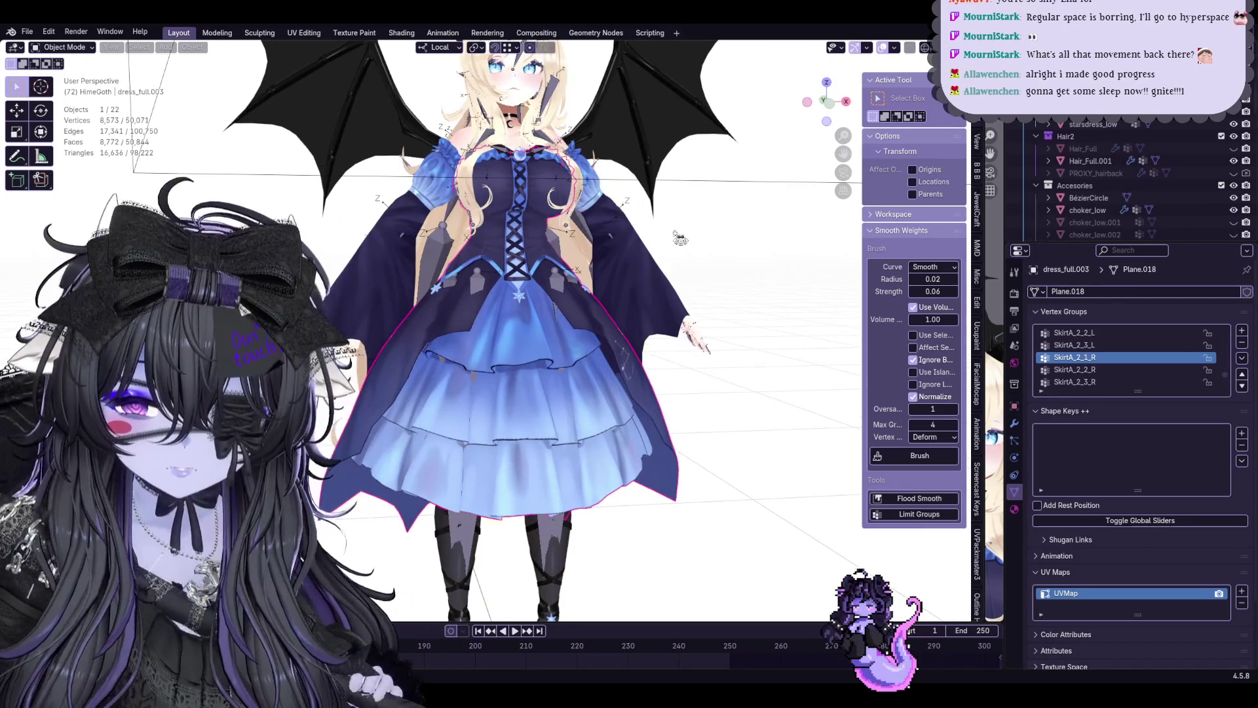
{"action": "left_click", "coordinate": [712, 240]}
{"action": "key", "text": "ctrl+s"}
{"action": "scroll", "coordinate": [590, 256], "scroll_direction": "up", "scroll_amount": 2}
{"action": "scroll", "coordinate": [551, 271], "scroll_direction": "up", "scroll_amount": 2}
{"action": "scroll", "coordinate": [519, 278], "scroll_direction": "up", "scroll_amount": 1}
Orbit around the dressed character from side, front and below, then select the dress mesh
{"action": "middle_click_drag", "start_coordinate": [521, 279], "coordinate": [585, 280]}
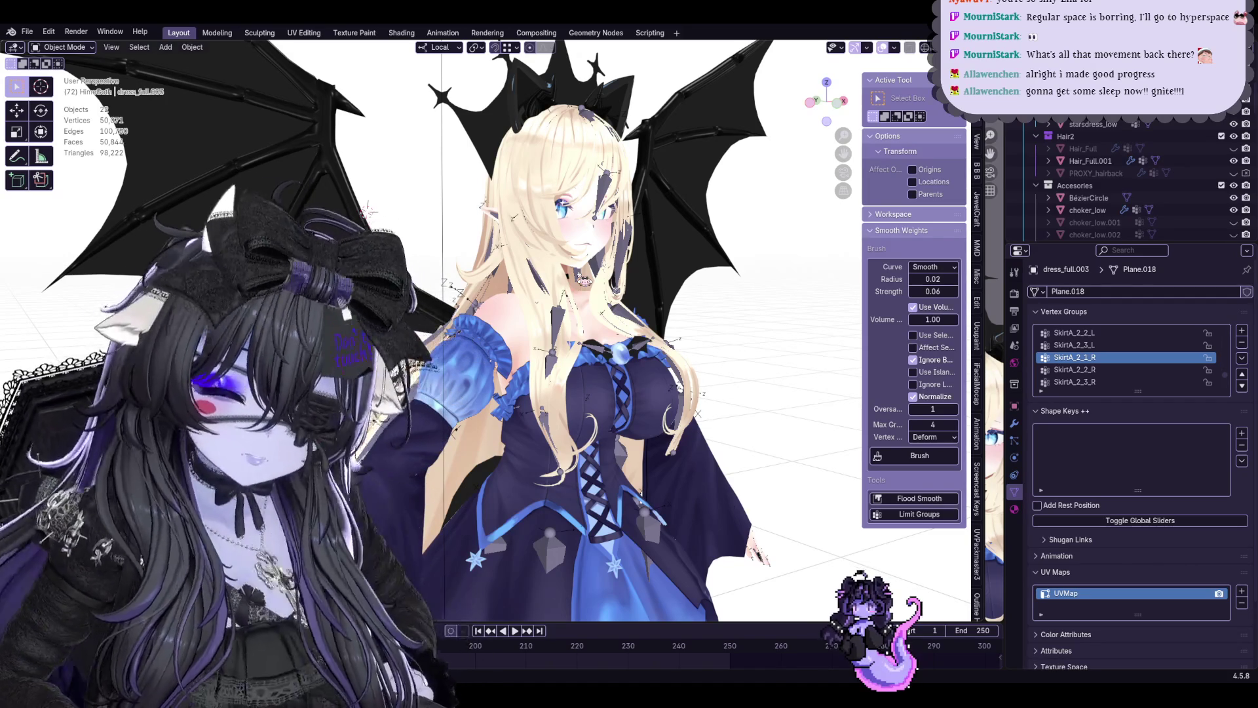
{"action": "scroll", "coordinate": [368, 210], "scroll_direction": "down", "scroll_amount": 1}
{"action": "scroll", "coordinate": [455, 229], "scroll_direction": "down", "scroll_amount": 4}
{"action": "scroll", "coordinate": [575, 288], "scroll_direction": "up", "scroll_amount": 3}
{"action": "middle_click_drag", "start_coordinate": [575, 287], "coordinate": [610, 295]}
{"action": "mouse_move", "coordinate": [688, 599]}
{"action": "middle_mouse_down"}
{"action": "mouse_move", "coordinate": [652, 576]}
{"action": "mouse_move", "coordinate": [702, 643]}
{"action": "middle_mouse_up"}
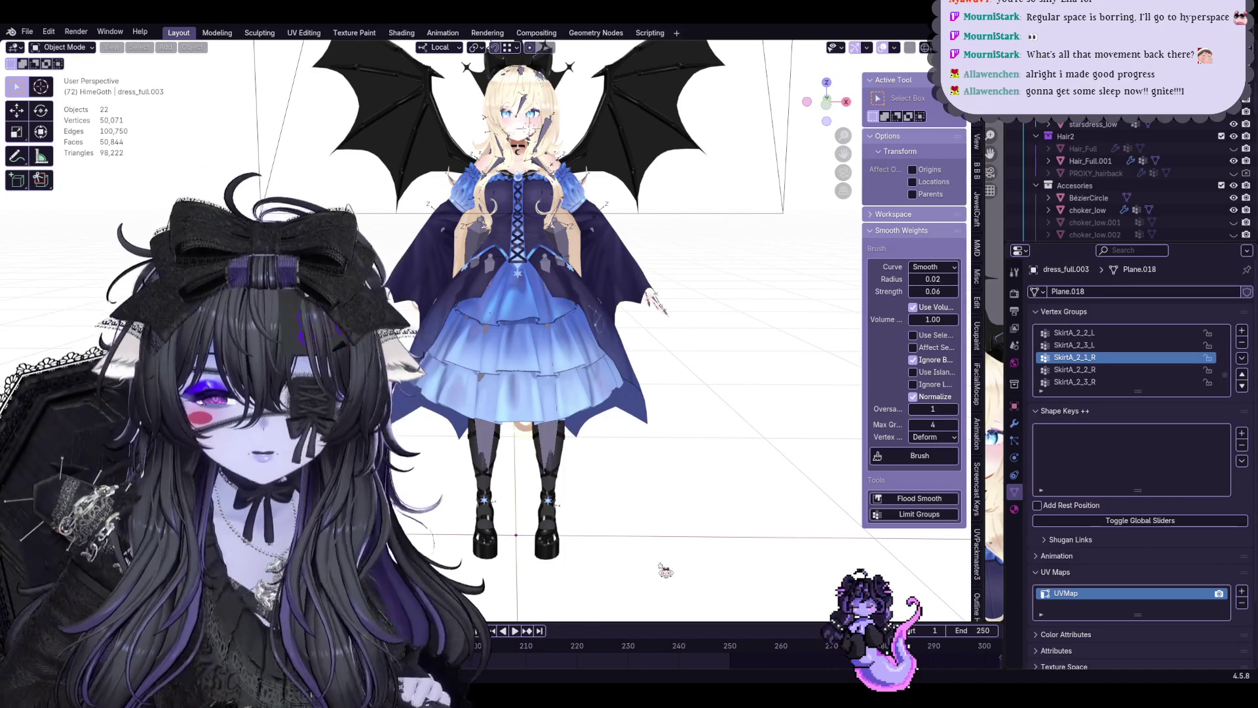
{"action": "scroll", "coordinate": [670, 512], "scroll_direction": "up", "scroll_amount": 1}
{"action": "scroll", "coordinate": [669, 511], "scroll_direction": "up", "scroll_amount": 2}
{"action": "middle_click_drag", "start_coordinate": [670, 512], "coordinate": [651, 468]}
{"action": "left_click", "coordinate": [651, 468]}
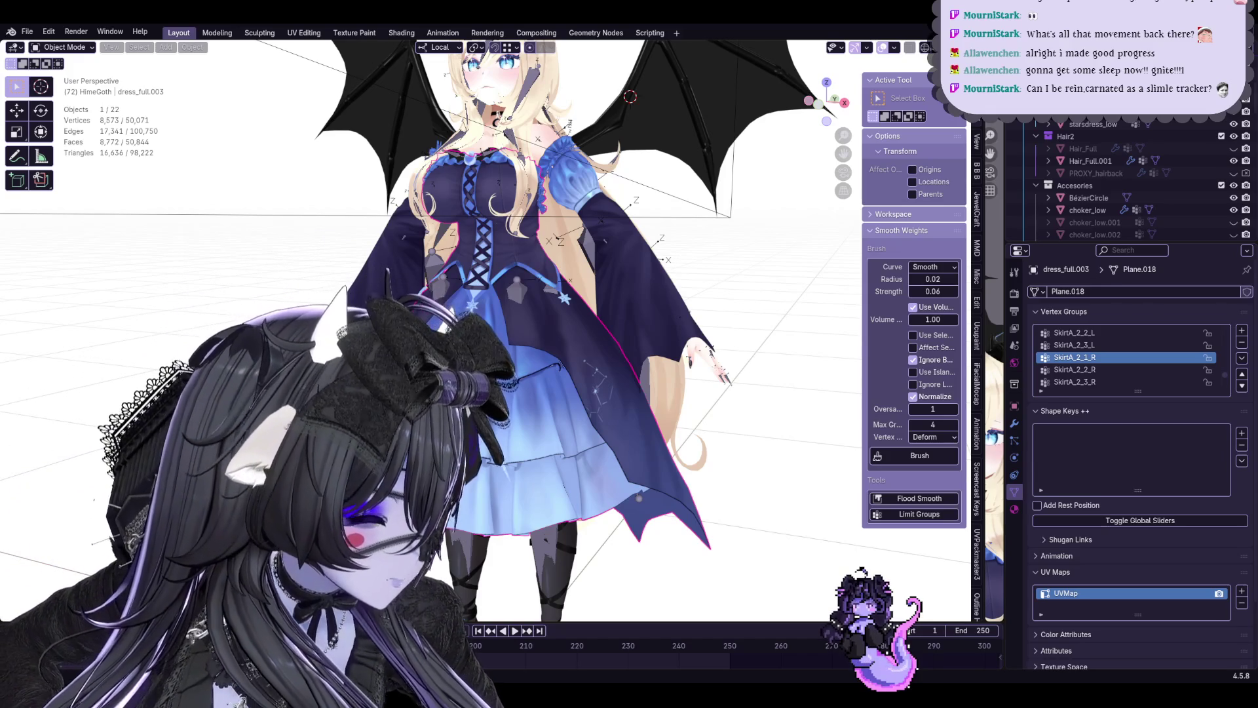
{"action": "key", "text": "alt+Tab"}
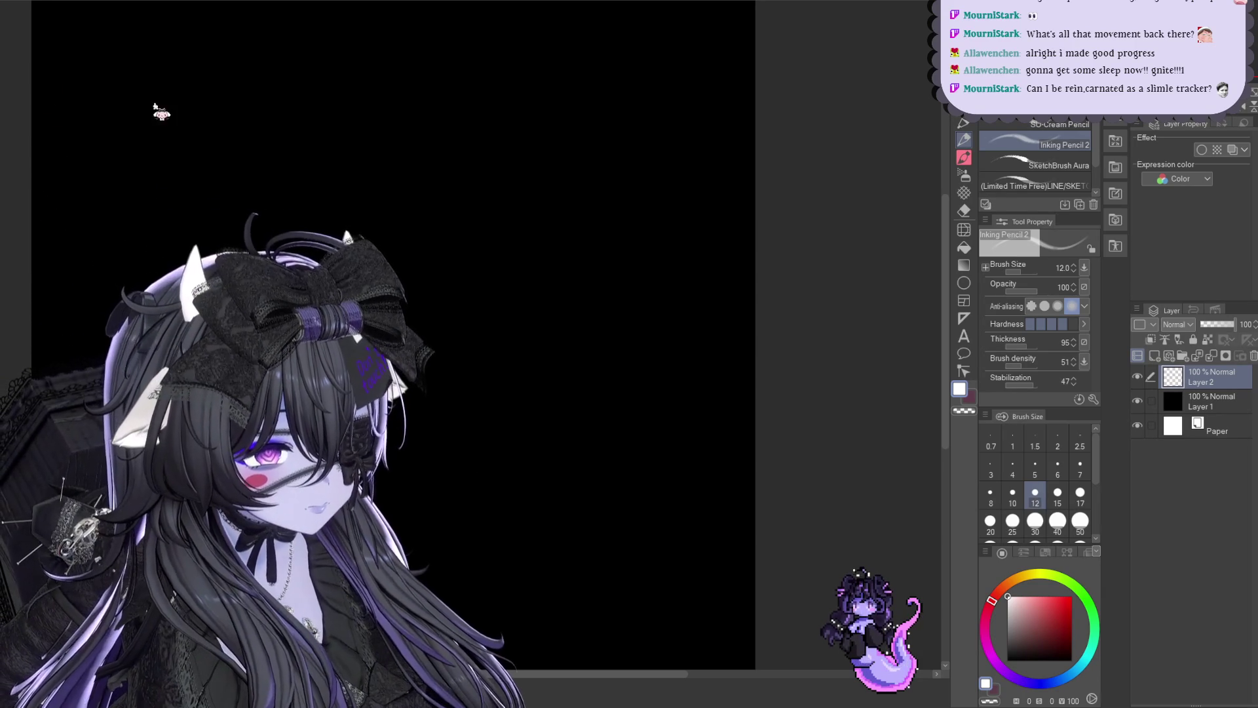
{"action": "key", "text": "ctrl+Tab"}
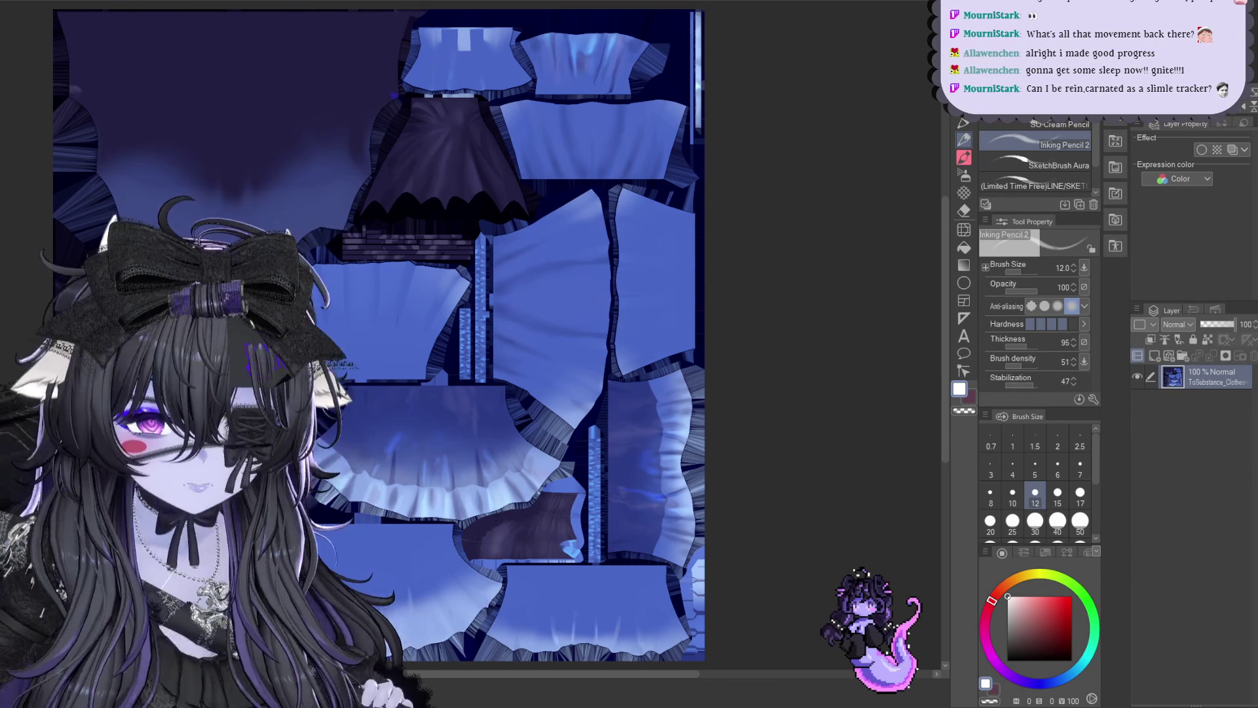
{"action": "scroll", "coordinate": [1072, 173], "scroll_direction": "down", "scroll_amount": 2}
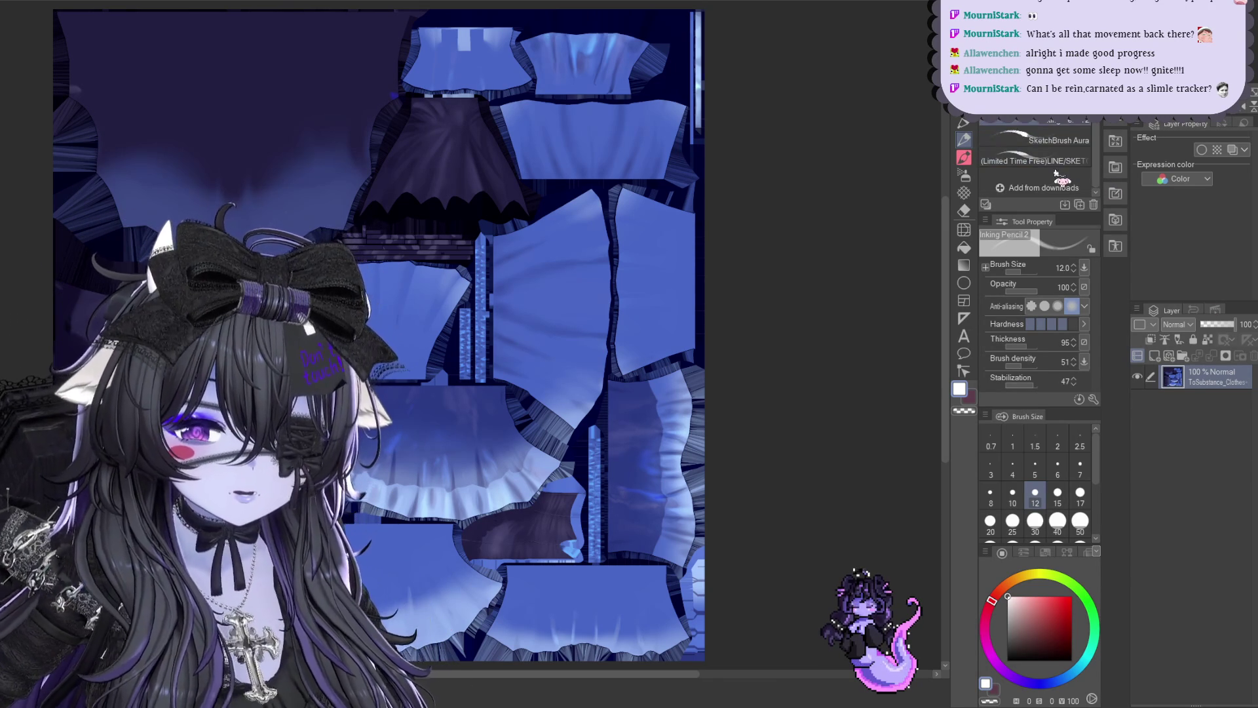
Show the downloaded materials folder and add a new empty layer above the dress texture
{"action": "left_click", "coordinate": [1115, 140]}
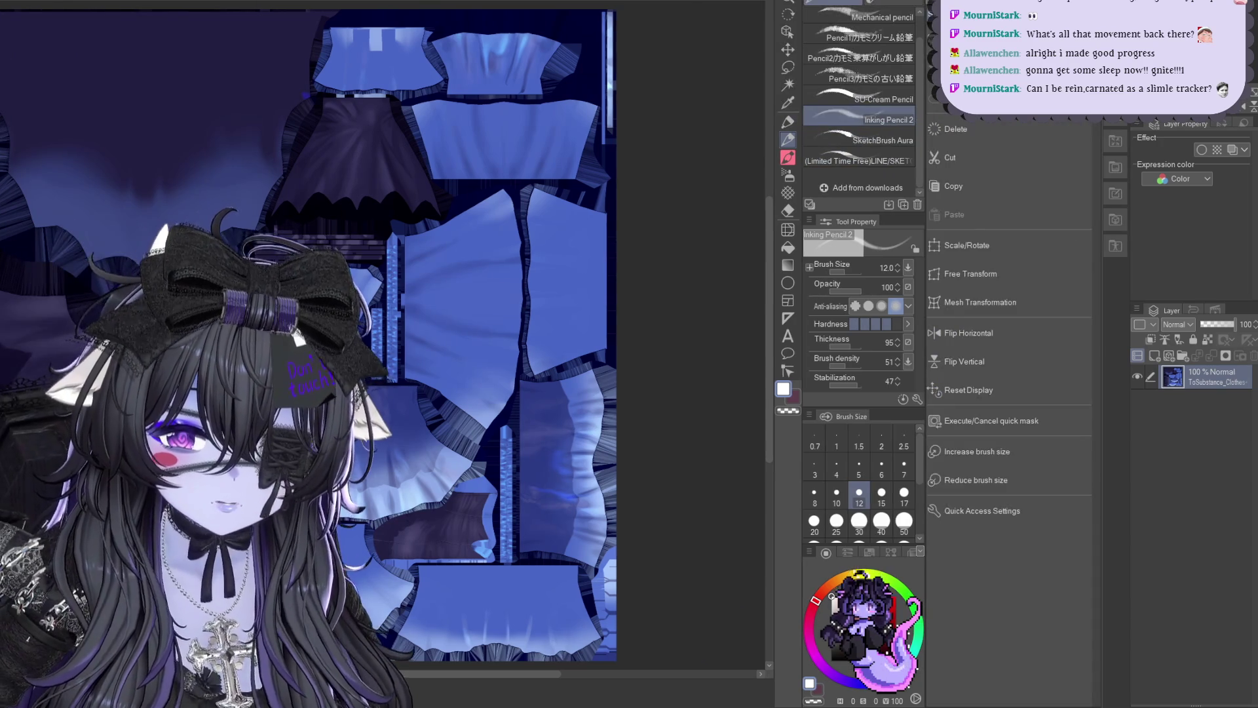
{"action": "left_click", "coordinate": [1116, 140]}
{"action": "left_click", "coordinate": [1116, 167]}
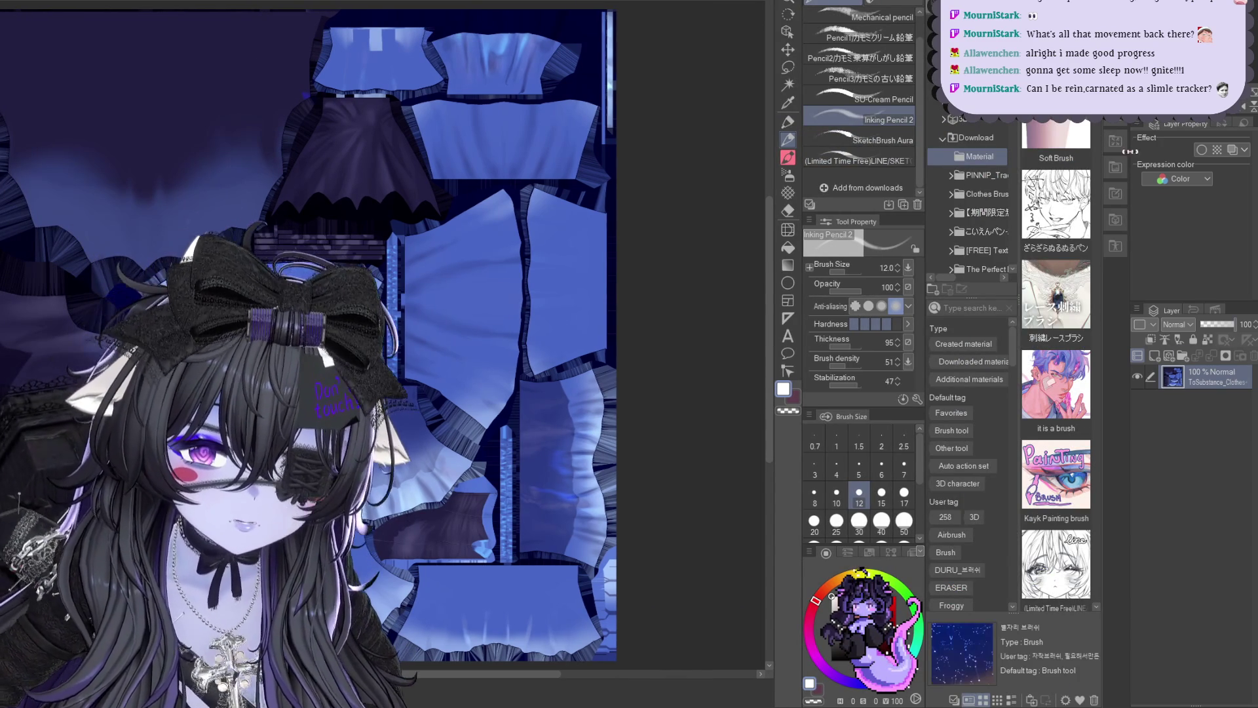
{"action": "key", "text": "ctrl+shift+n"}
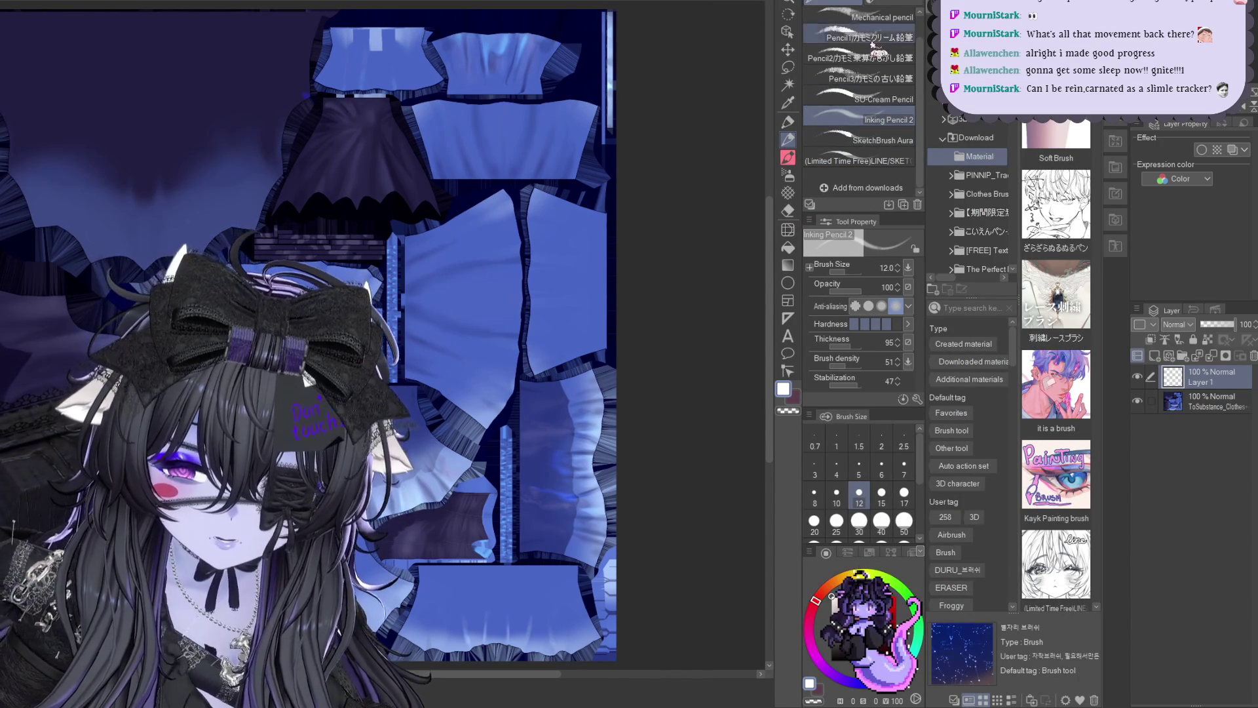
Add the downloaded 별자리 브러쉬 constellation brush to the particle brush sub-tool list
{"action": "left_click", "coordinate": [787, 157]}
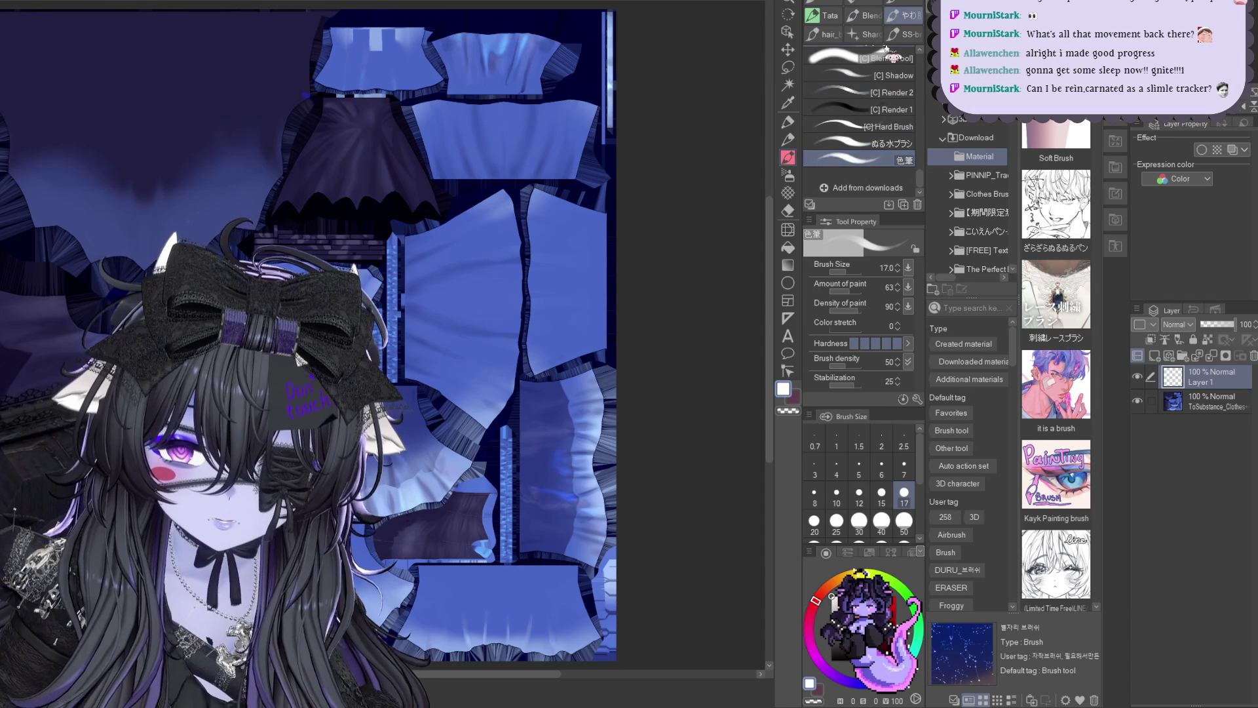
{"action": "left_click", "coordinate": [865, 36]}
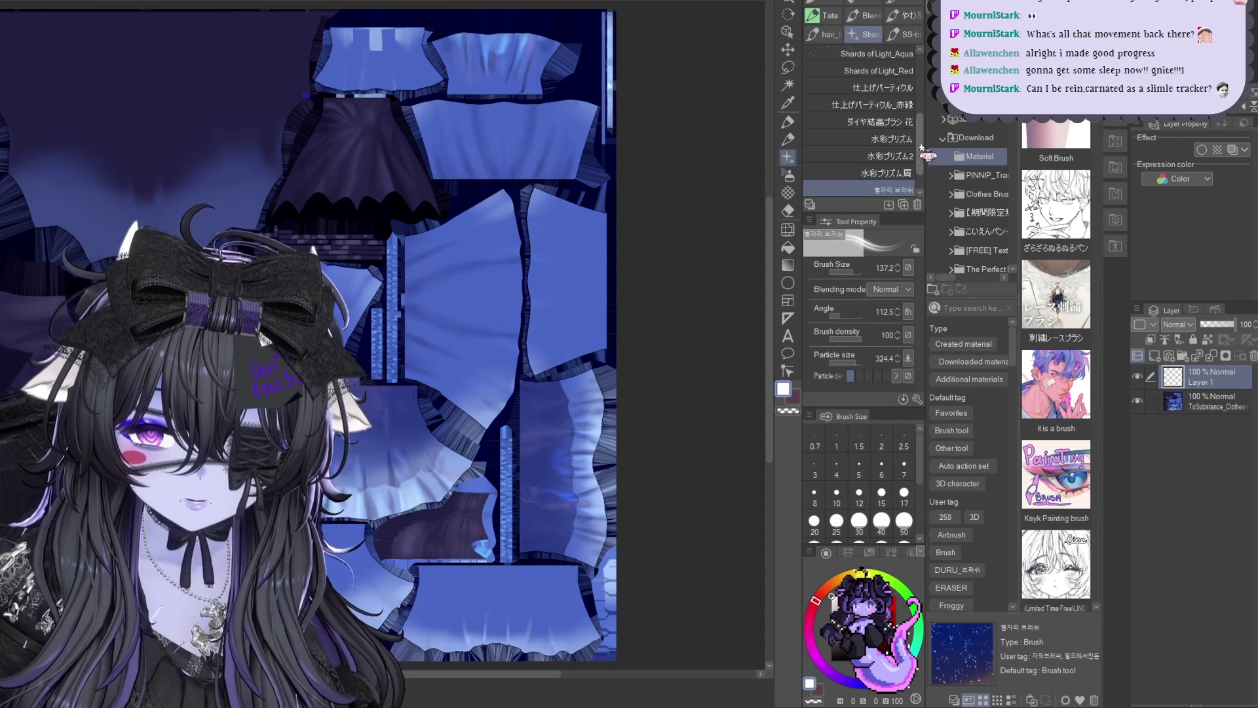
{"action": "scroll", "coordinate": [915, 155], "scroll_direction": "down", "scroll_amount": 2}
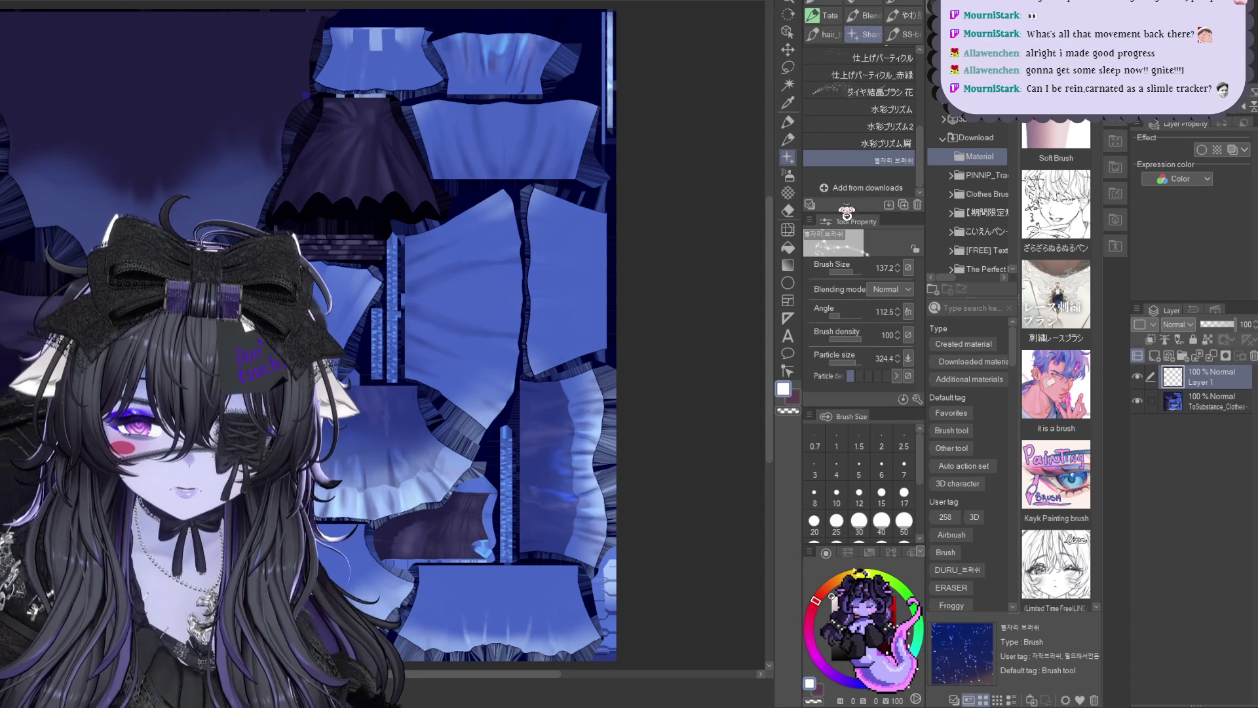
{"action": "left_click_drag", "start_coordinate": [871, 167], "coordinate": [870, 176]}
{"action": "scroll", "coordinate": [433, 285], "scroll_direction": "up", "scroll_amount": 1}
{"action": "scroll", "coordinate": [433, 284], "scroll_direction": "up", "scroll_amount": 1}
Stamp trial constellation sparkles on the dress panels at a larger size, undoing the last one
{"action": "left_click", "coordinate": [433, 284]}
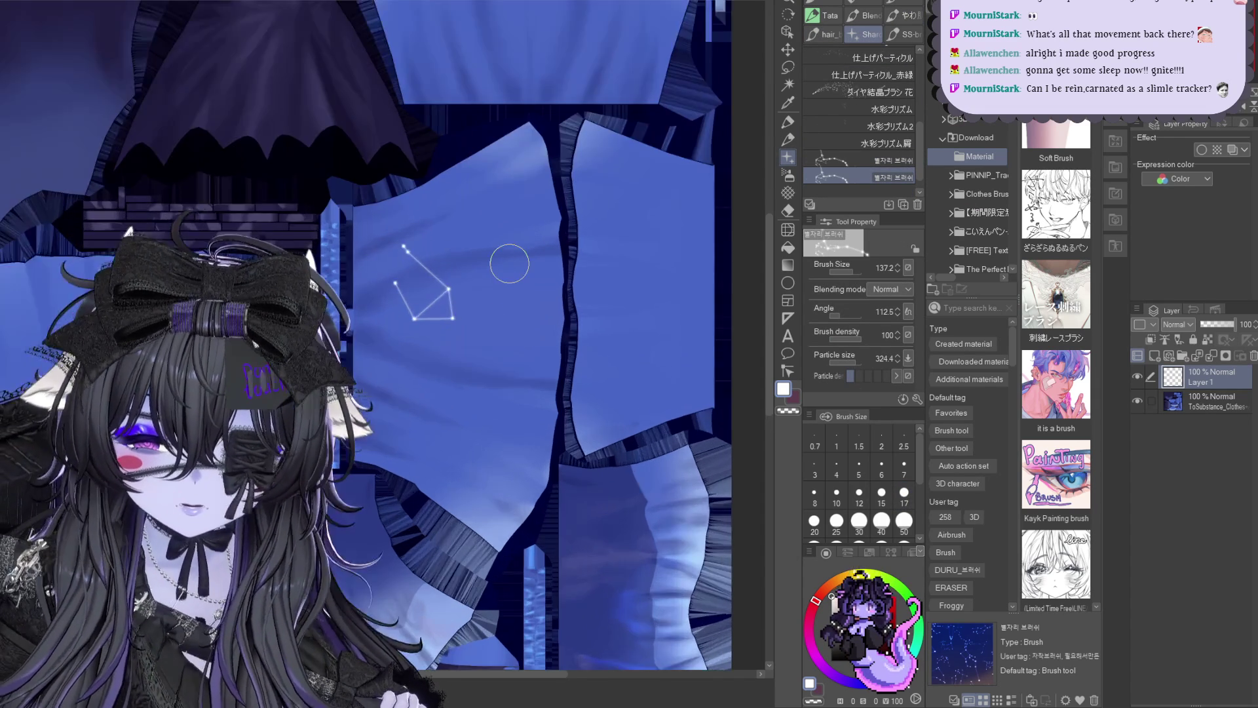
{"action": "scroll", "coordinate": [510, 270], "scroll_direction": "down", "scroll_amount": 1}
{"action": "scroll", "coordinate": [470, 324], "scroll_direction": "up", "scroll_amount": 1}
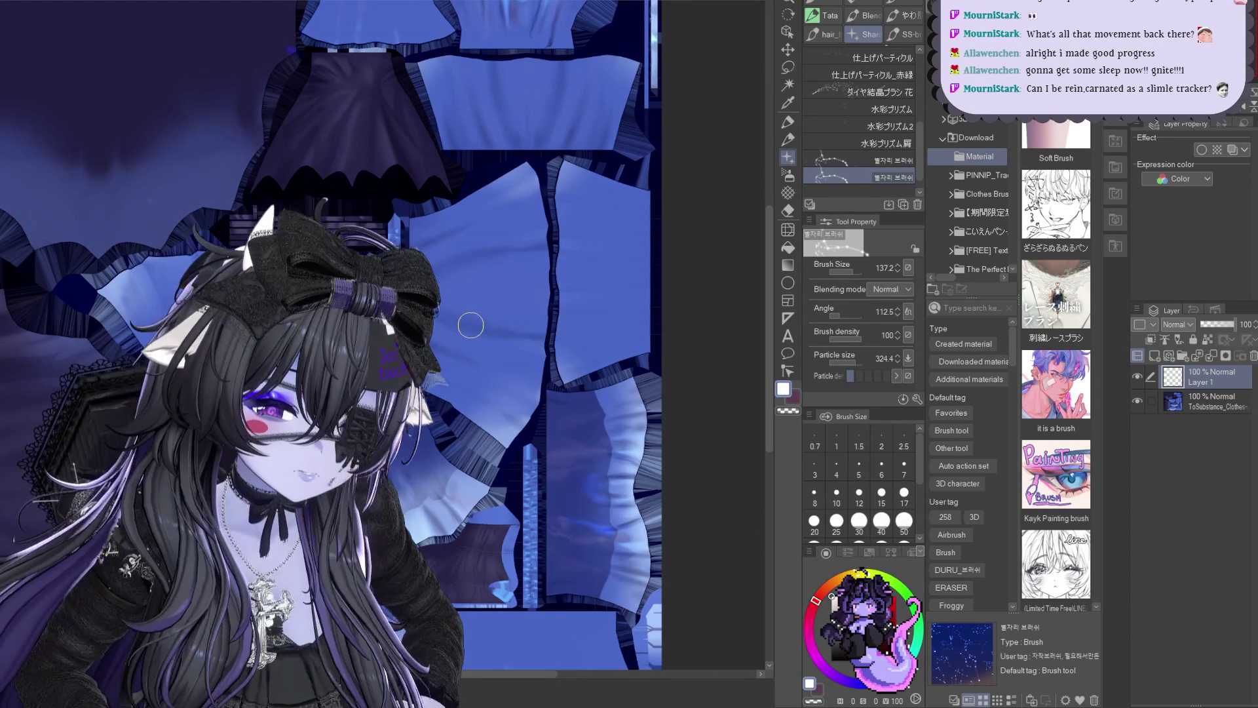
{"action": "key", "text": "bracketright"}
{"action": "key", "text": "bracketright"}
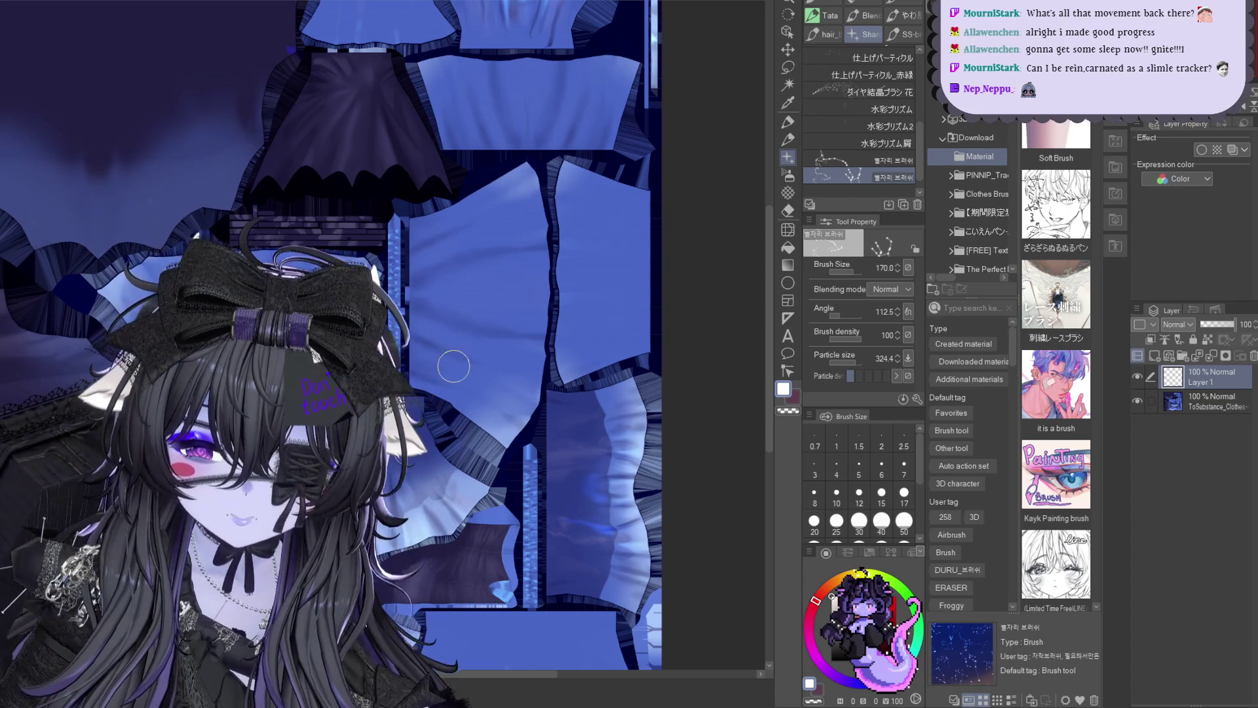
{"action": "left_click_drag", "start_coordinate": [454, 285], "coordinate": [494, 313]}
{"action": "scroll", "coordinate": [479, 382], "scroll_direction": "up", "scroll_amount": 1}
{"action": "scroll", "coordinate": [479, 382], "scroll_direction": "up", "scroll_amount": 2}
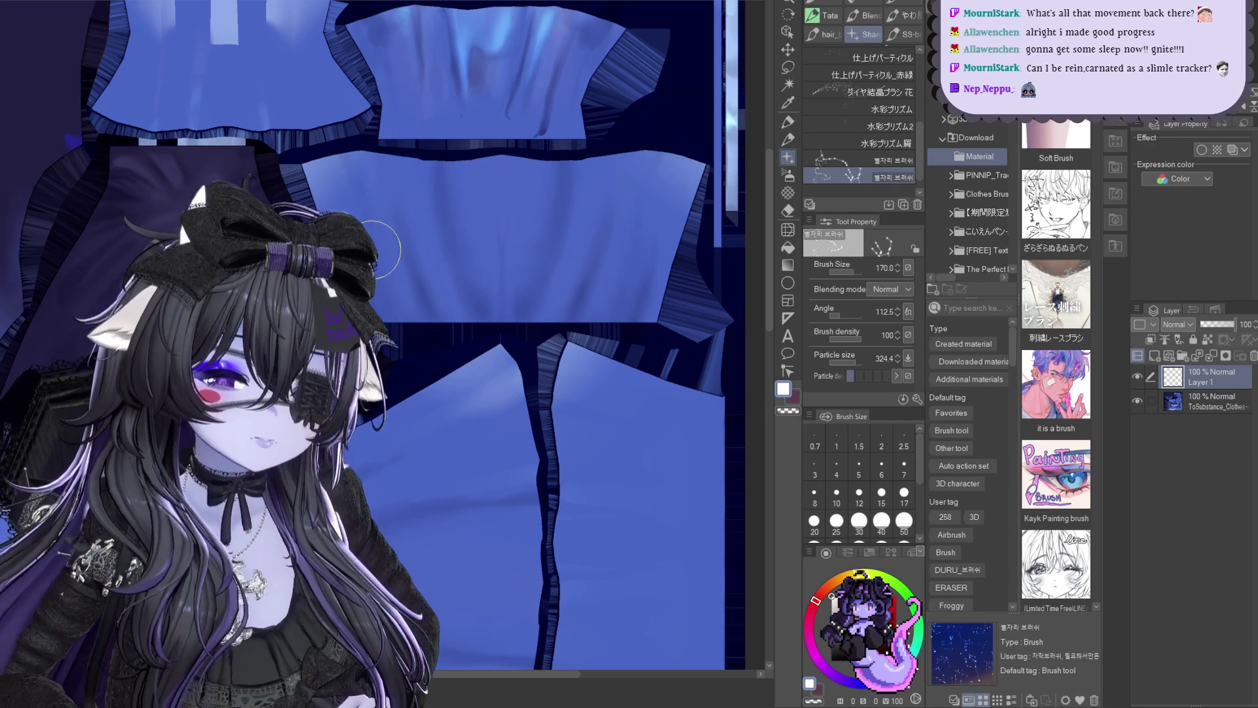
{"action": "scroll", "coordinate": [436, 187], "scroll_direction": "down", "scroll_amount": 2}
{"action": "mouse_move", "coordinate": [436, 187]}
{"action": "left_mouse_down"}
{"action": "mouse_move", "coordinate": [423, 119]}
{"action": "mouse_move", "coordinate": [452, 158]}
{"action": "left_mouse_up"}
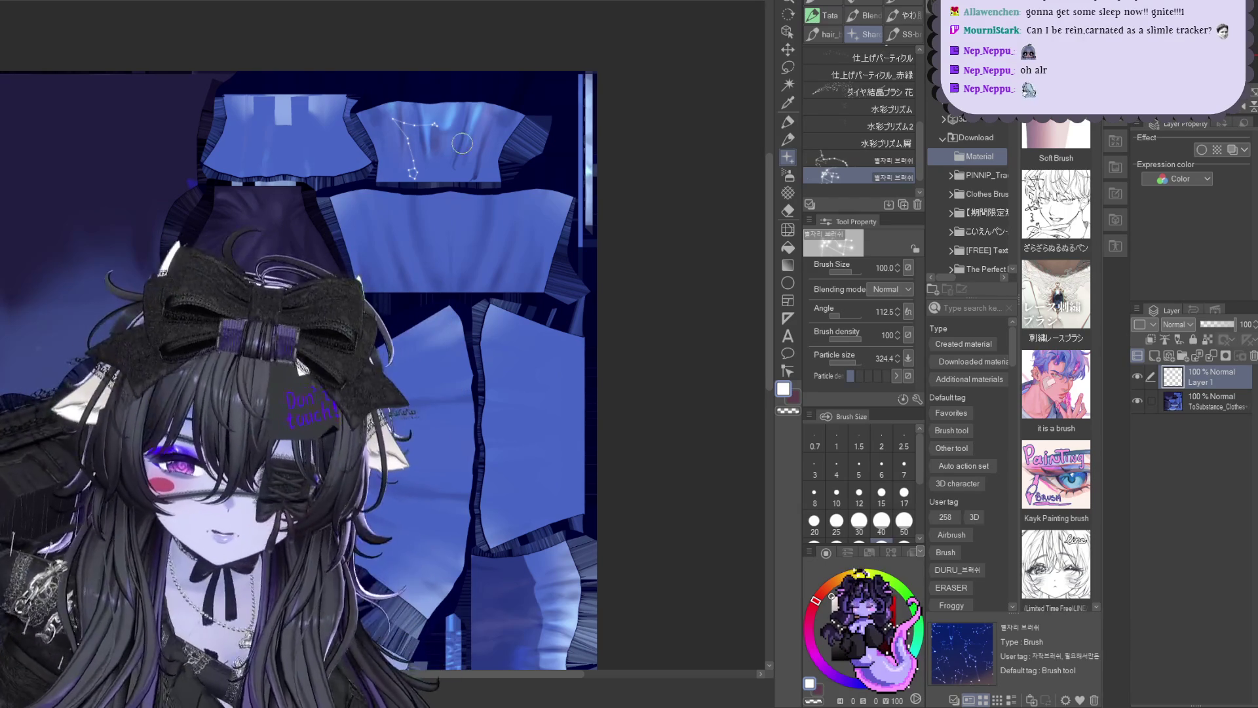
{"action": "left_click_drag", "start_coordinate": [379, 139], "coordinate": [411, 145]}
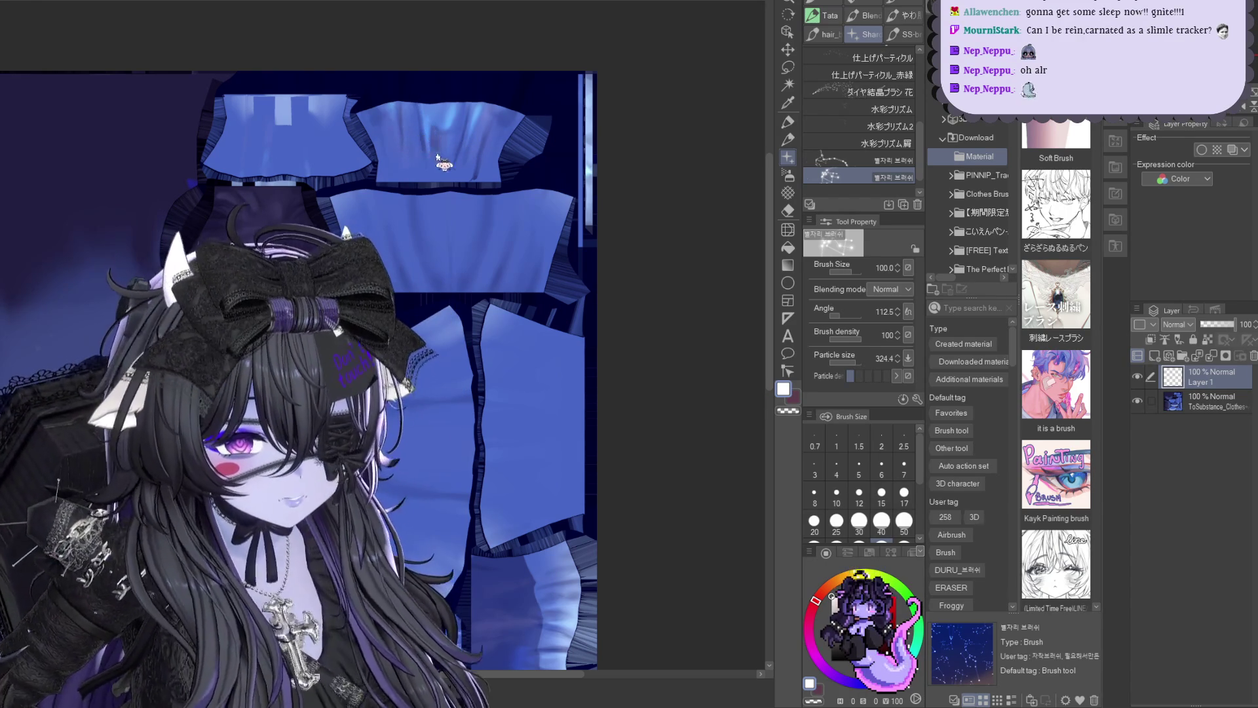
{"action": "key", "text": "ctrl+z"}
Retry smaller constellation stamps on the upper panel and keep reducing the brush size
{"action": "key", "text": "bracketleft"}
{"action": "key", "text": "bracketleft"}
{"action": "left_click_drag", "start_coordinate": [408, 130], "coordinate": [458, 162]}
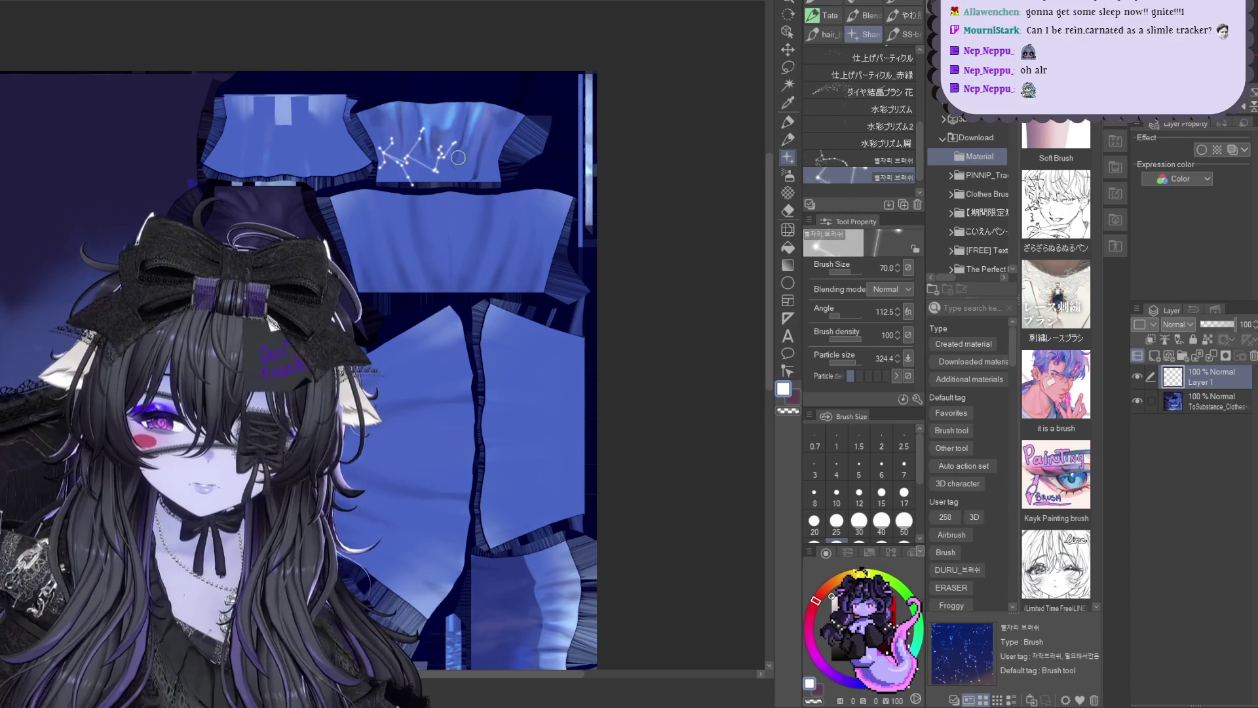
{"action": "key", "text": "ctrl+z"}
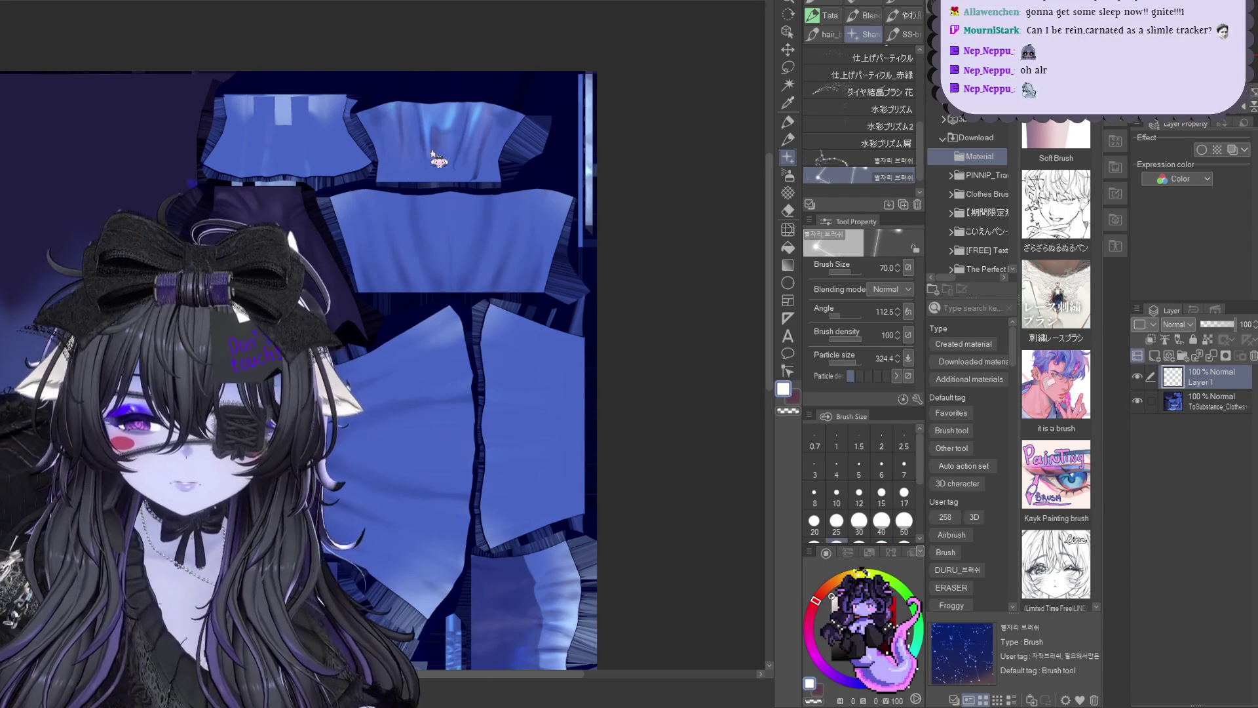
{"action": "left_click_drag", "start_coordinate": [404, 121], "coordinate": [430, 145]}
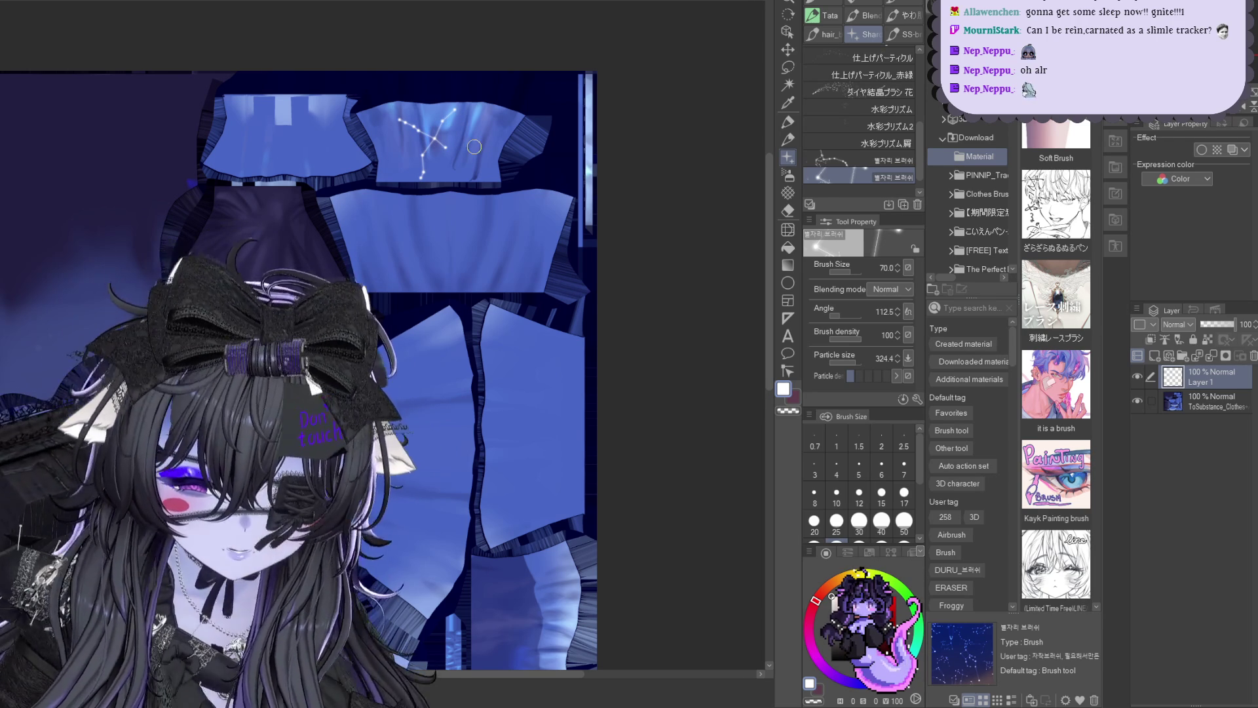
{"action": "key", "text": "bracketleft"}
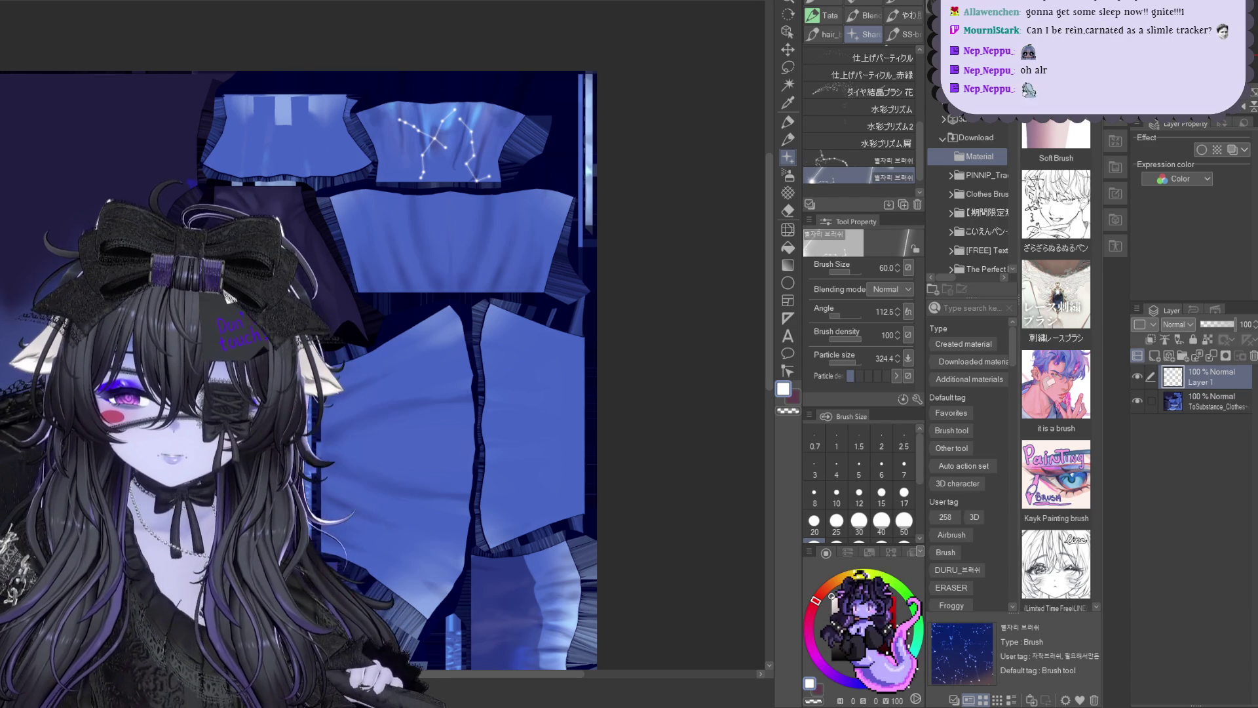
{"action": "scroll", "coordinate": [511, 329], "scroll_direction": "down", "scroll_amount": 1}
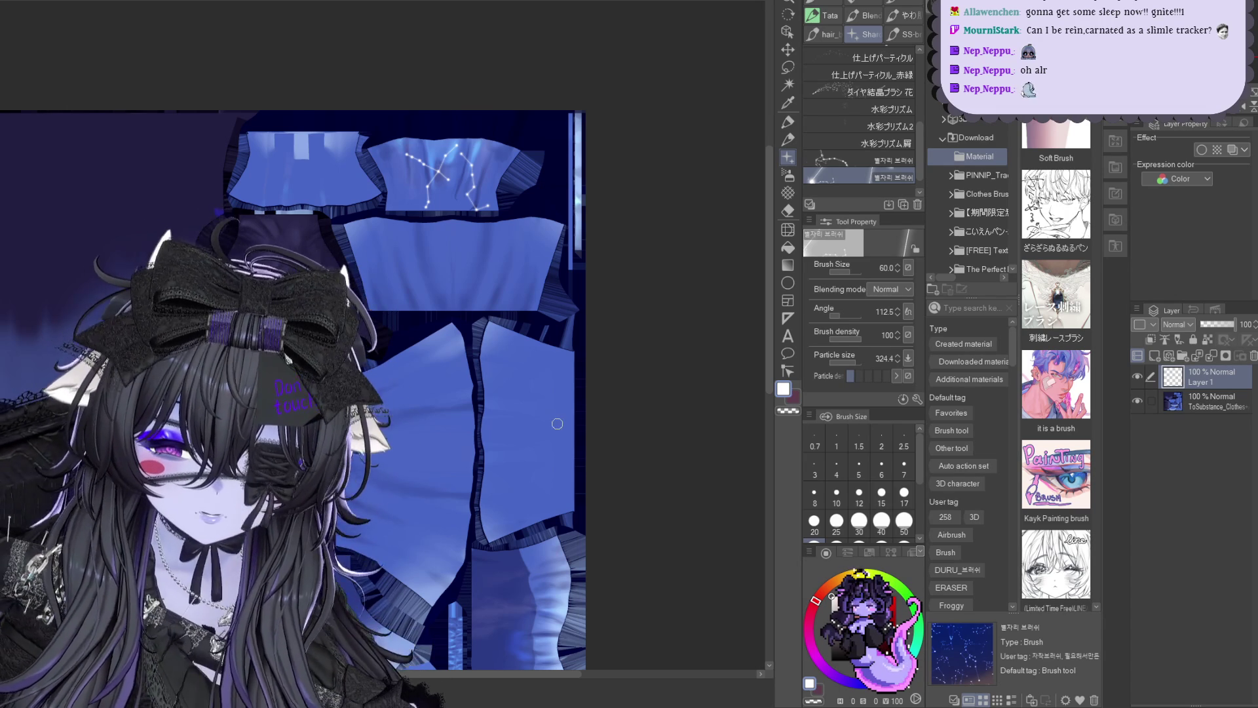
{"action": "scroll", "coordinate": [560, 423], "scroll_direction": "down", "scroll_amount": 1}
{"action": "left_click_drag", "start_coordinate": [488, 238], "coordinate": [494, 454]}
{"action": "scroll", "coordinate": [450, 414], "scroll_direction": "up", "scroll_amount": 1}
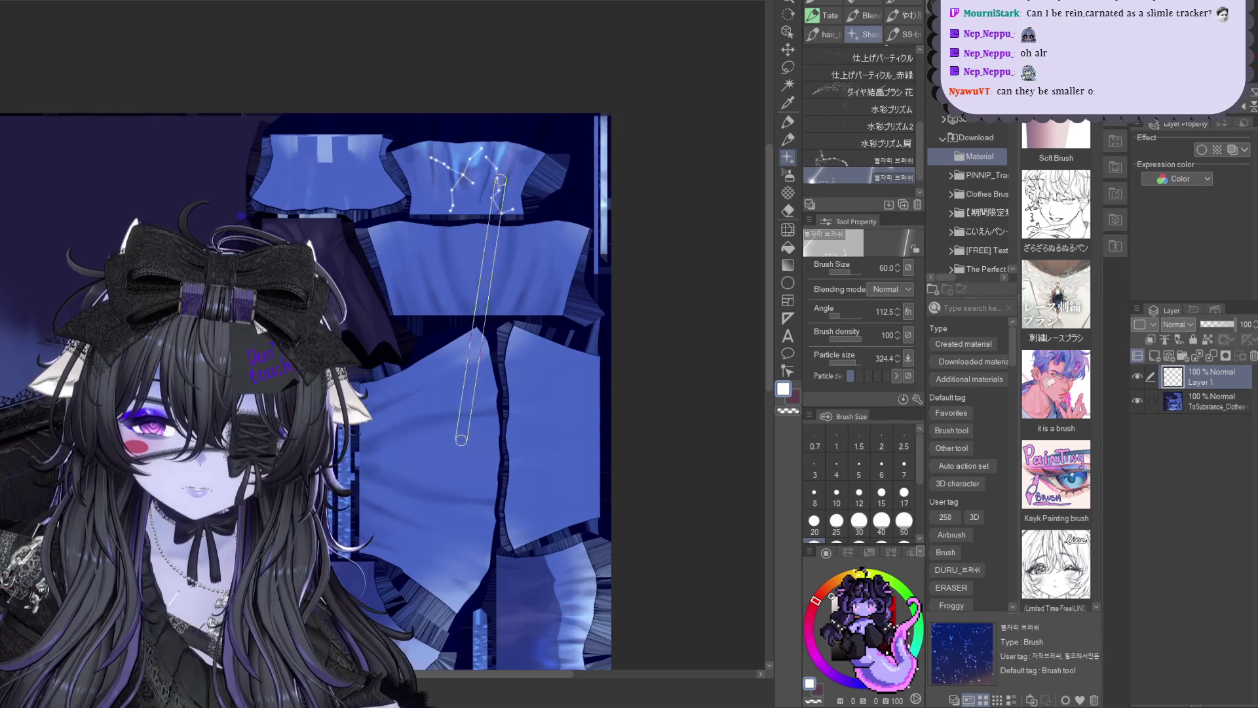
{"action": "scroll", "coordinate": [496, 265], "scroll_direction": "up", "scroll_amount": 1}
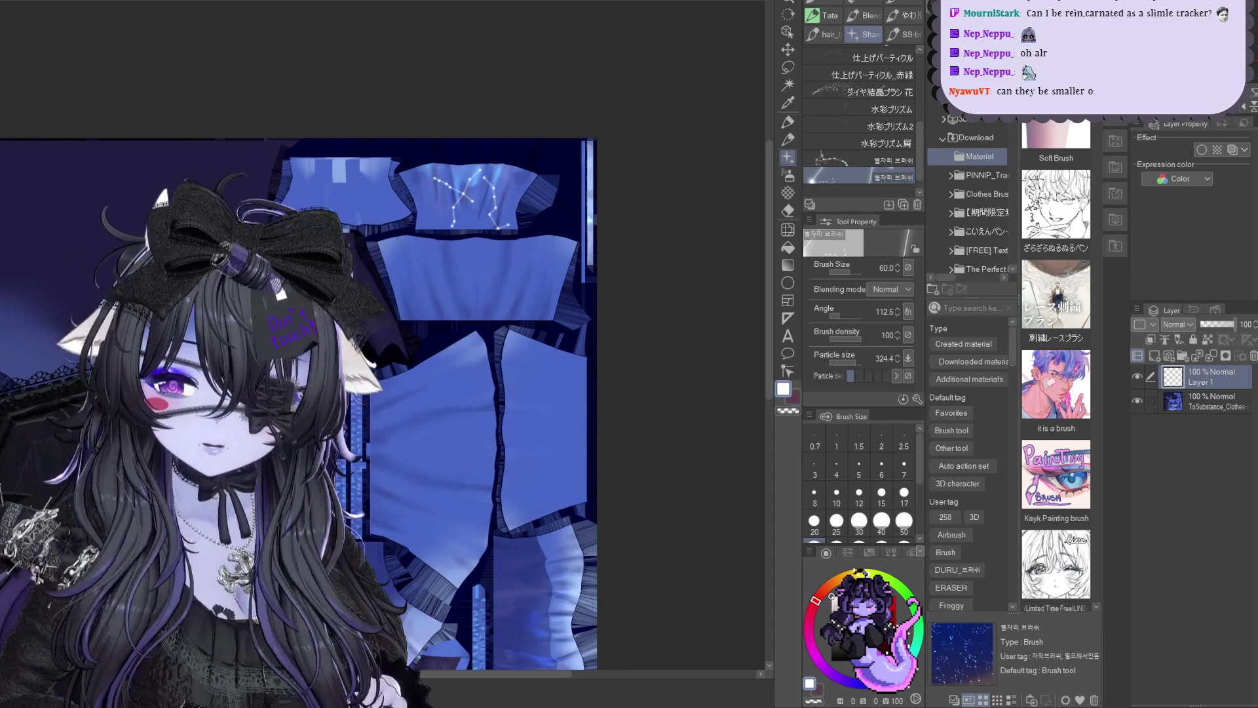
{"action": "scroll", "coordinate": [491, 175], "scroll_direction": "up", "scroll_amount": 1}
{"action": "scroll", "coordinate": [423, 187], "scroll_direction": "up", "scroll_amount": 1}
{"action": "scroll", "coordinate": [413, 192], "scroll_direction": "up", "scroll_amount": 1}
{"action": "key", "text": "bracketleft"}
{"action": "key", "text": "bracketleft"}
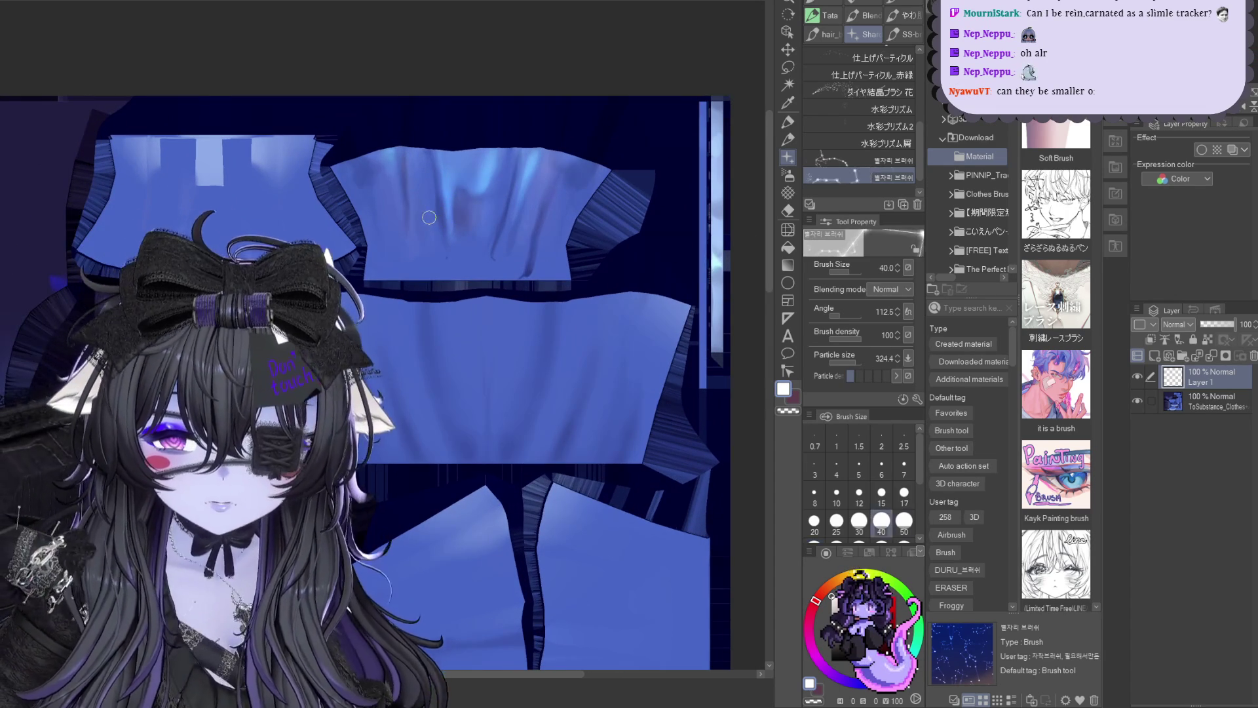
Undo the stamp, set a very small size, stamp a constellation and scale it to about half
{"action": "key", "text": "bracketleft"}
{"action": "key", "text": "bracketleft"}
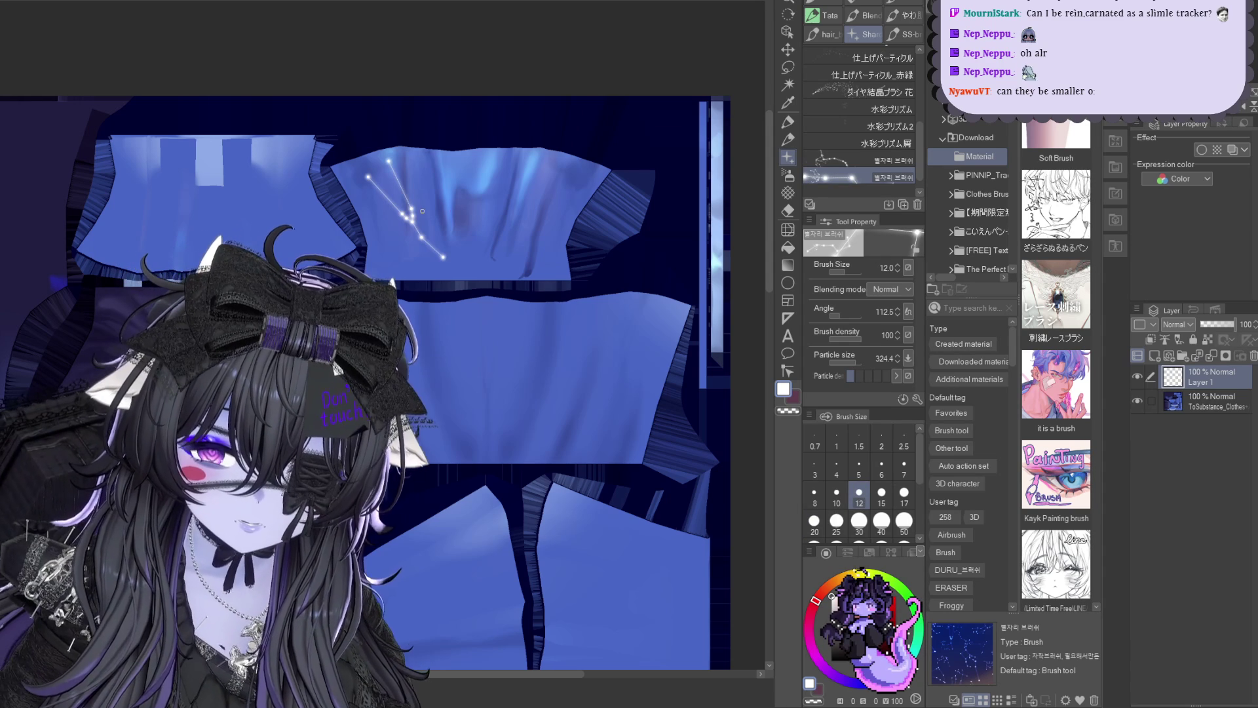
{"action": "key", "text": "ctrl+z"}
{"action": "left_click_drag", "start_coordinate": [870, 269], "coordinate": [821, 270]}
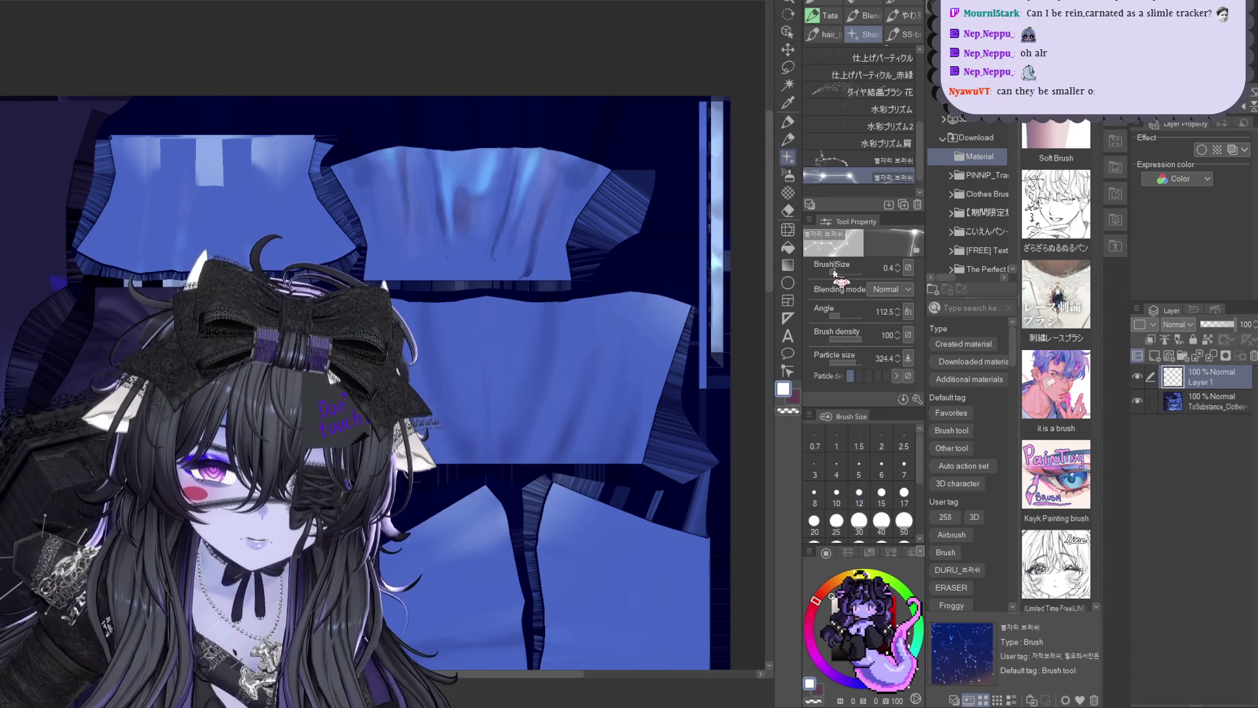
{"action": "left_click", "coordinate": [453, 221]}
{"action": "key", "text": "ctrl+t"}
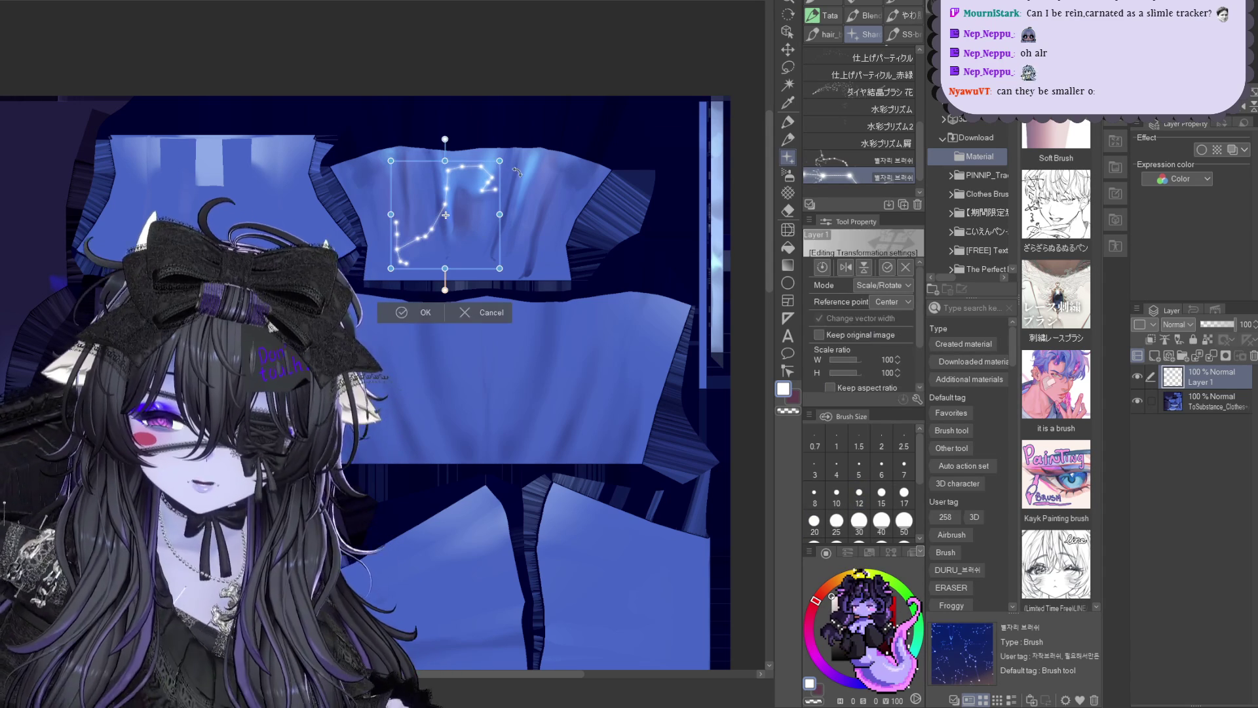
{"action": "mouse_move", "coordinate": [499, 163]}
{"action": "left_mouse_down"}
{"action": "mouse_move", "coordinate": [451, 210]}
{"action": "mouse_move", "coordinate": [428, 200]}
{"action": "left_mouse_up"}
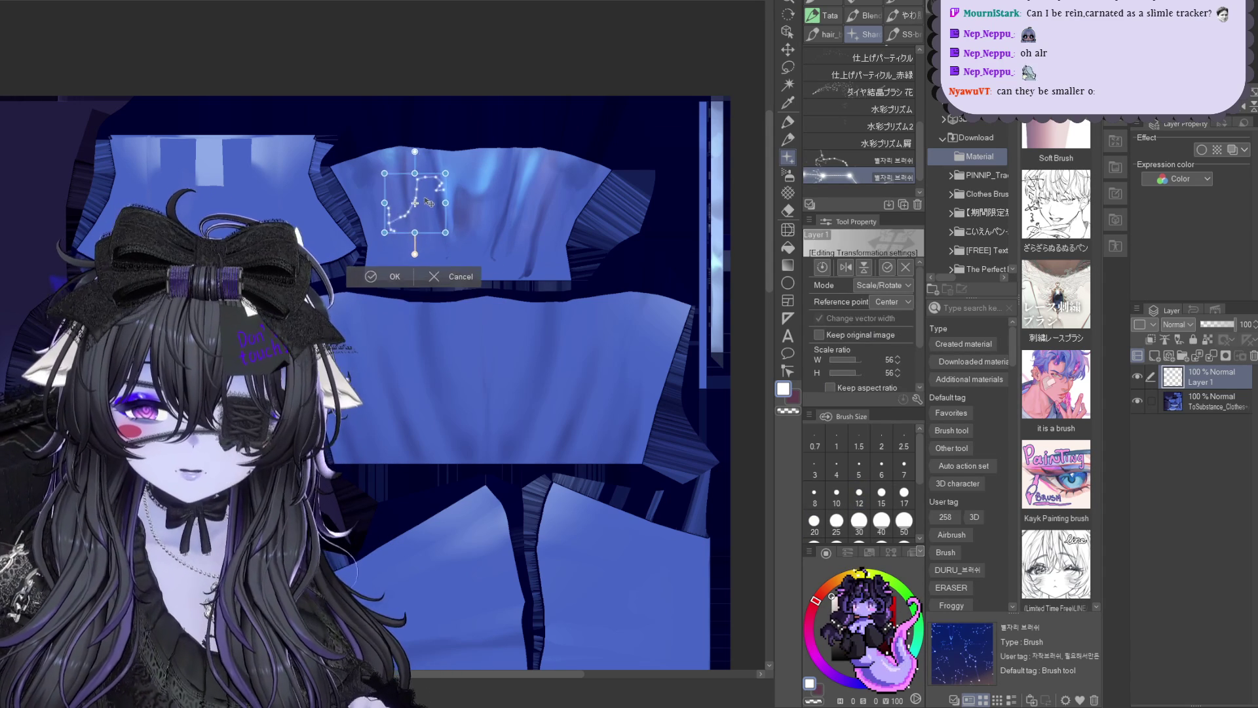
{"action": "key", "text": "Return"}
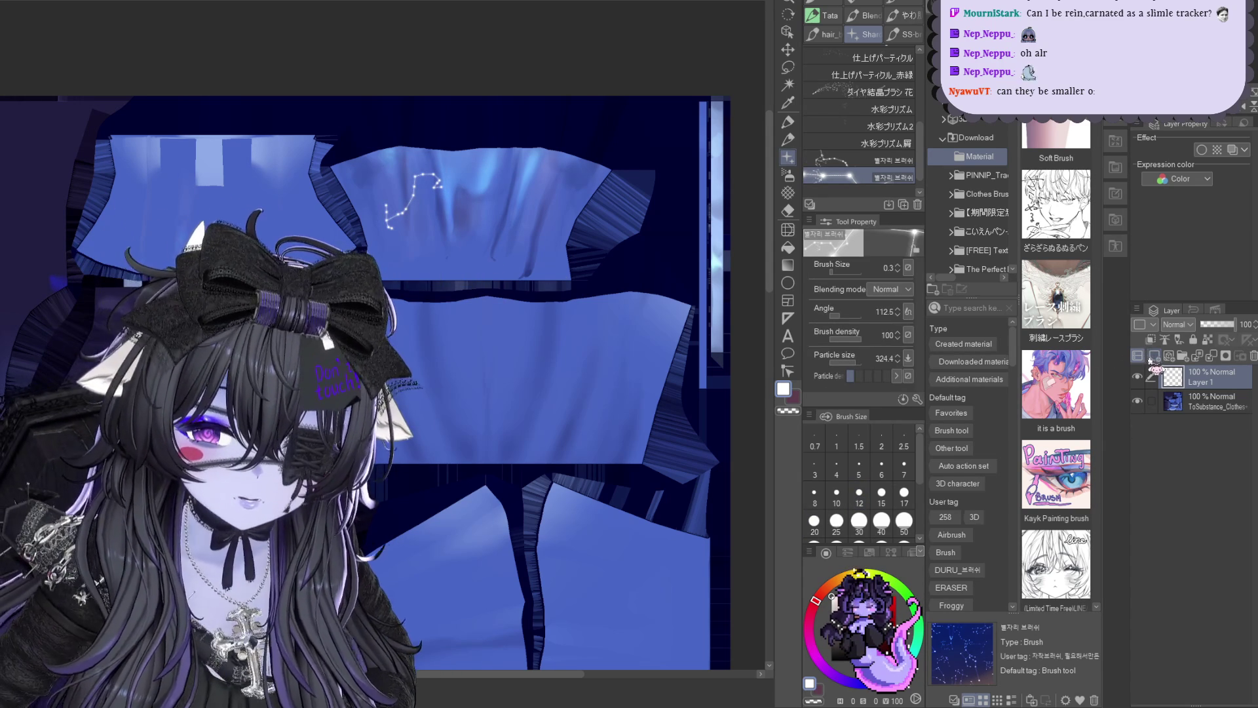
Stamp a second constellation on a new layer and shrink it to under half size
{"action": "left_click", "coordinate": [1154, 355]}
{"action": "left_click", "coordinate": [497, 210]}
{"action": "key", "text": "ctrl+t"}
{"action": "mouse_move", "coordinate": [531, 227]}
{"action": "left_mouse_down"}
{"action": "mouse_move", "coordinate": [497, 224]}
{"action": "mouse_move", "coordinate": [488, 203]}
{"action": "mouse_move", "coordinate": [525, 211]}
{"action": "mouse_move", "coordinate": [563, 179]}
{"action": "left_mouse_up"}
{"action": "key", "text": "Return"}
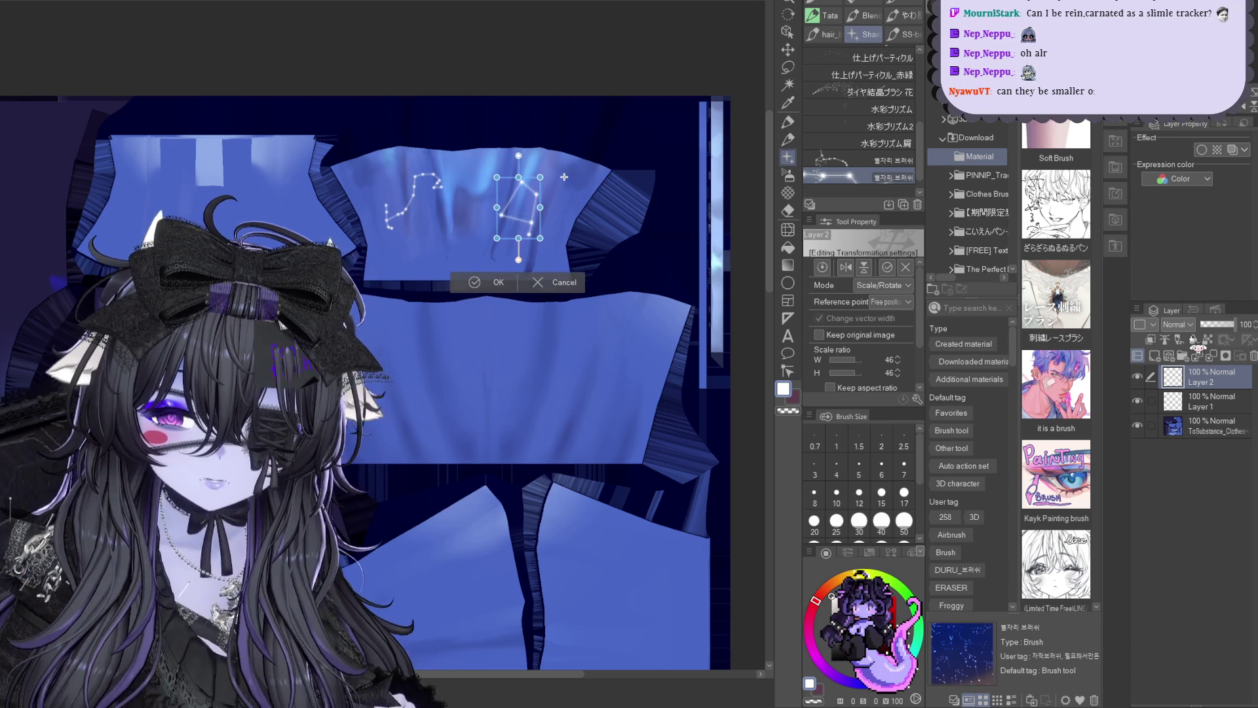
Add another layer, keep the right constellation small and nudge the left one down-right
{"action": "key", "text": "ctrl+shift+n"}
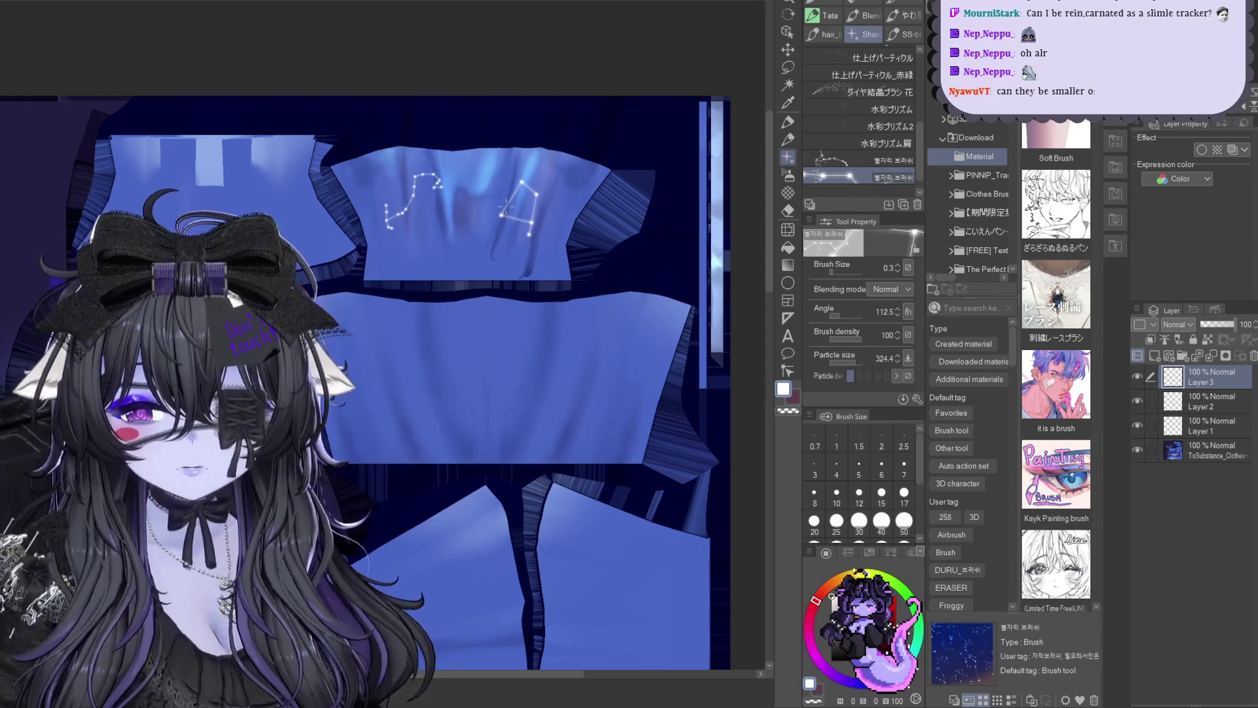
{"action": "left_click", "coordinate": [1188, 407]}
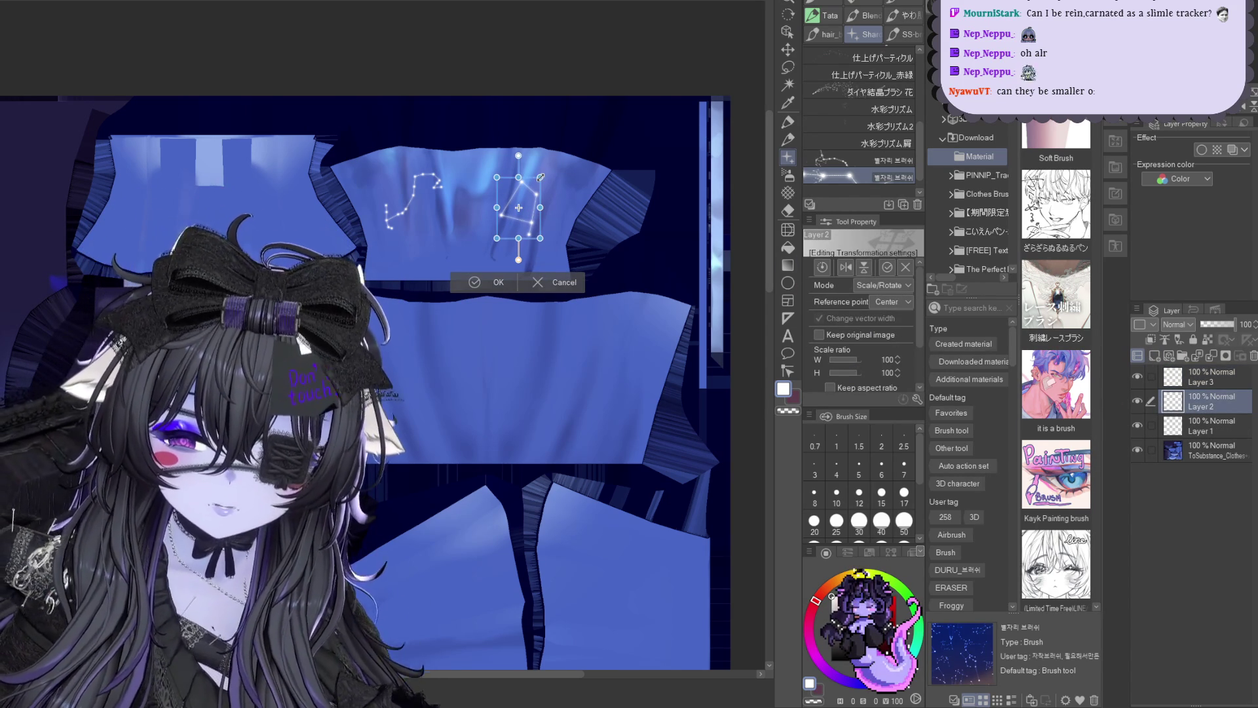
{"action": "key", "text": "Return"}
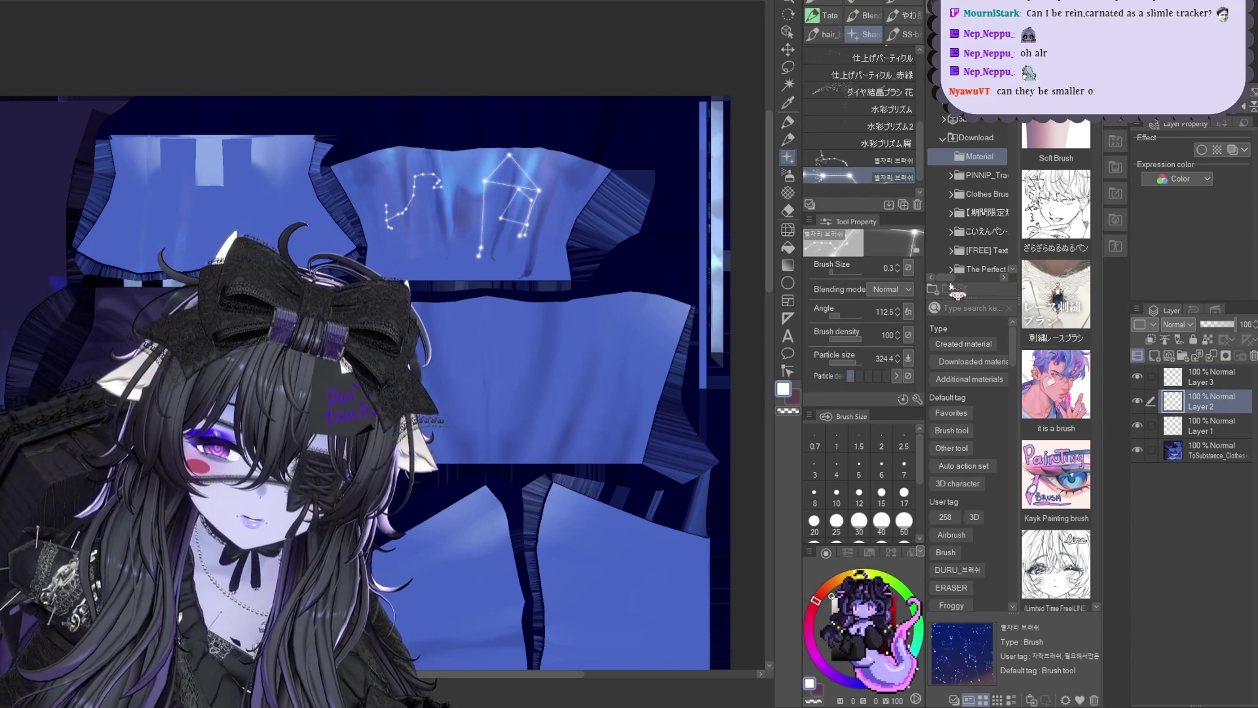
{"action": "key", "text": "ctrl+z"}
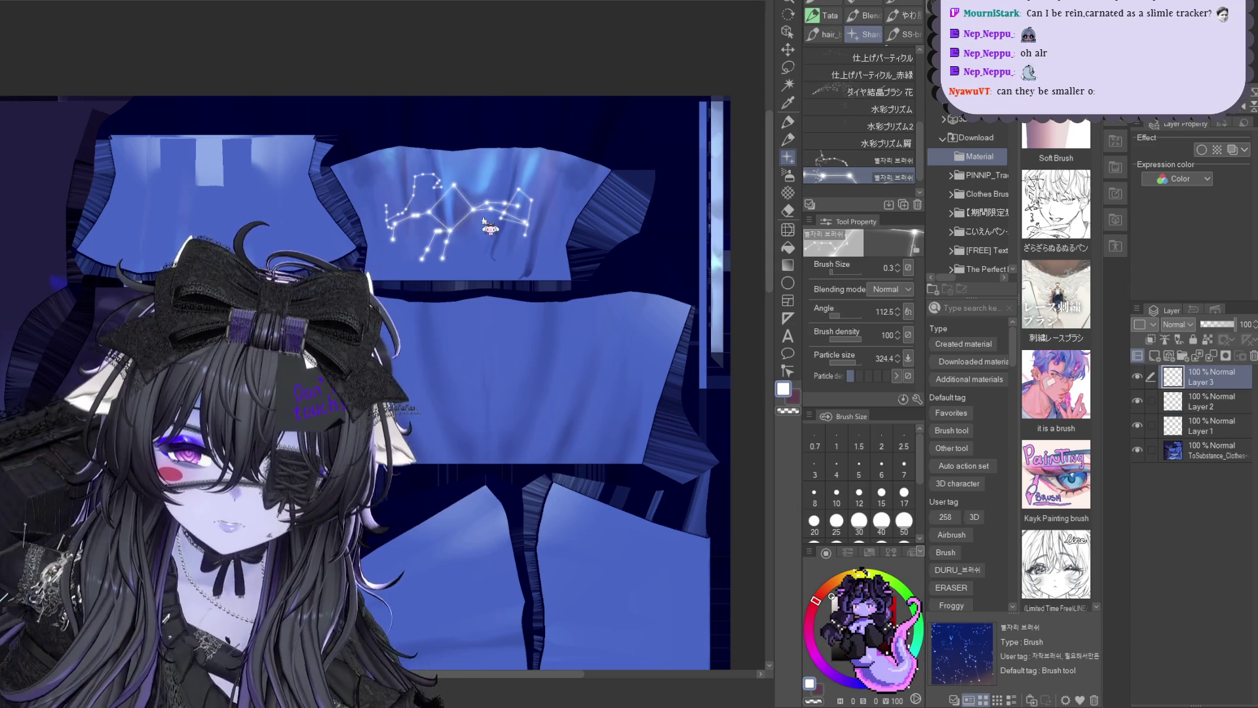
{"action": "key", "text": "ctrl+t"}
{"action": "left_click_drag", "start_coordinate": [444, 212], "coordinate": [473, 246]}
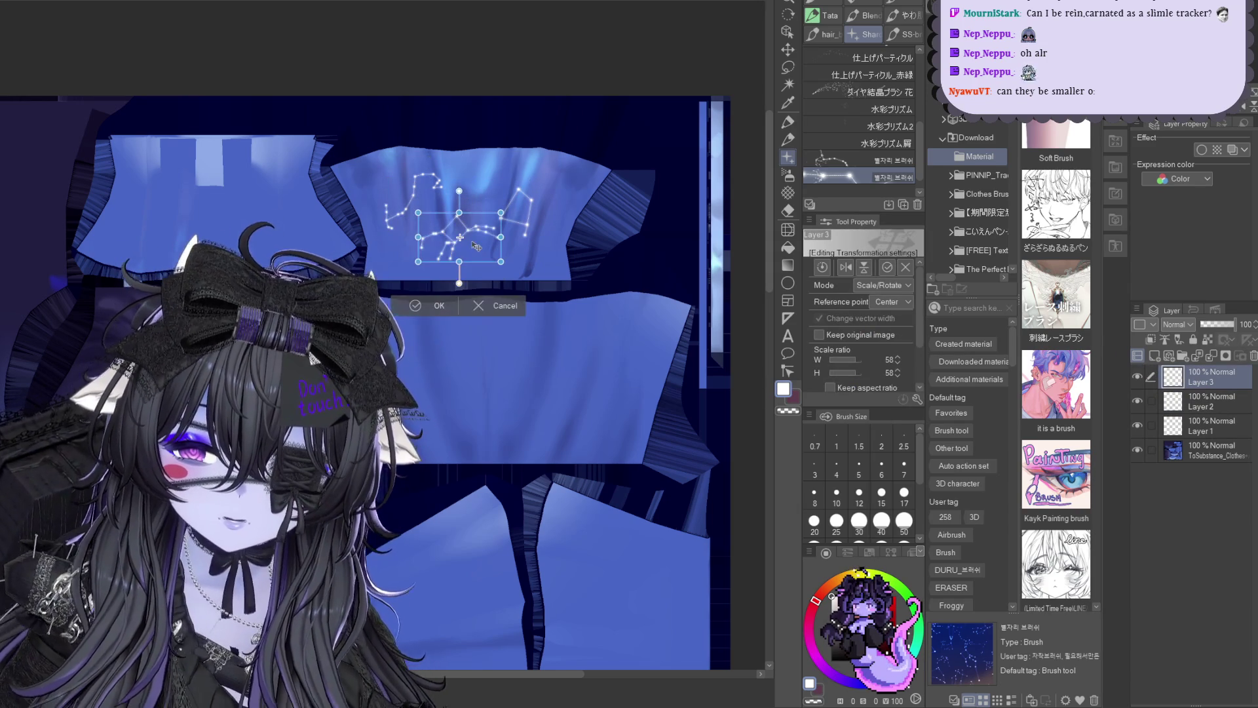
{"action": "key", "text": "Return"}
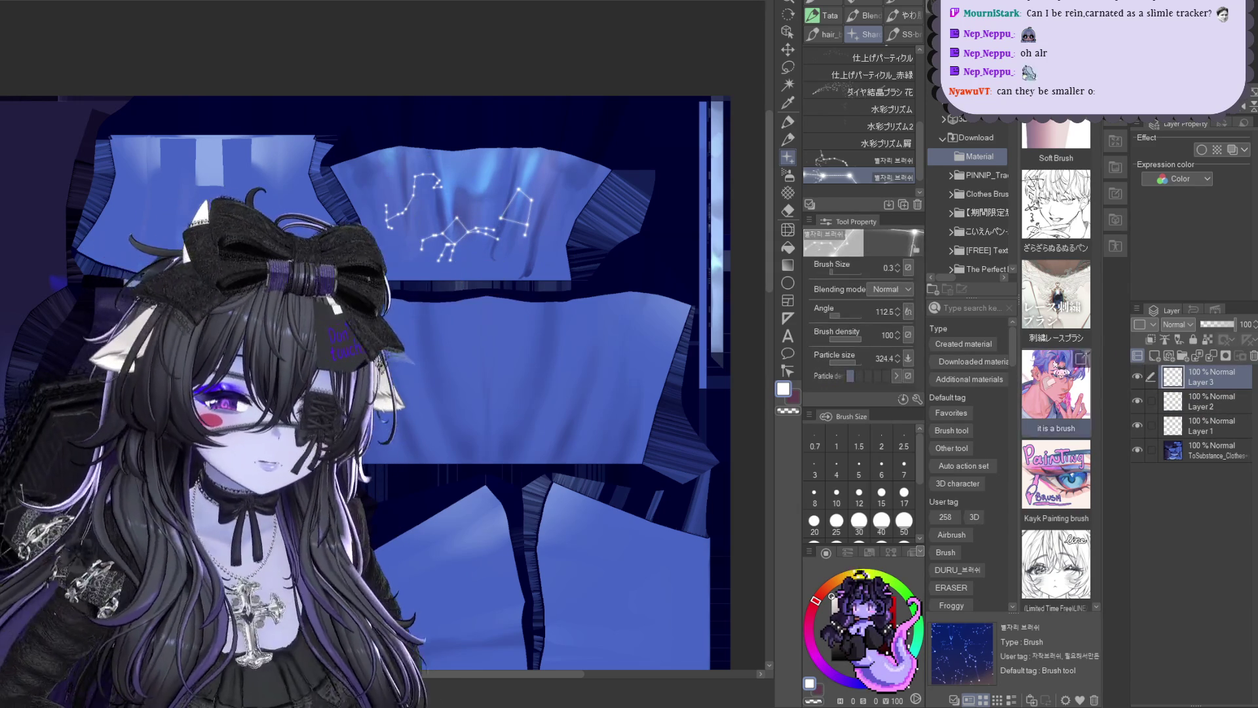
{"action": "scroll", "coordinate": [459, 241], "scroll_direction": "up", "scroll_amount": 5}
{"action": "scroll", "coordinate": [383, 334], "scroll_direction": "down", "scroll_amount": 5}
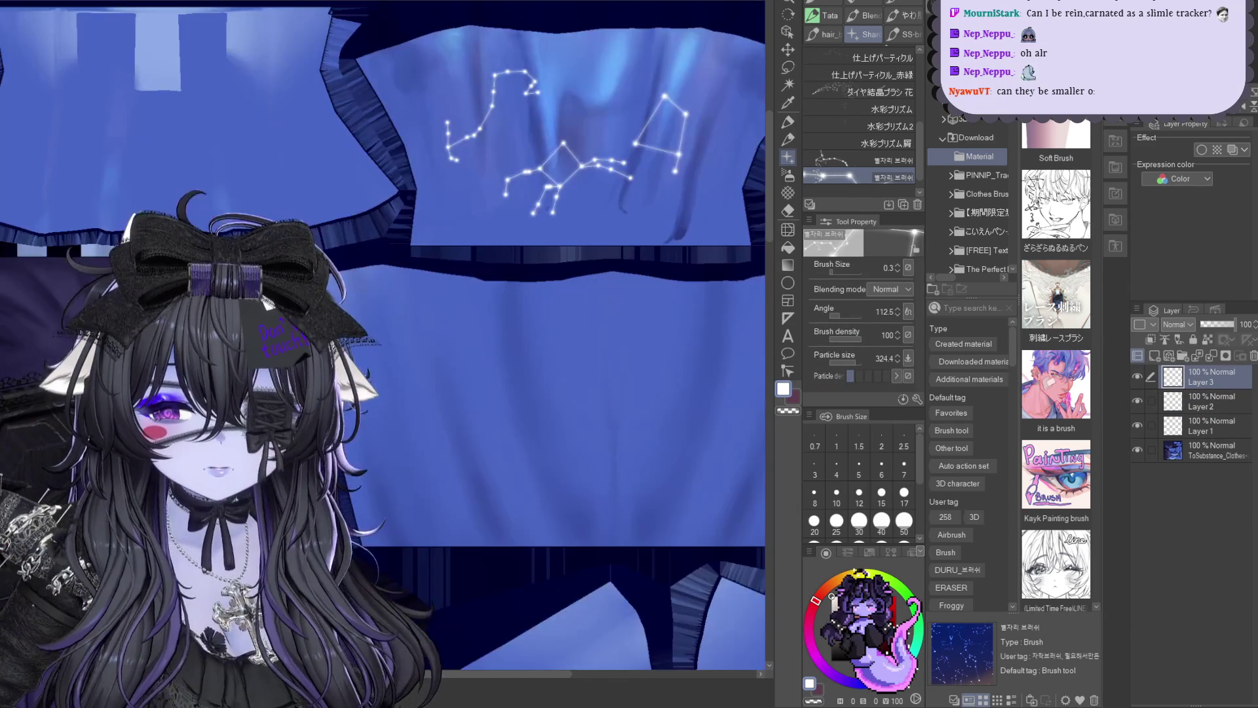
{"action": "scroll", "coordinate": [384, 335], "scroll_direction": "up", "scroll_amount": 3}
{"action": "scroll", "coordinate": [553, 297], "scroll_direction": "down", "scroll_amount": 3}
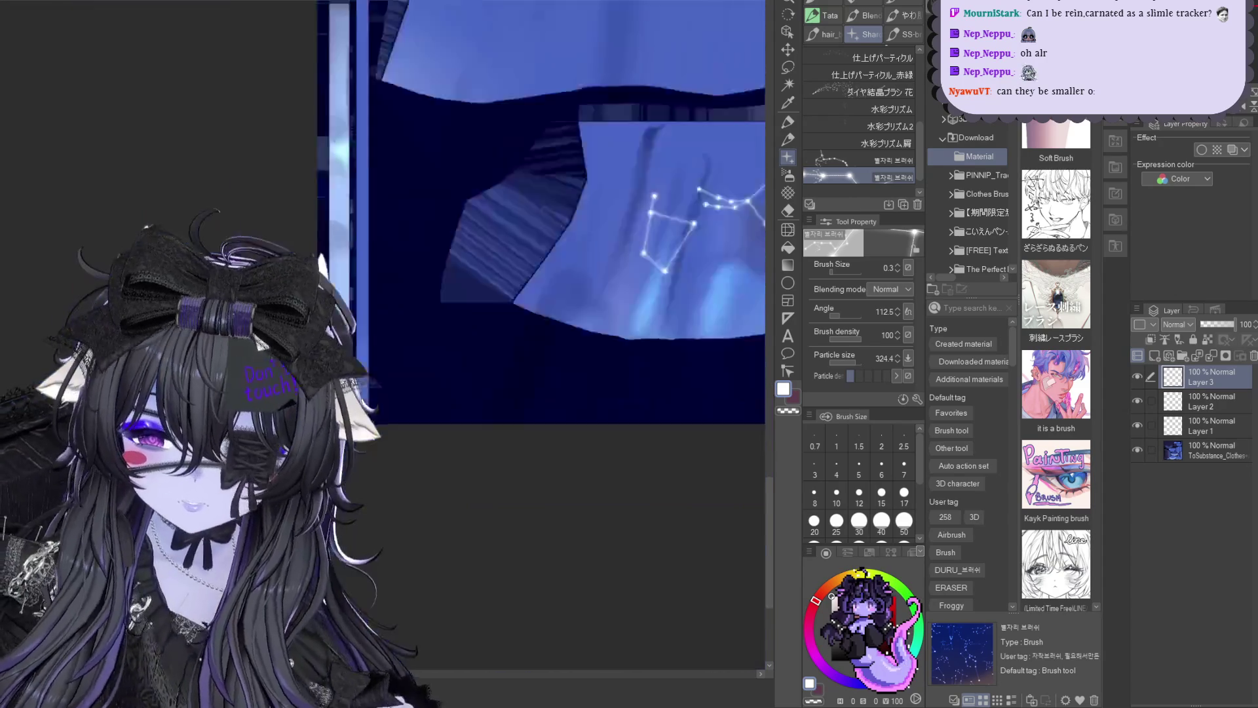
{"action": "scroll", "coordinate": [554, 298], "scroll_direction": "up", "scroll_amount": 2}
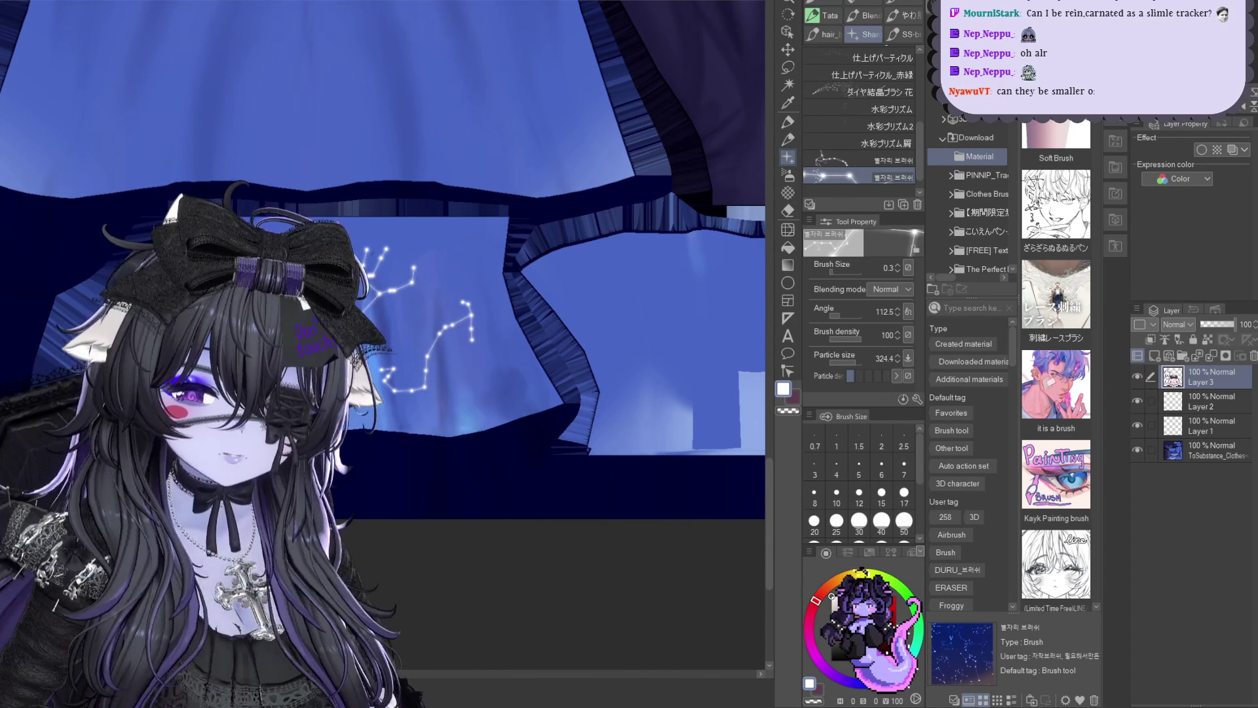
Check the constellation transforms on Layers 2 and 1 without changing them
{"action": "key", "text": "ctrl+t"}
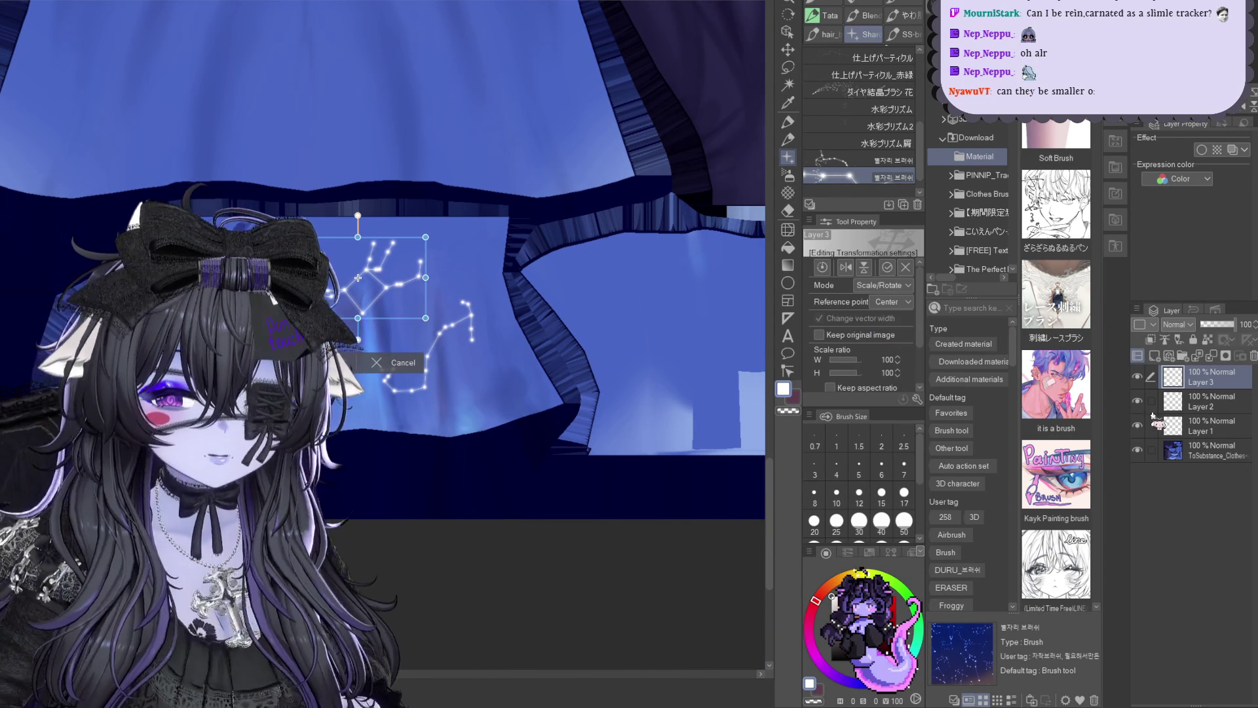
{"action": "left_click", "coordinate": [1211, 401]}
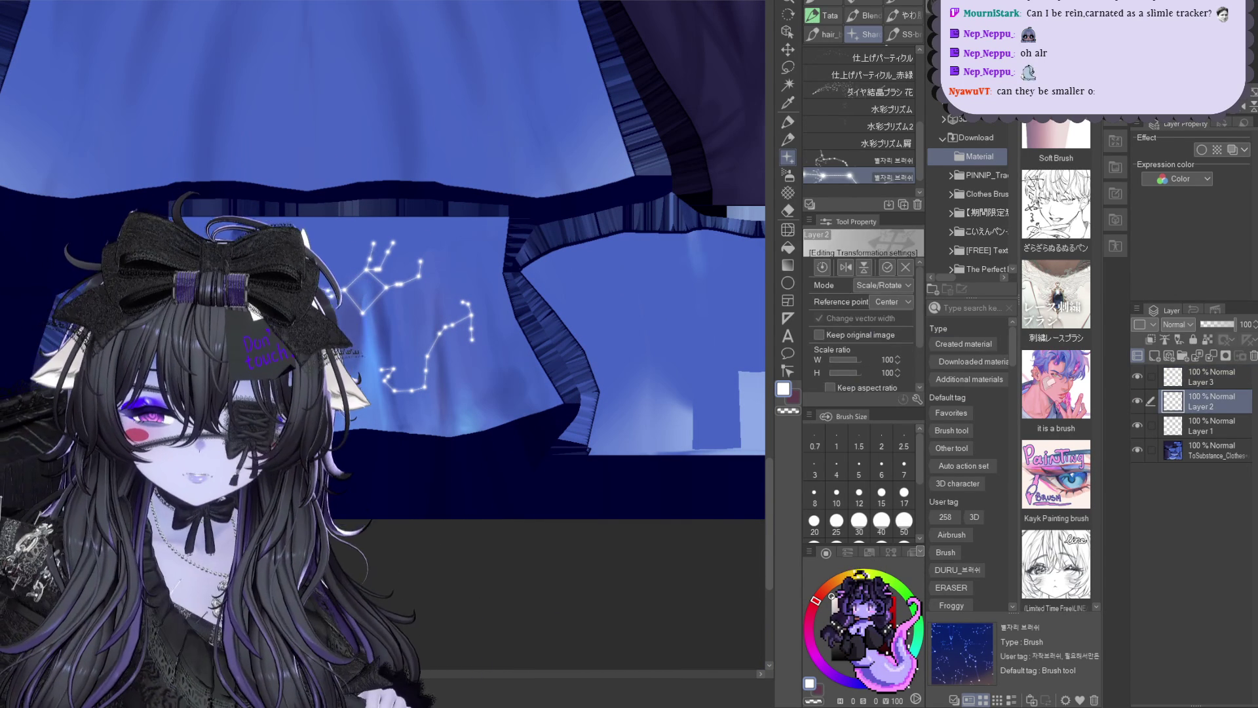
{"action": "left_click", "coordinate": [1211, 425]}
{"action": "key", "text": "ctrl+t"}
{"action": "key", "text": "Return"}
Rotate Layer 3's upper constellation, then pick a different constellation stamp brush
{"action": "left_click", "coordinate": [1175, 403]}
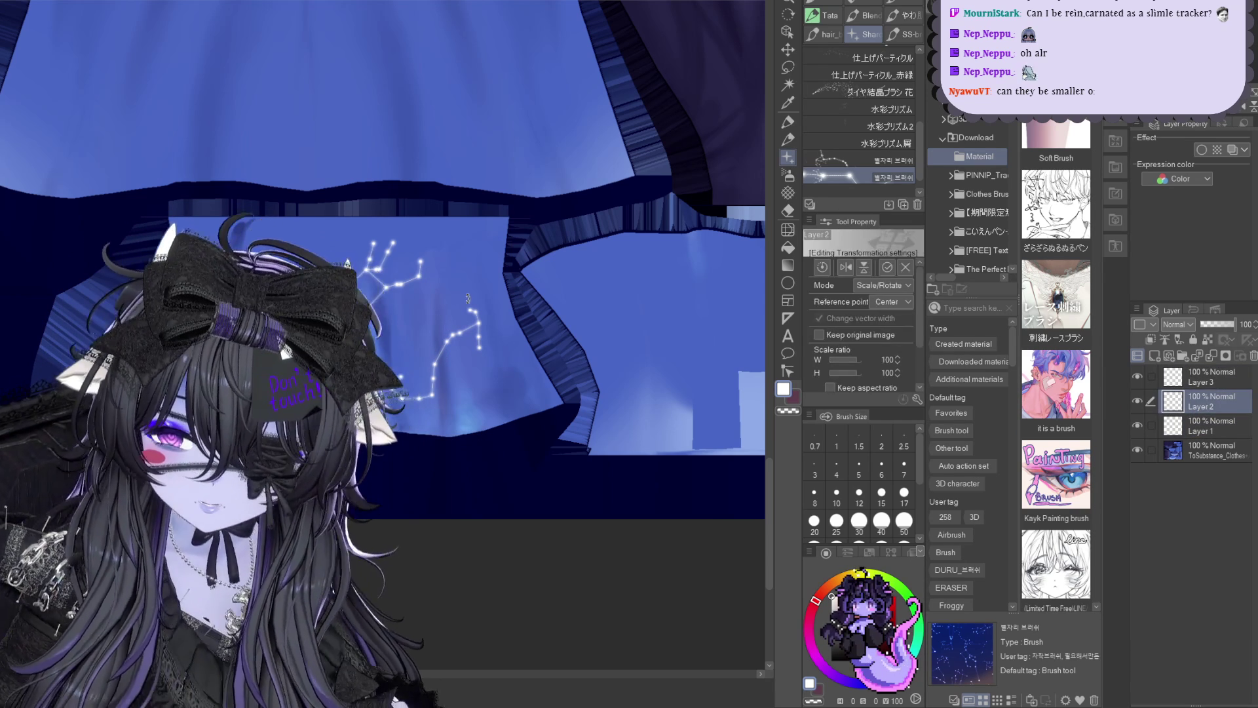
{"action": "left_click", "coordinate": [1211, 377]}
{"action": "key", "text": "ctrl+t"}
{"action": "left_click_drag", "start_coordinate": [357, 279], "coordinate": [343, 190]}
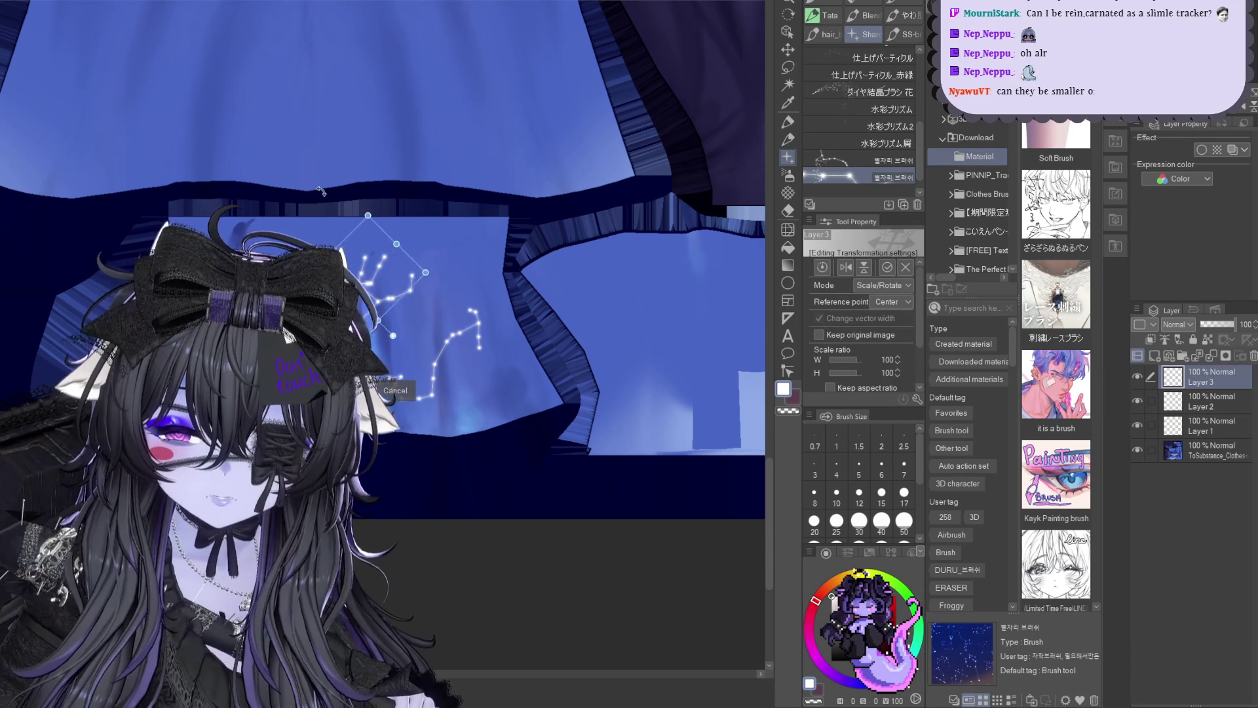
{"action": "key", "text": "Return"}
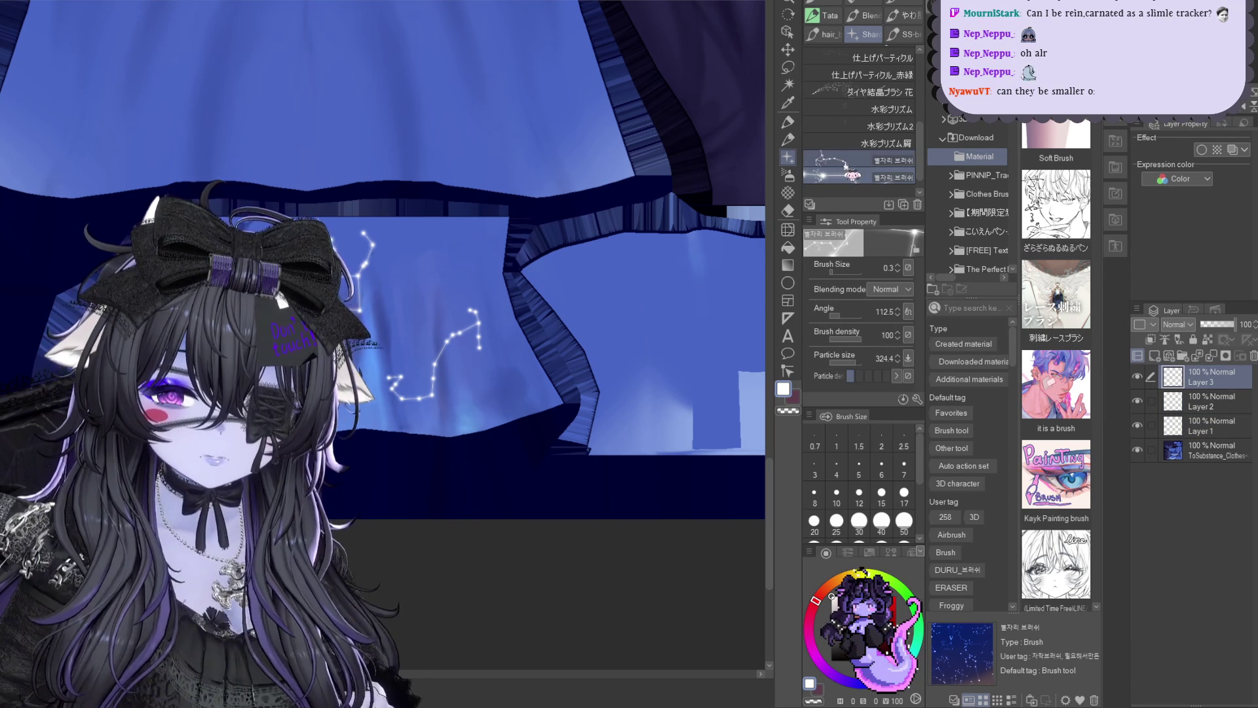
{"action": "left_click", "coordinate": [853, 162]}
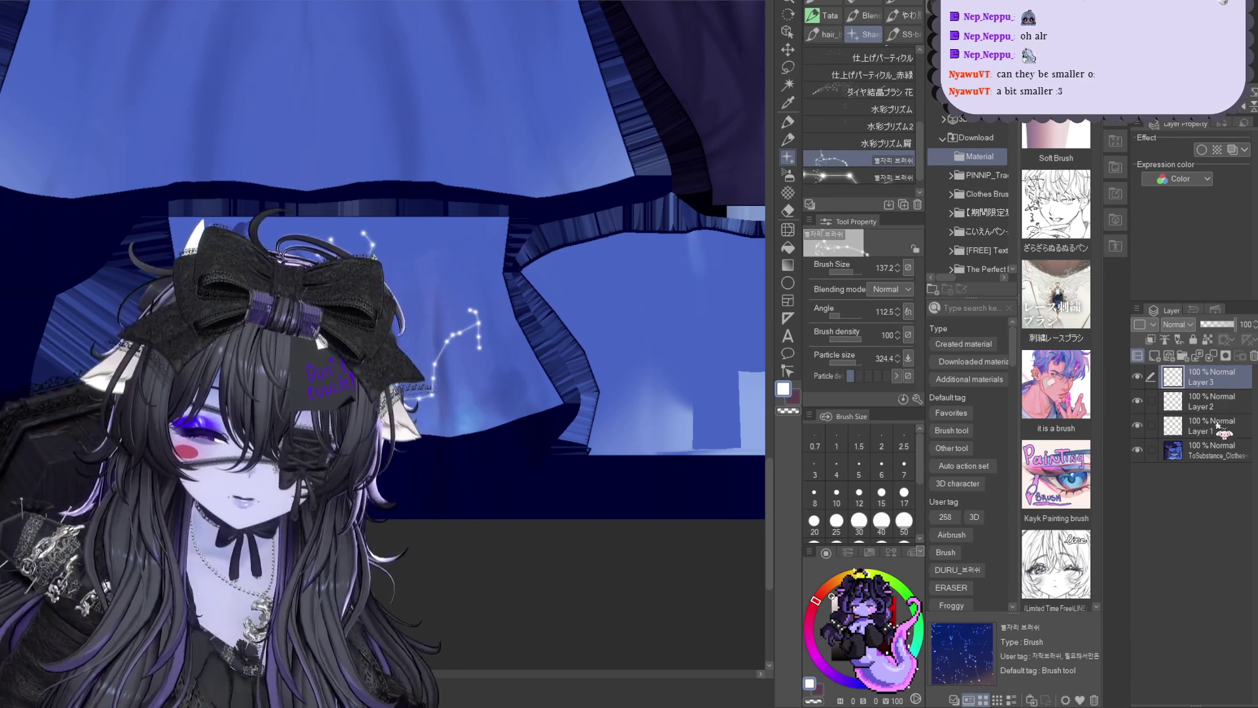
Scale the constellations on Layers 1–3 together down to about 75%
{"action": "left_click", "coordinate": [1219, 425], "text": "shift"}
{"action": "key", "text": "ctrl+t"}
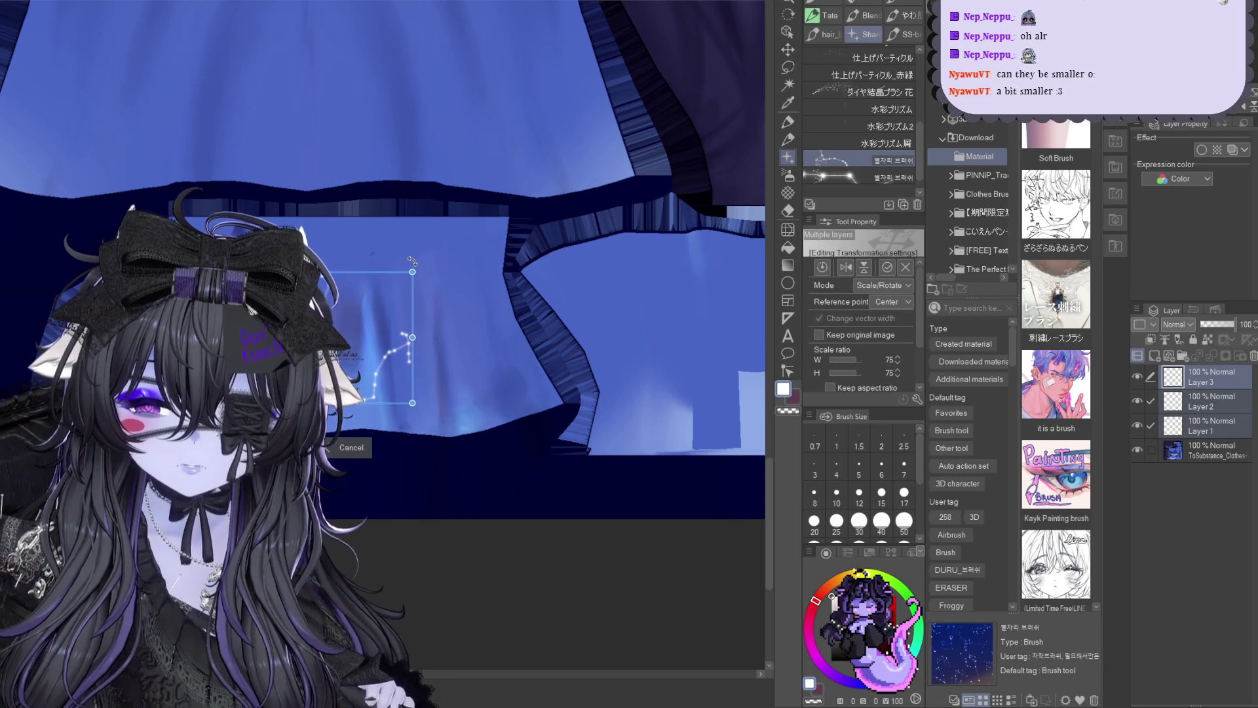
{"action": "key", "text": "Return"}
Adjust the transforms of the Layer 3, Layer 2 and Layer 1 constellations one by one
{"action": "left_click", "coordinate": [1210, 376]}
{"action": "key", "text": "ctrl+t"}
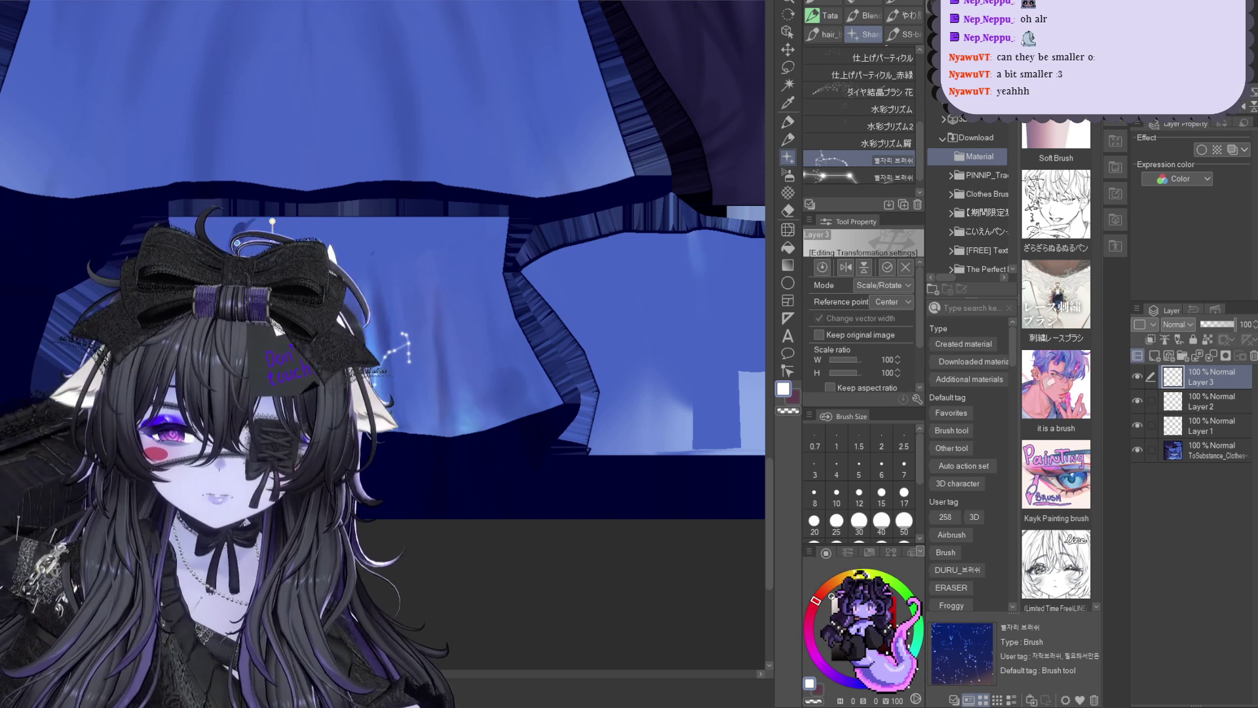
{"action": "key", "text": "Return"}
{"action": "left_click", "coordinate": [1178, 398]}
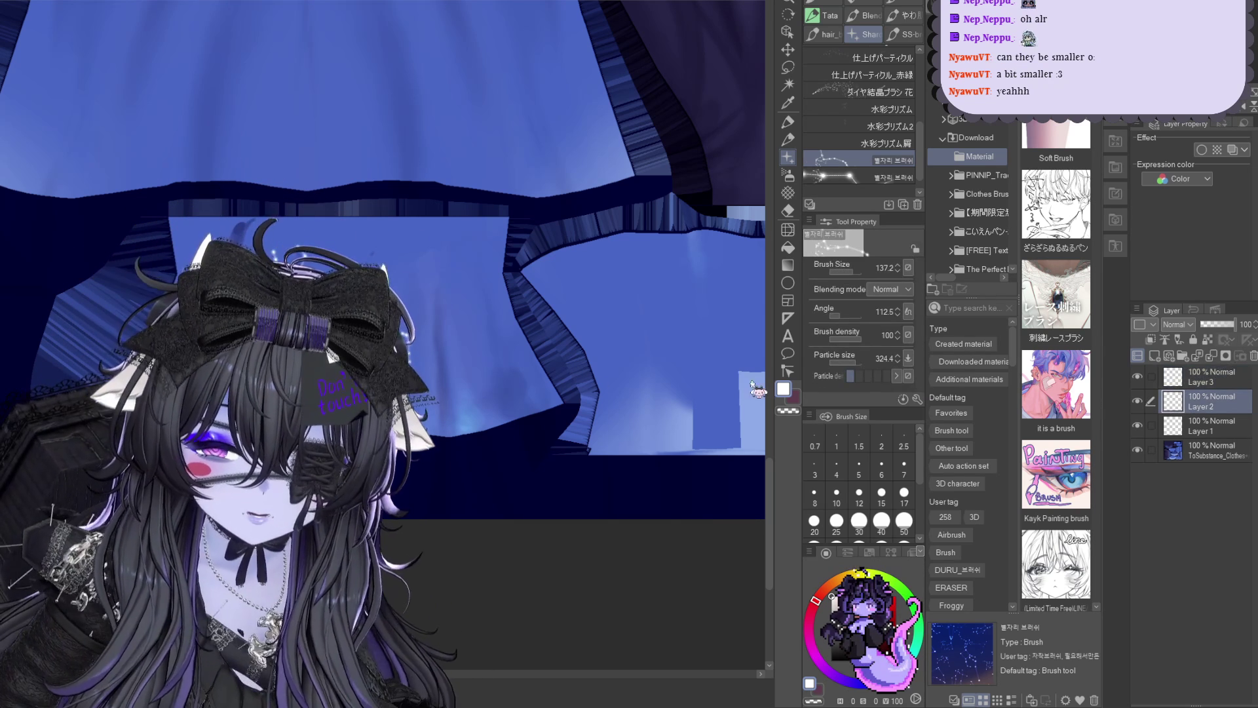
{"action": "key", "text": "ctrl+t"}
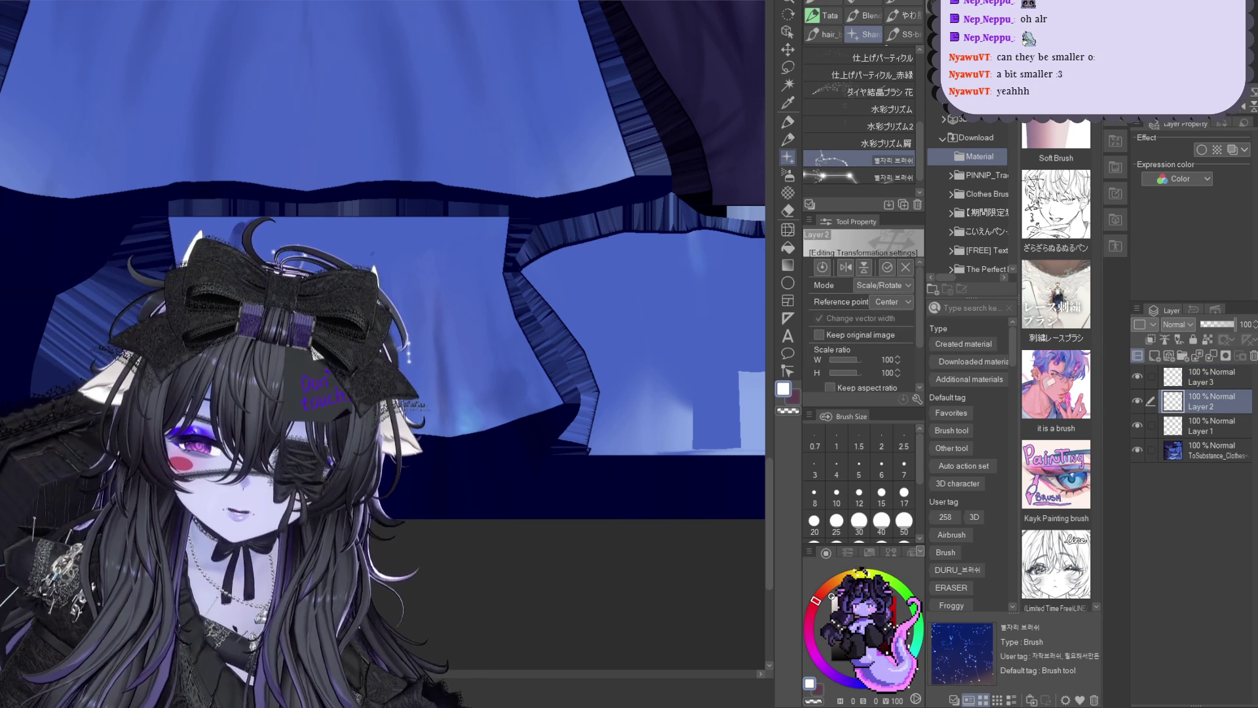
{"action": "key", "text": "Return"}
{"action": "left_click", "coordinate": [1213, 425]}
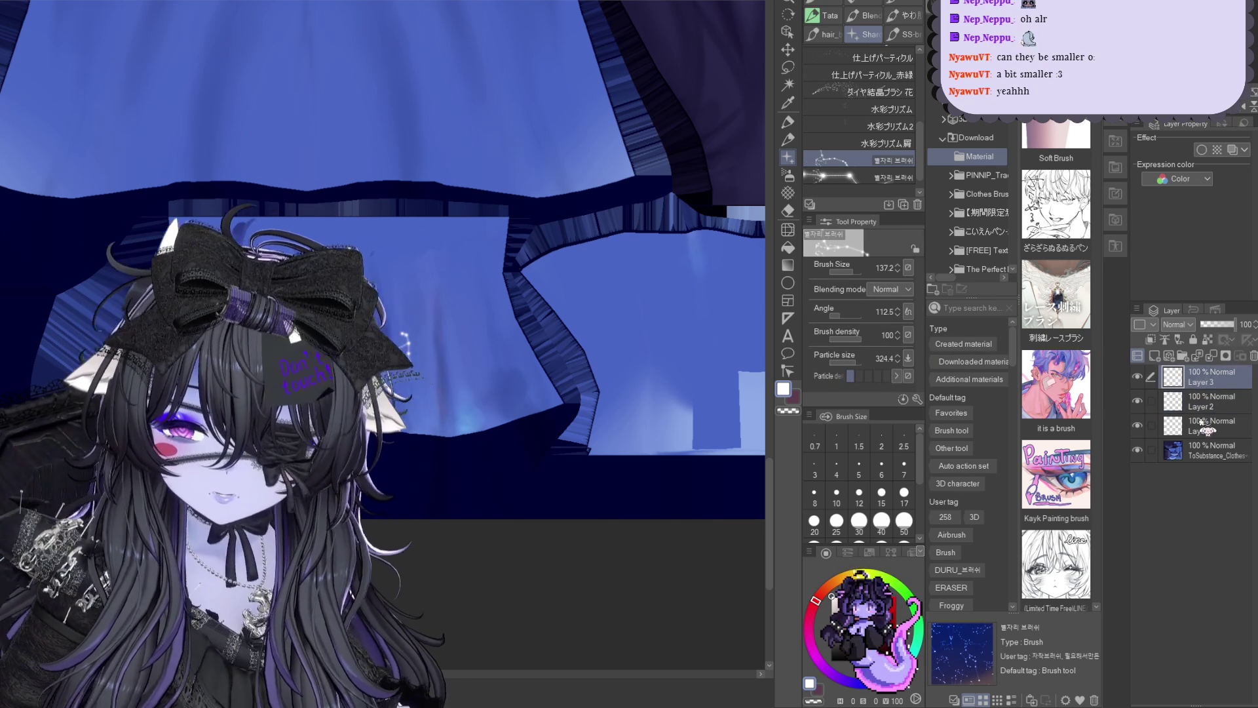
{"action": "key", "text": "ctrl+t"}
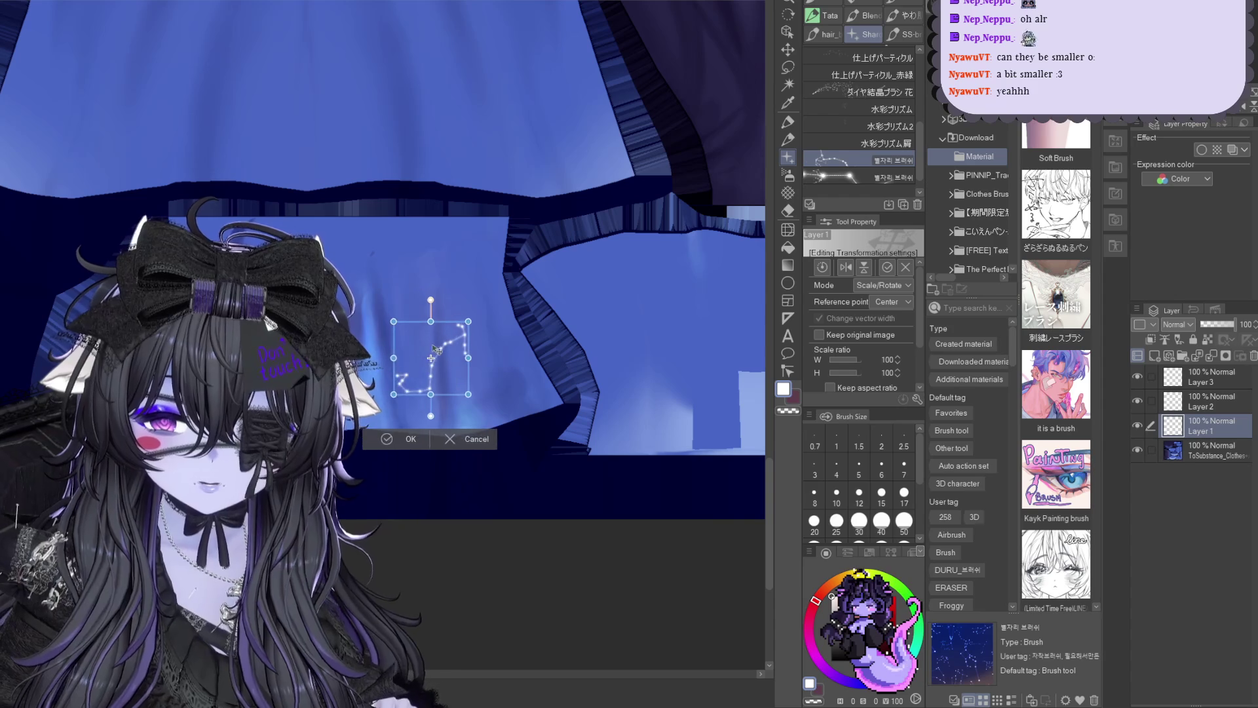
{"action": "key", "text": "Return"}
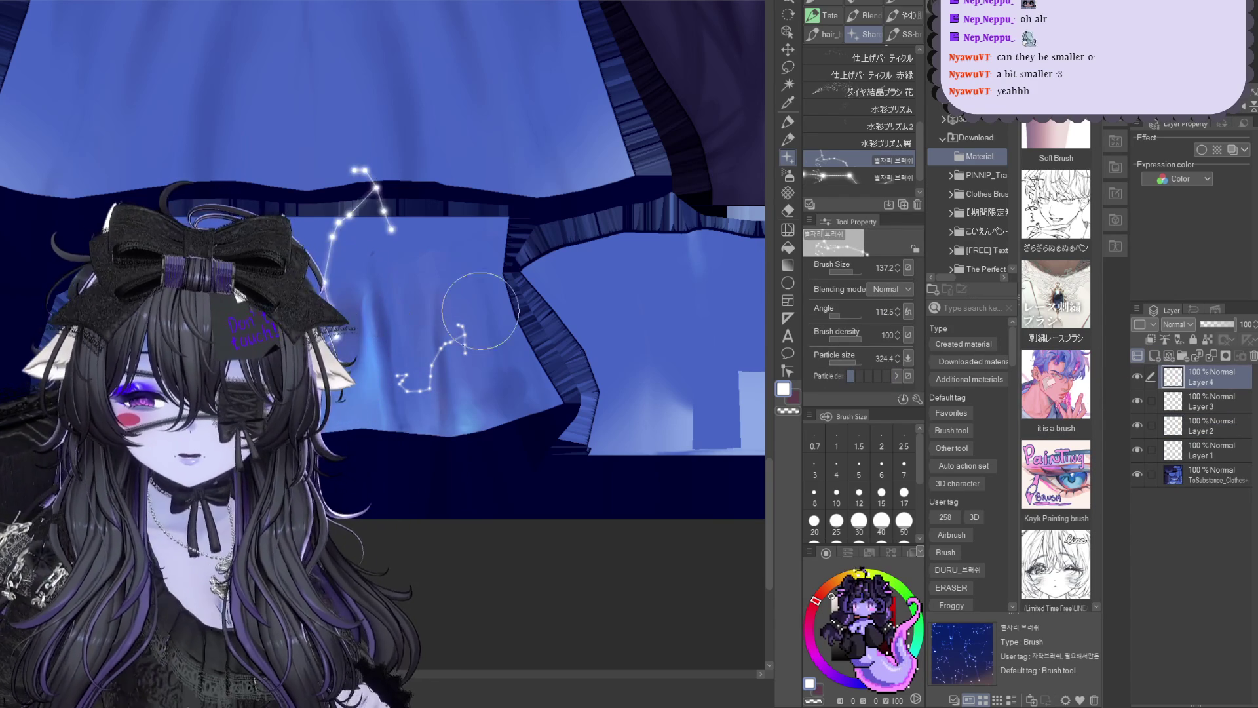
Stamp a new constellation near the panel top on Layer 4 and shrink it to about 49%
{"action": "left_click_drag", "start_coordinate": [547, 296], "coordinate": [449, 365]}
{"action": "key", "text": "ctrl+z"}
{"action": "left_click_drag", "start_coordinate": [460, 175], "coordinate": [407, 277]}
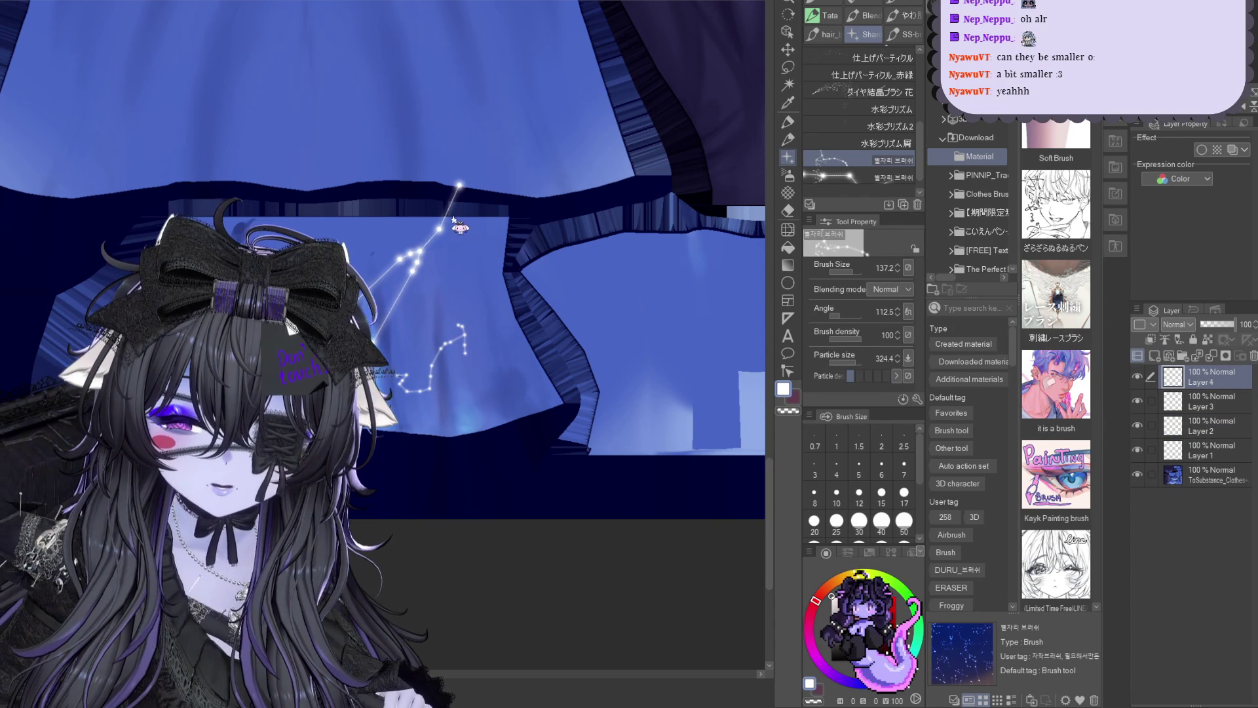
{"action": "key", "text": "ctrl+t"}
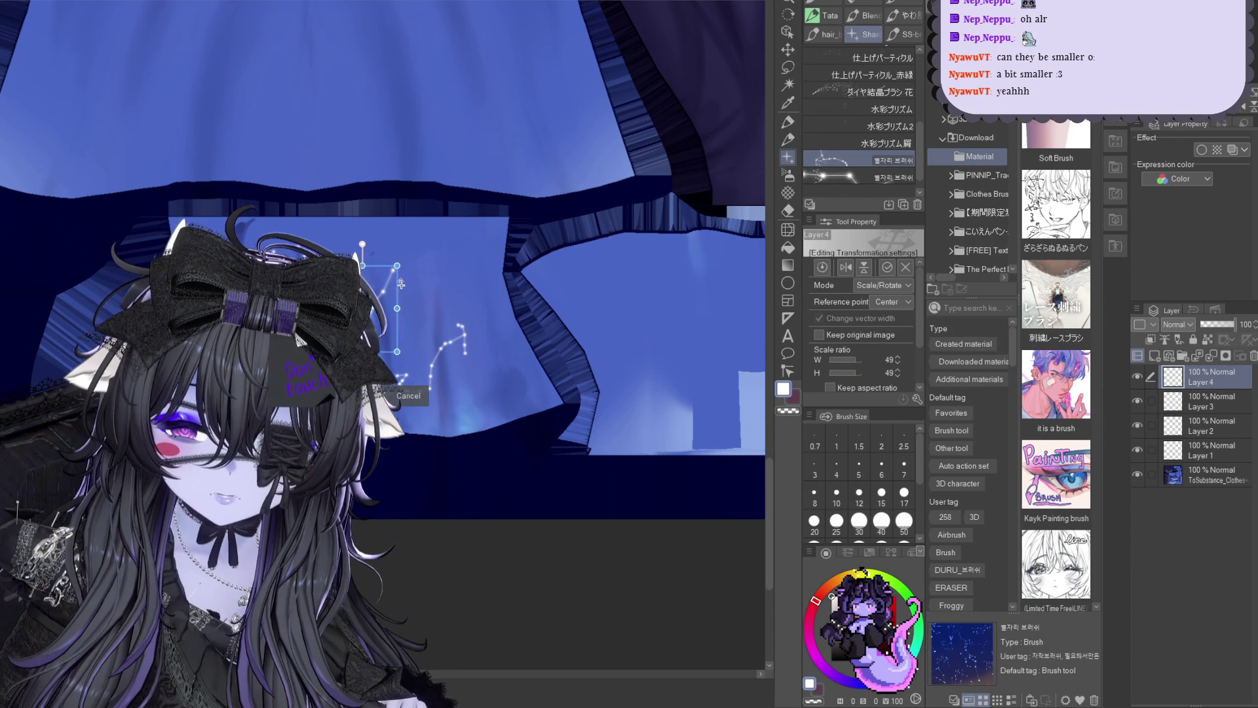
{"action": "key", "text": "Return"}
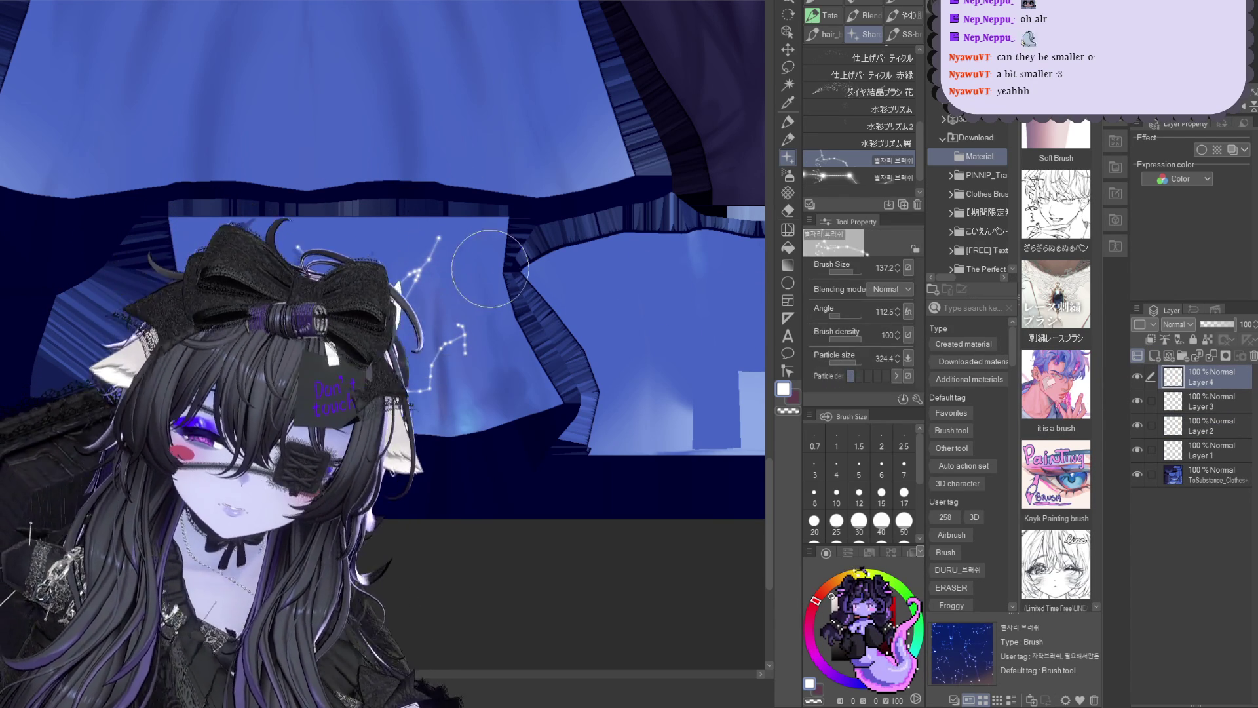
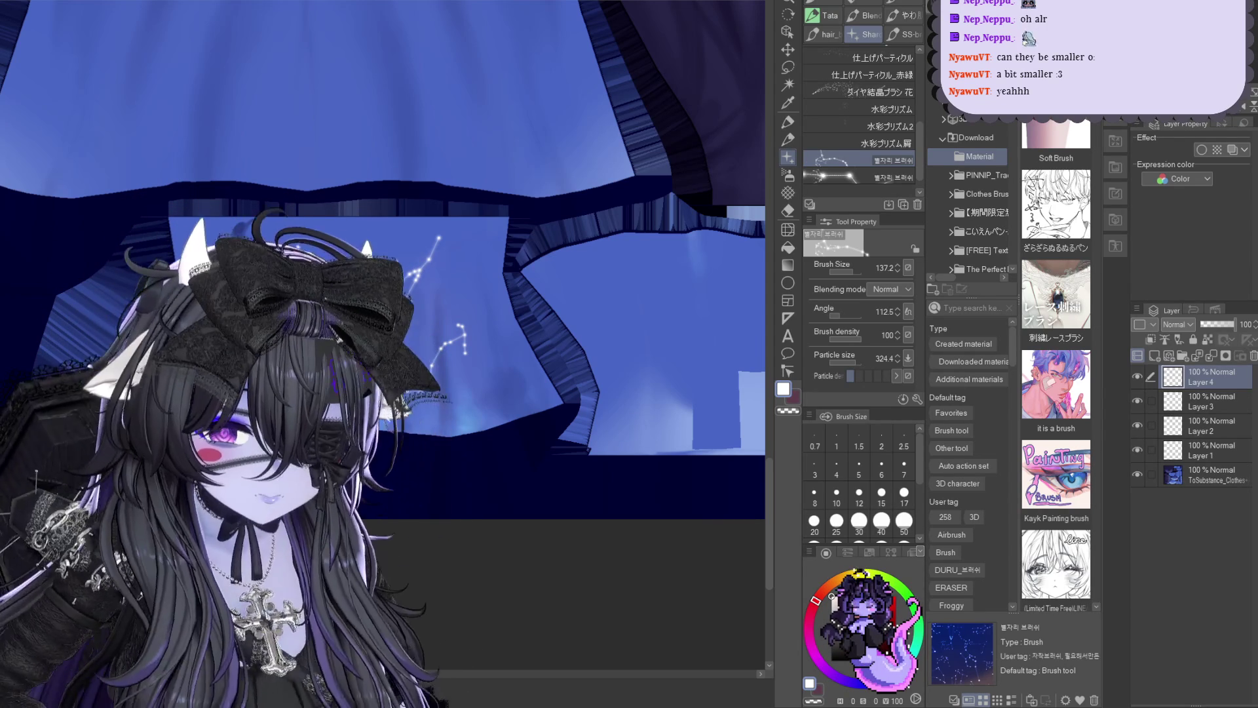
Move and tilt the constellation up and left on the skirt piece with a free transform
{"action": "key", "text": "ctrl+t"}
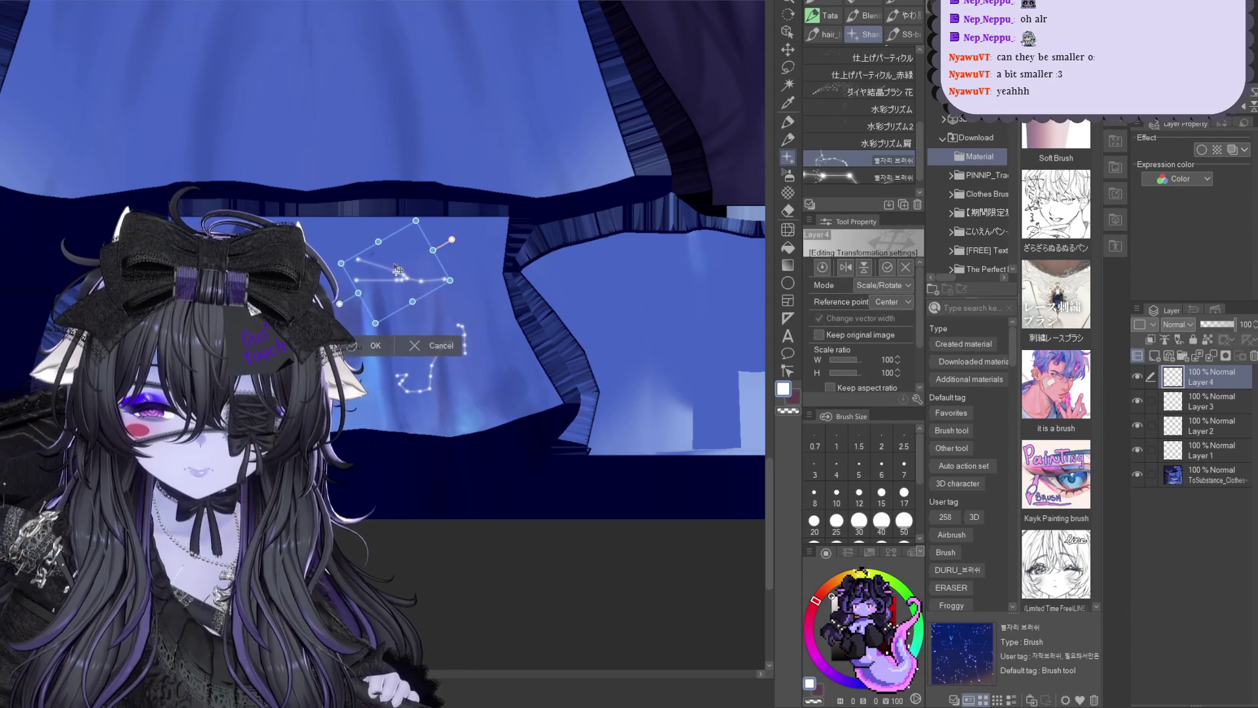
{"action": "left_click_drag", "start_coordinate": [413, 280], "coordinate": [398, 266]}
{"action": "key", "text": "Return"}
Check Layer 3's contents in a transform without changes, then add a new empty Layer 5
{"action": "key", "text": "alt+bracketleft"}
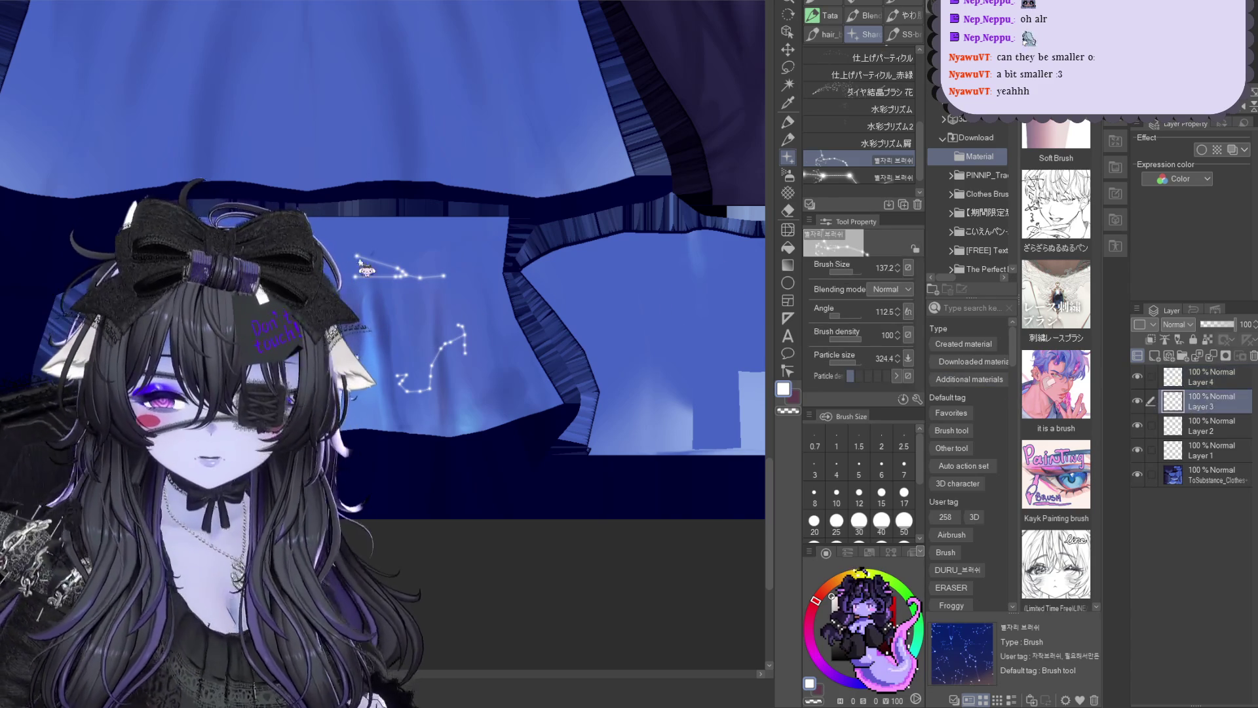
{"action": "key", "text": "Return"}
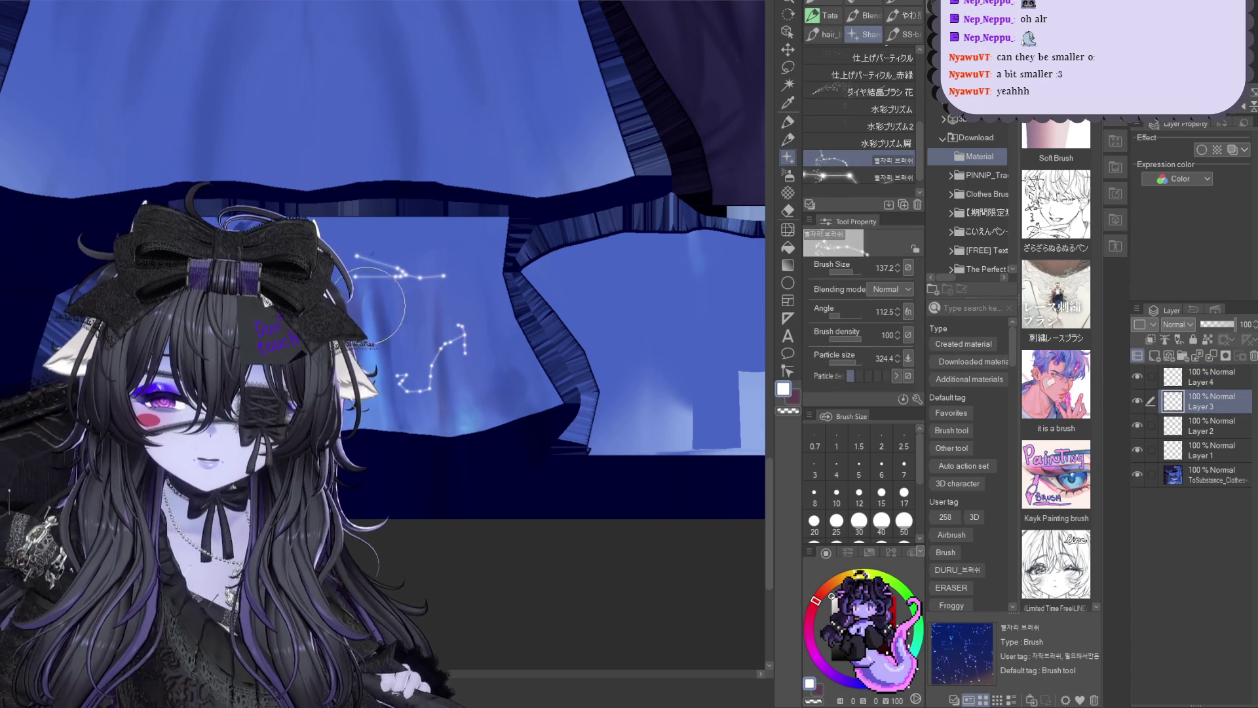
{"action": "key", "text": "ctrl+t"}
{"action": "key", "text": "Return"}
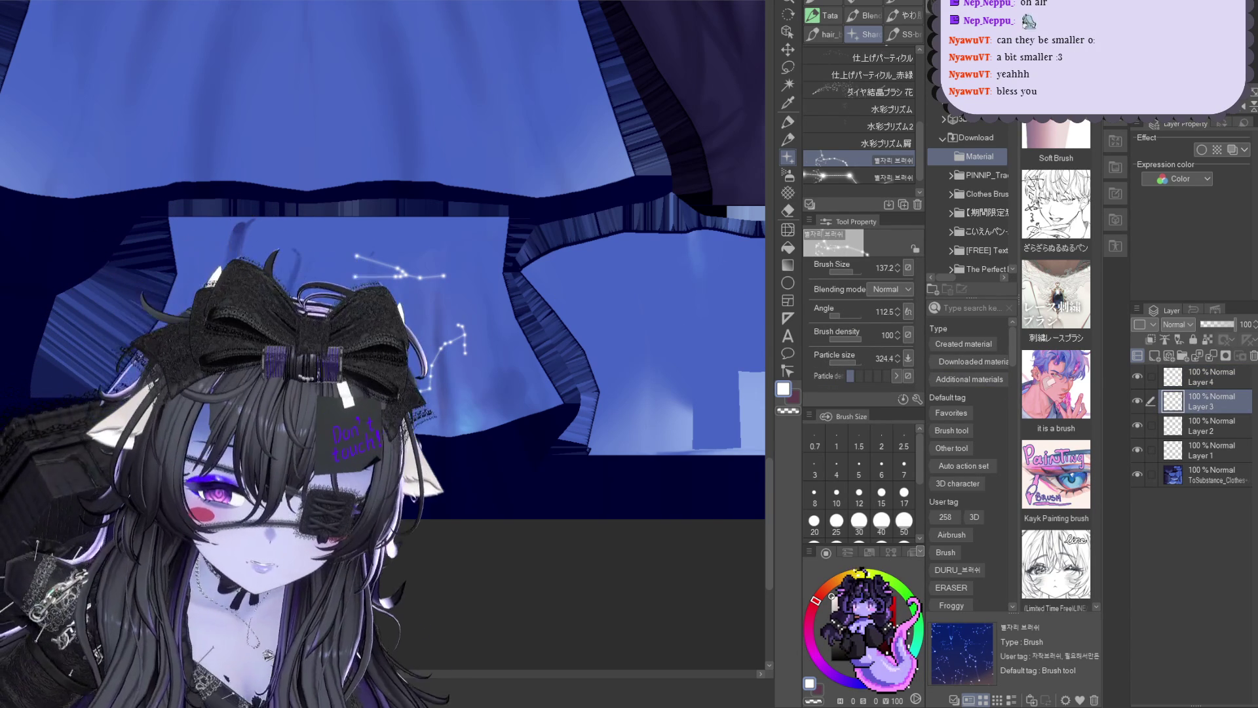
{"action": "left_click", "coordinate": [1138, 355]}
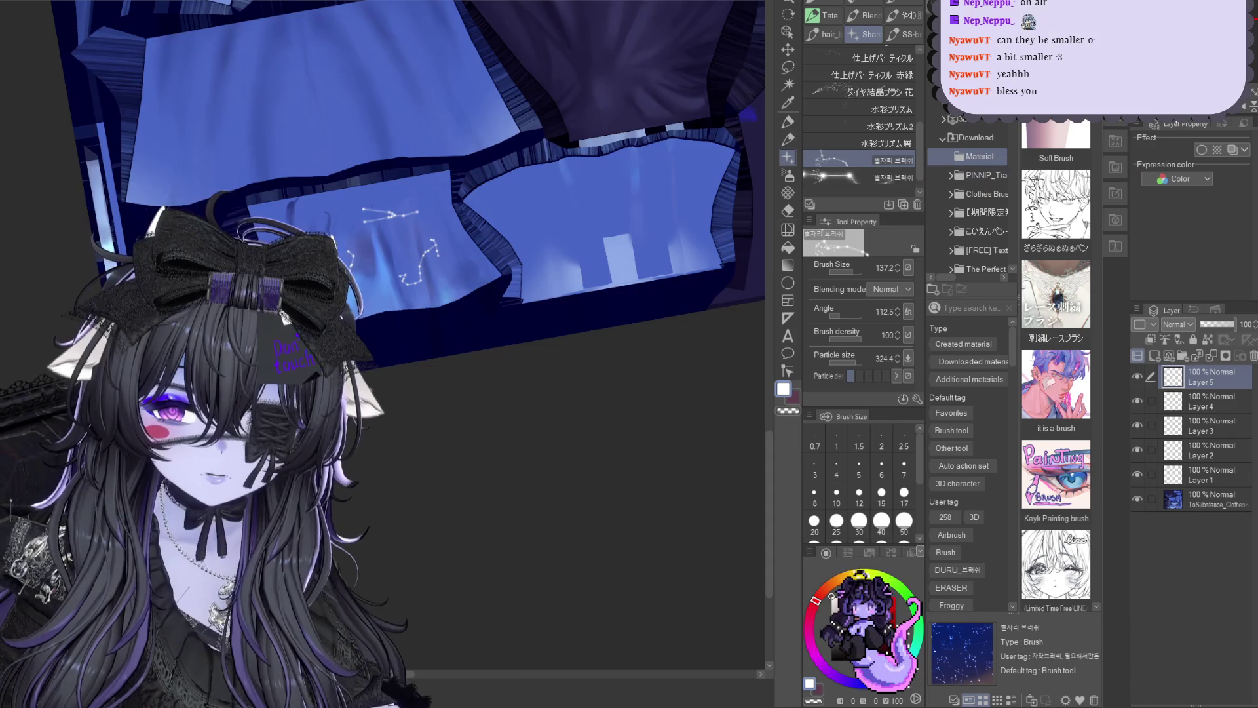
Straighten the canvas view and shrink the freshly stamped constellation to about 54%
{"action": "left_click_drag", "start_coordinate": [432, 237], "coordinate": [511, 296], "text": "shift"}
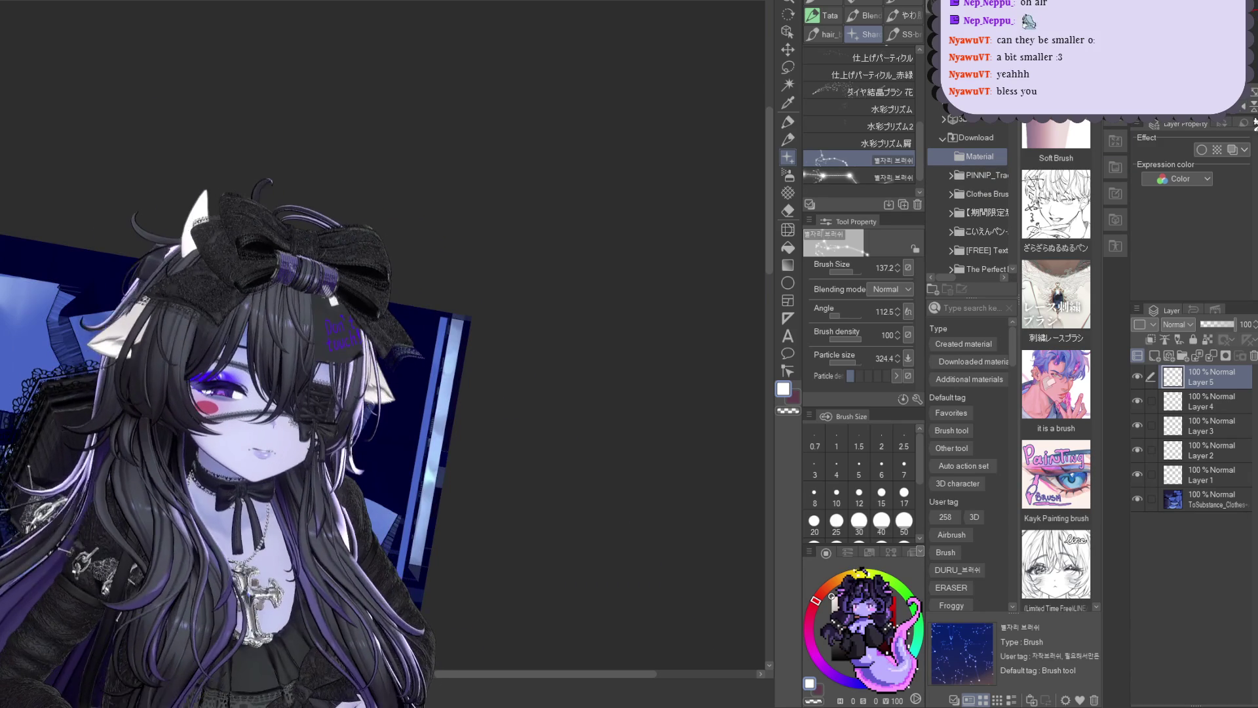
{"action": "key", "text": "ctrl+alt+0"}
{"action": "scroll", "coordinate": [472, 344], "scroll_direction": "down", "scroll_amount": 2}
{"action": "scroll", "coordinate": [472, 344], "scroll_direction": "down", "scroll_amount": 2}
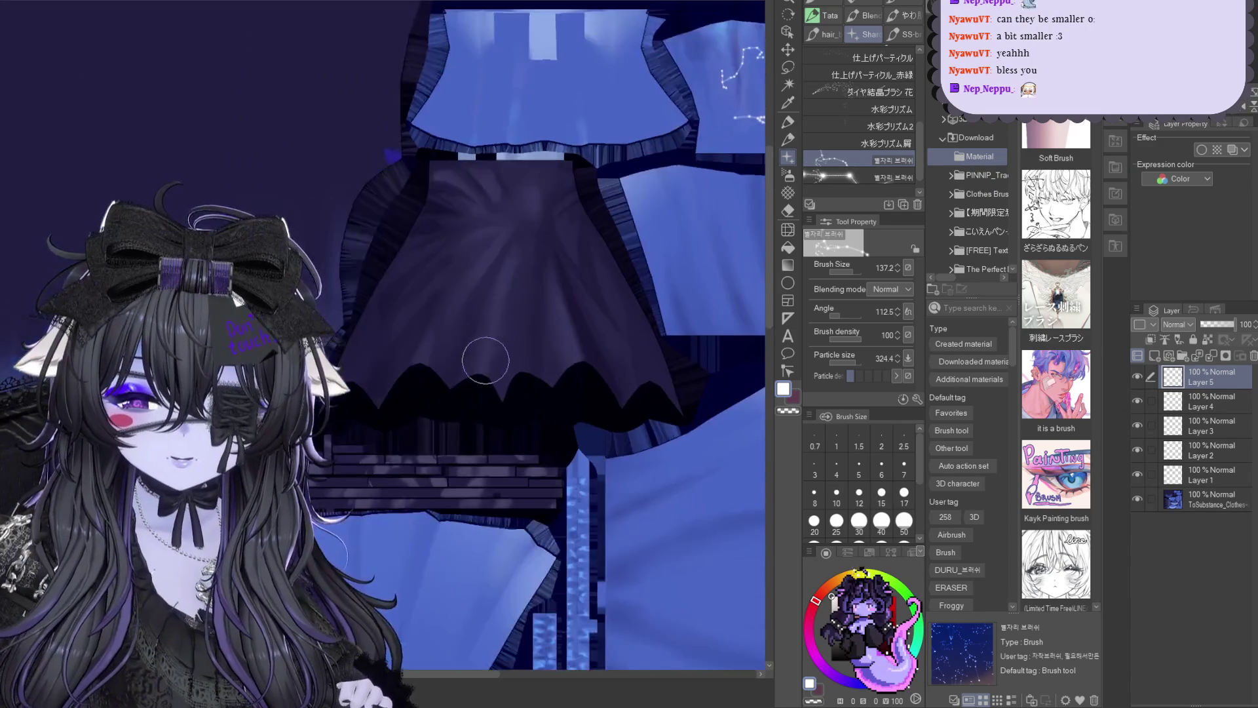
{"action": "scroll", "coordinate": [471, 344], "scroll_direction": "down", "scroll_amount": 2}
{"action": "scroll", "coordinate": [452, 551], "scroll_direction": "up", "scroll_amount": 2}
{"action": "scroll", "coordinate": [453, 551], "scroll_direction": "up", "scroll_amount": 1}
{"action": "scroll", "coordinate": [452, 551], "scroll_direction": "up", "scroll_amount": 1}
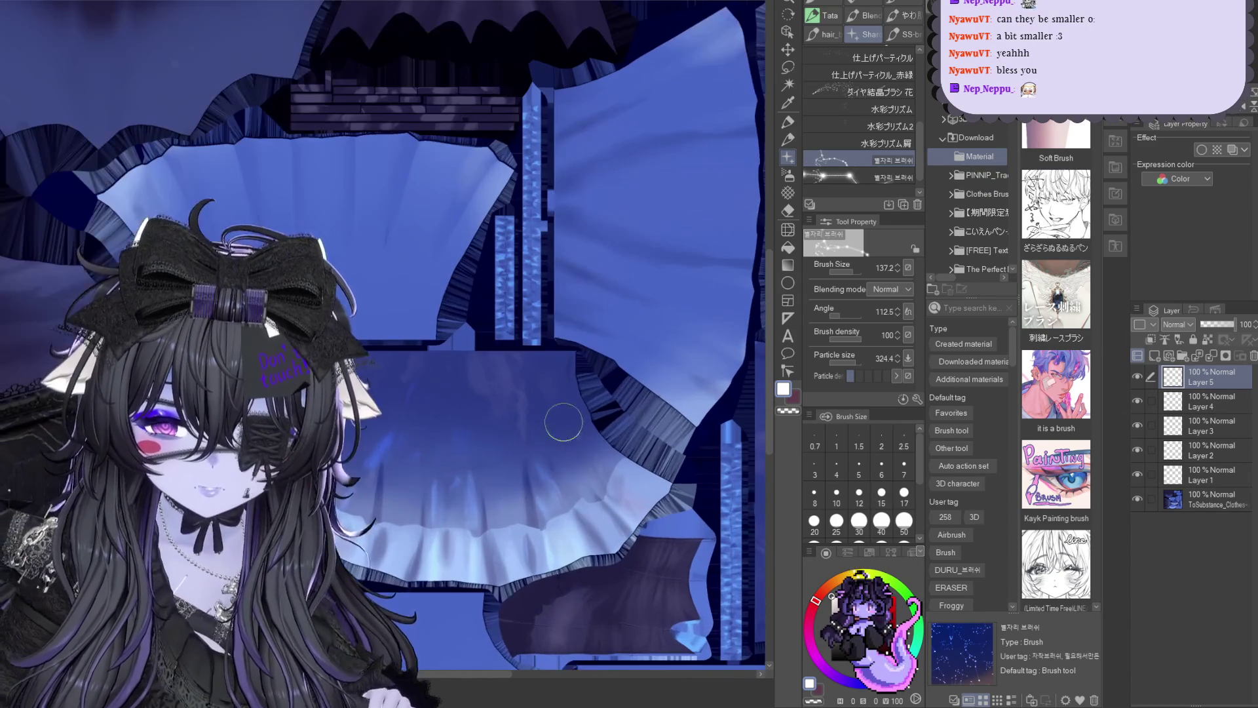
{"action": "scroll", "coordinate": [453, 550], "scroll_direction": "up", "scroll_amount": 1}
{"action": "scroll", "coordinate": [455, 554], "scroll_direction": "up", "scroll_amount": 1}
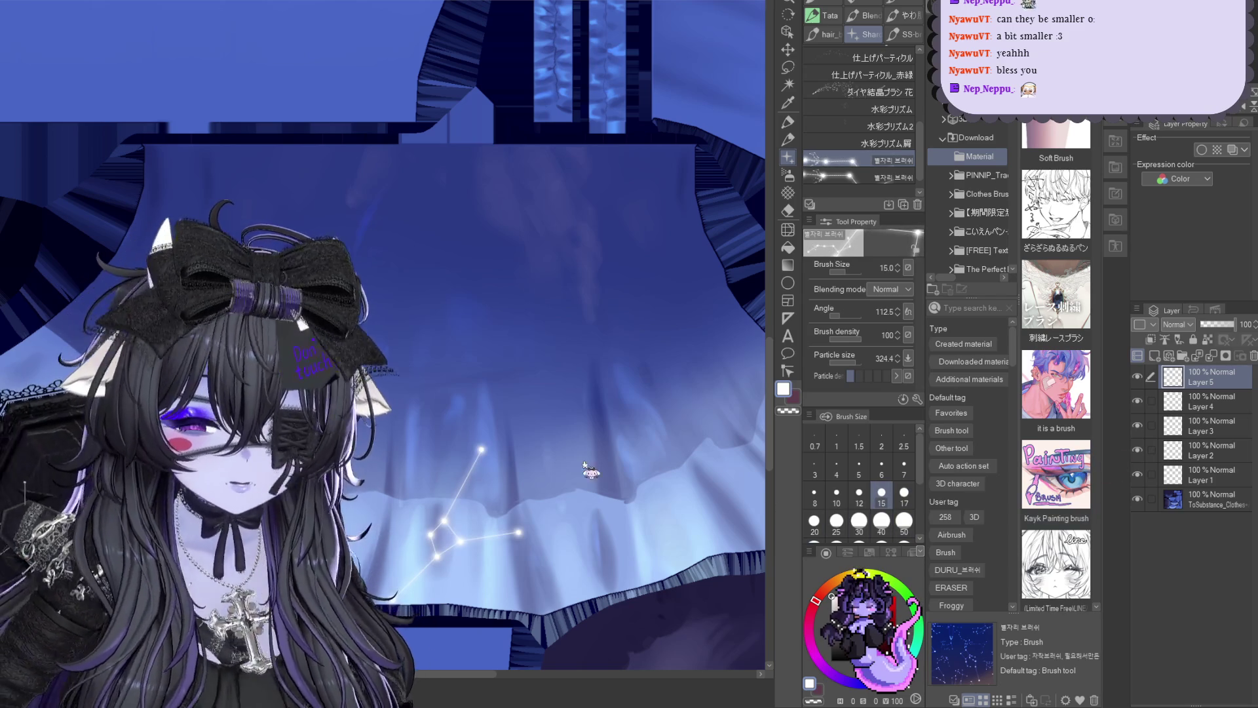
{"action": "key", "text": "ctrl+t"}
{"action": "left_click_drag", "start_coordinate": [424, 510], "coordinate": [416, 562]}
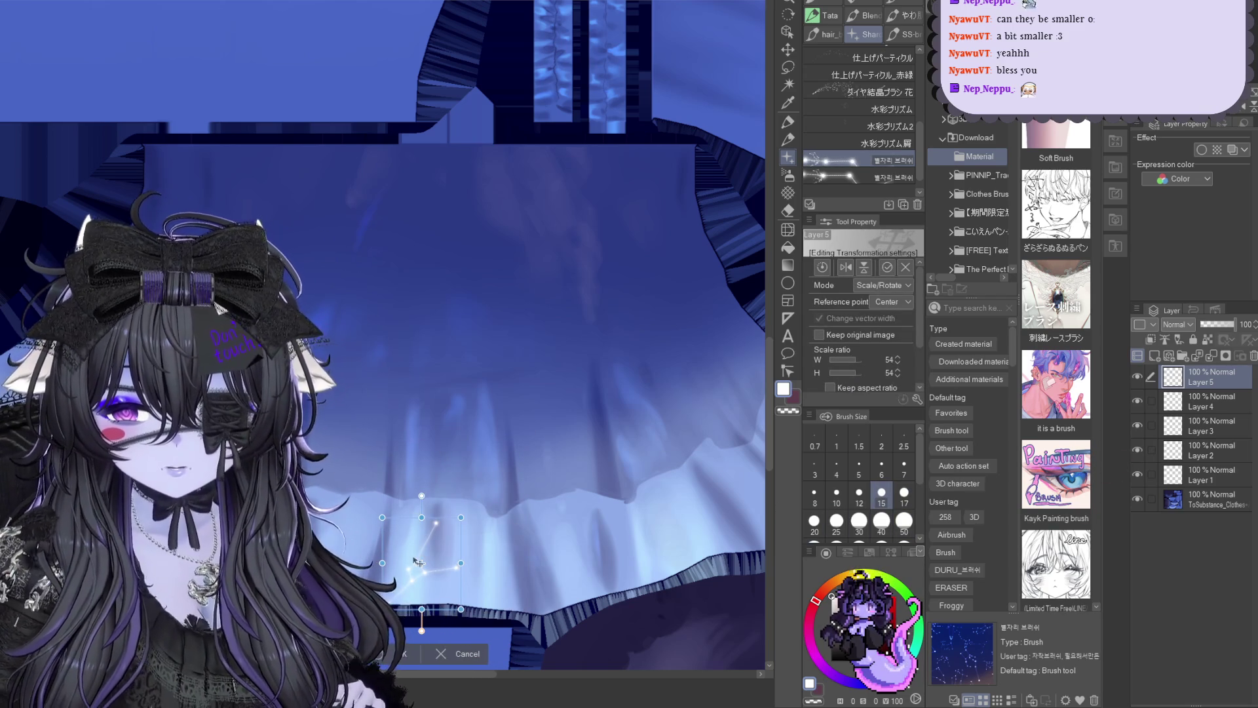
{"action": "key", "text": "Return"}
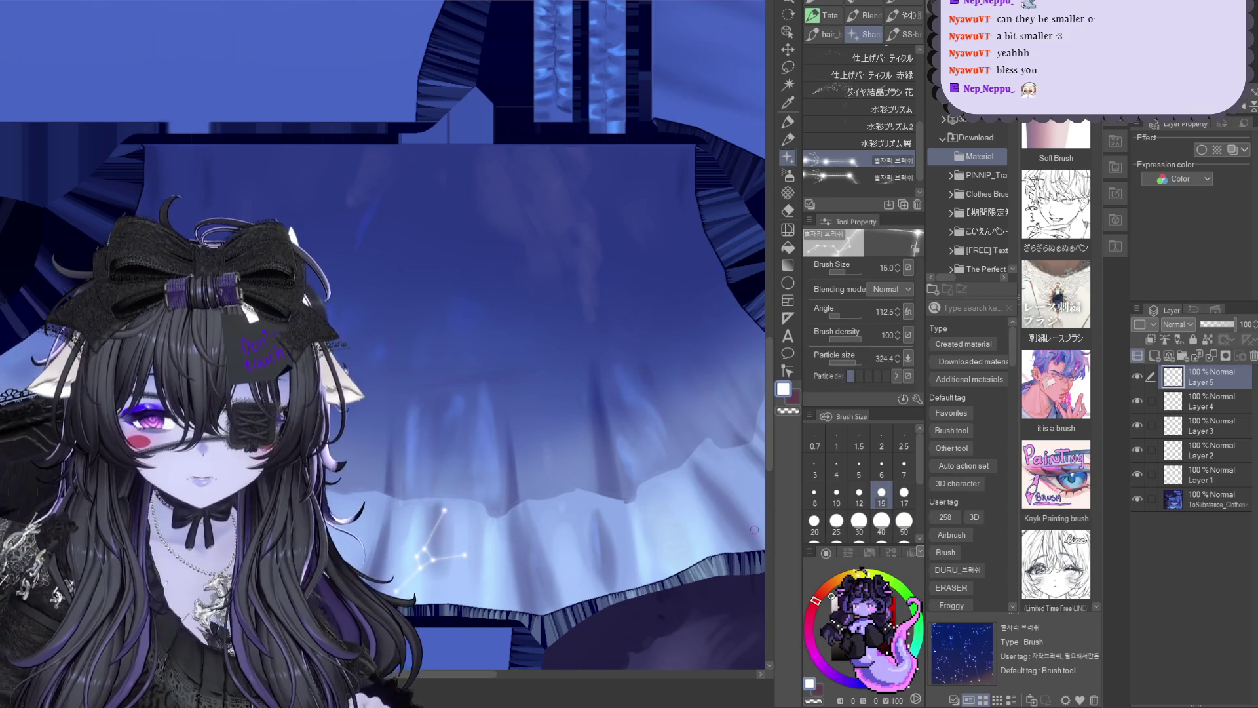
{"action": "key", "text": "ctrl+t"}
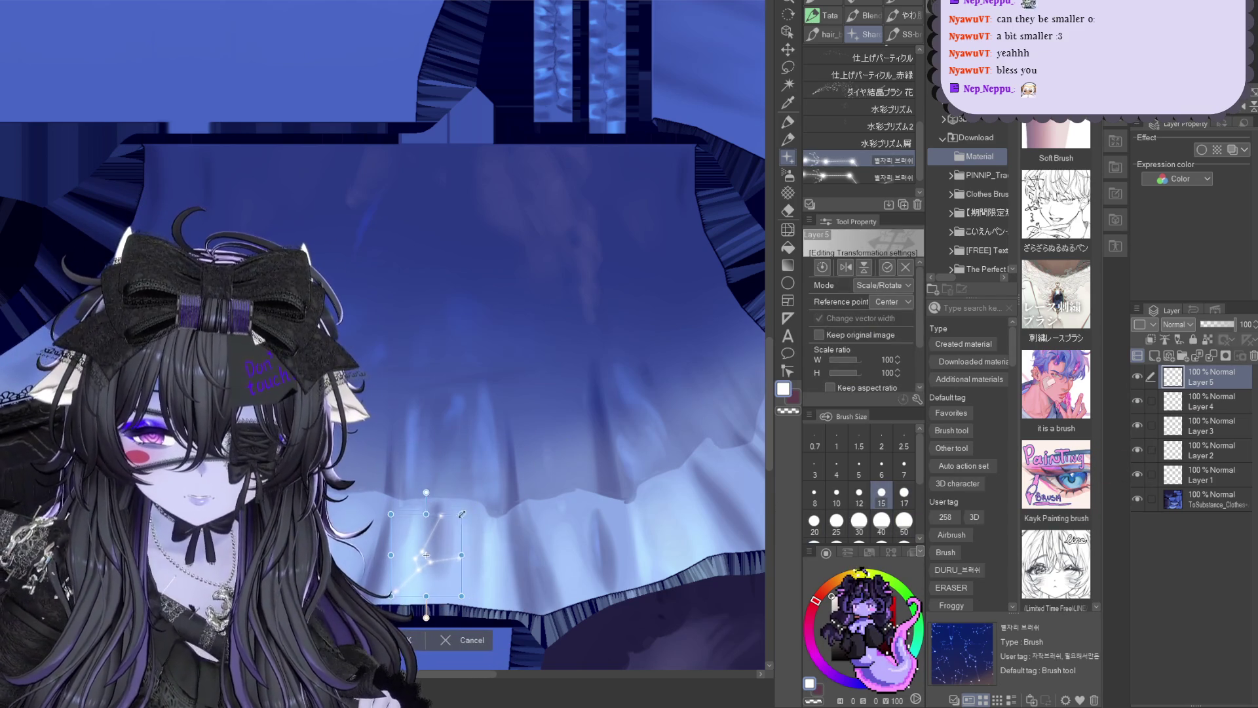
{"action": "key", "text": "Return"}
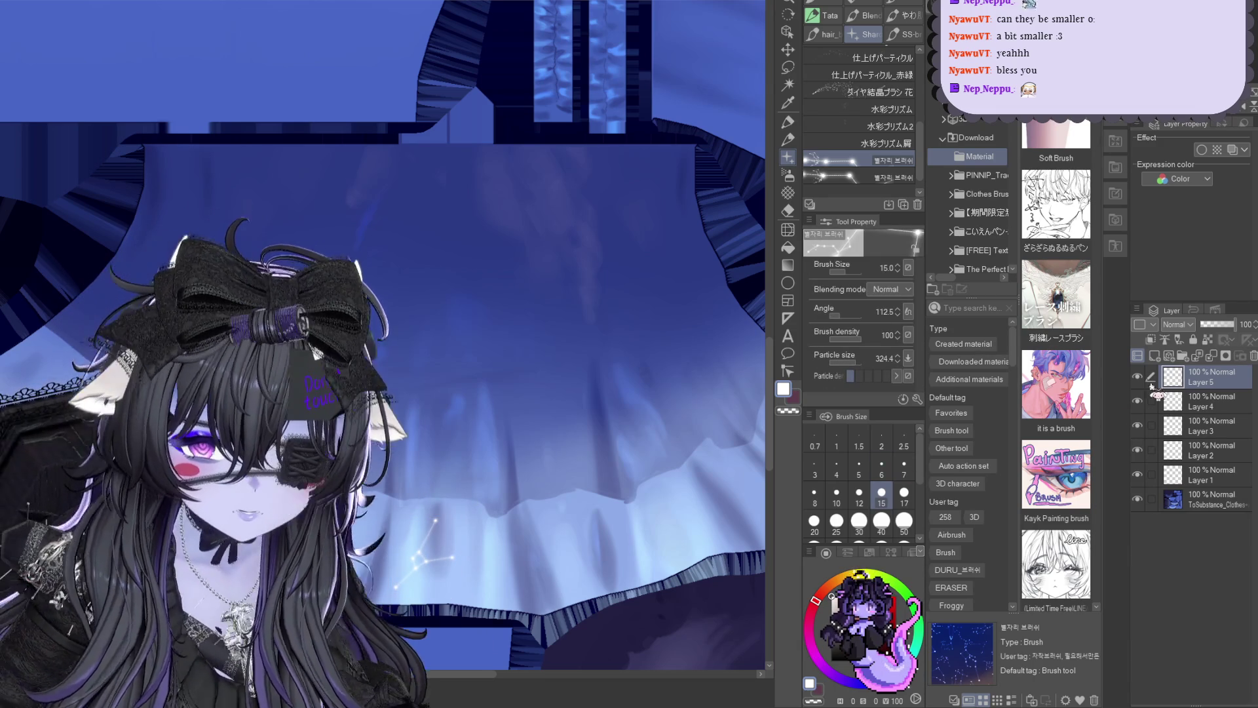
Shrink the second constellation to about 47% and set it beside the first on the hem
{"action": "key", "text": "ctrl+z"}
{"action": "key", "text": "ctrl+t"}
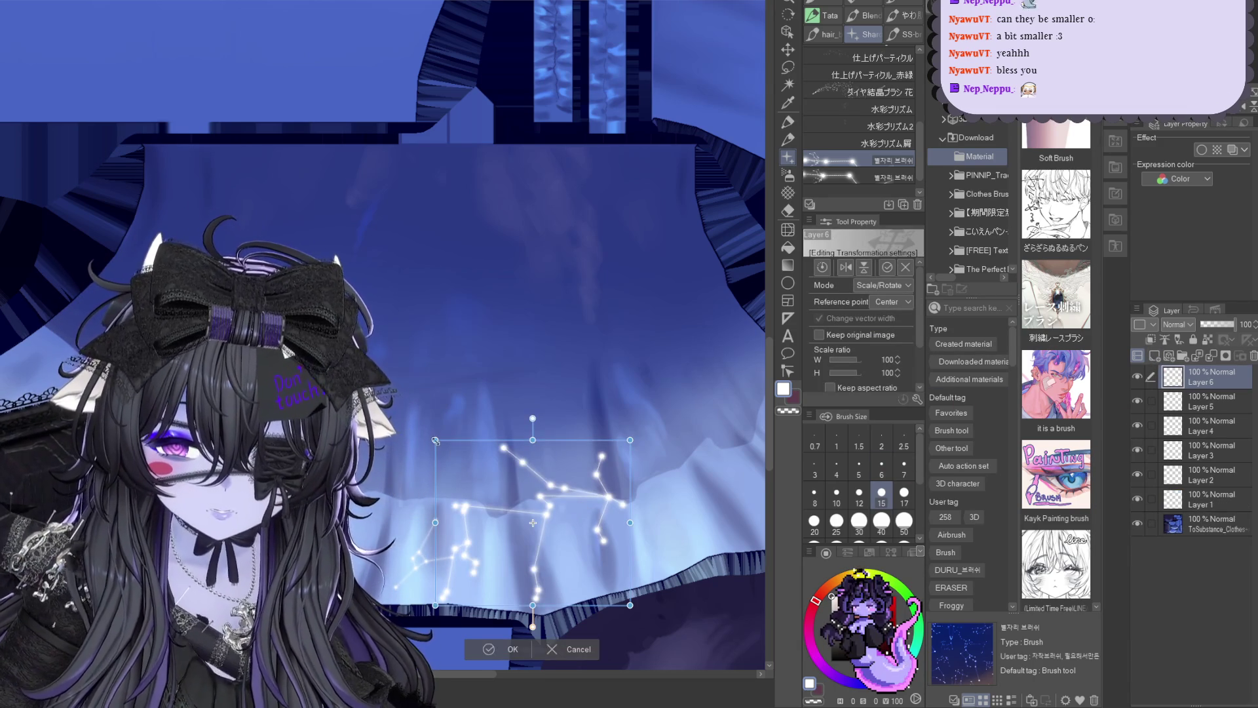
{"action": "left_click_drag", "start_coordinate": [629, 604], "coordinate": [590, 568]}
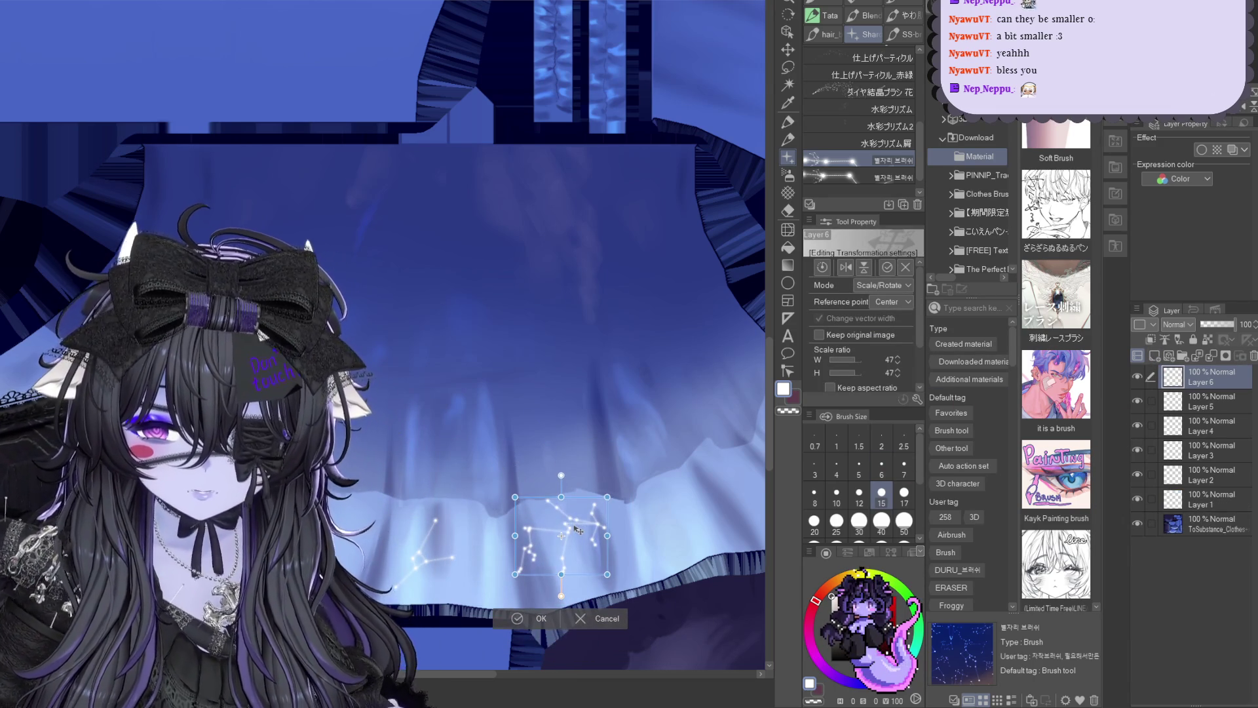
{"action": "key", "text": "Return"}
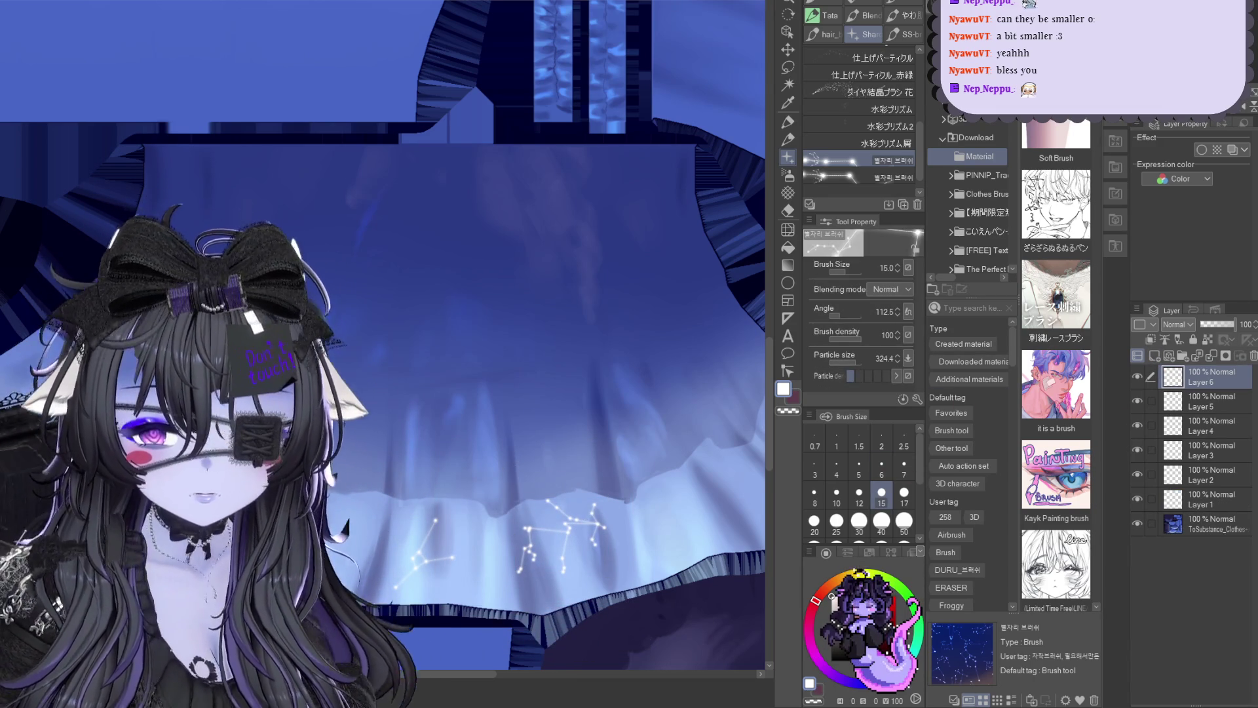
{"action": "scroll", "coordinate": [479, 533], "scroll_direction": "down", "scroll_amount": 2}
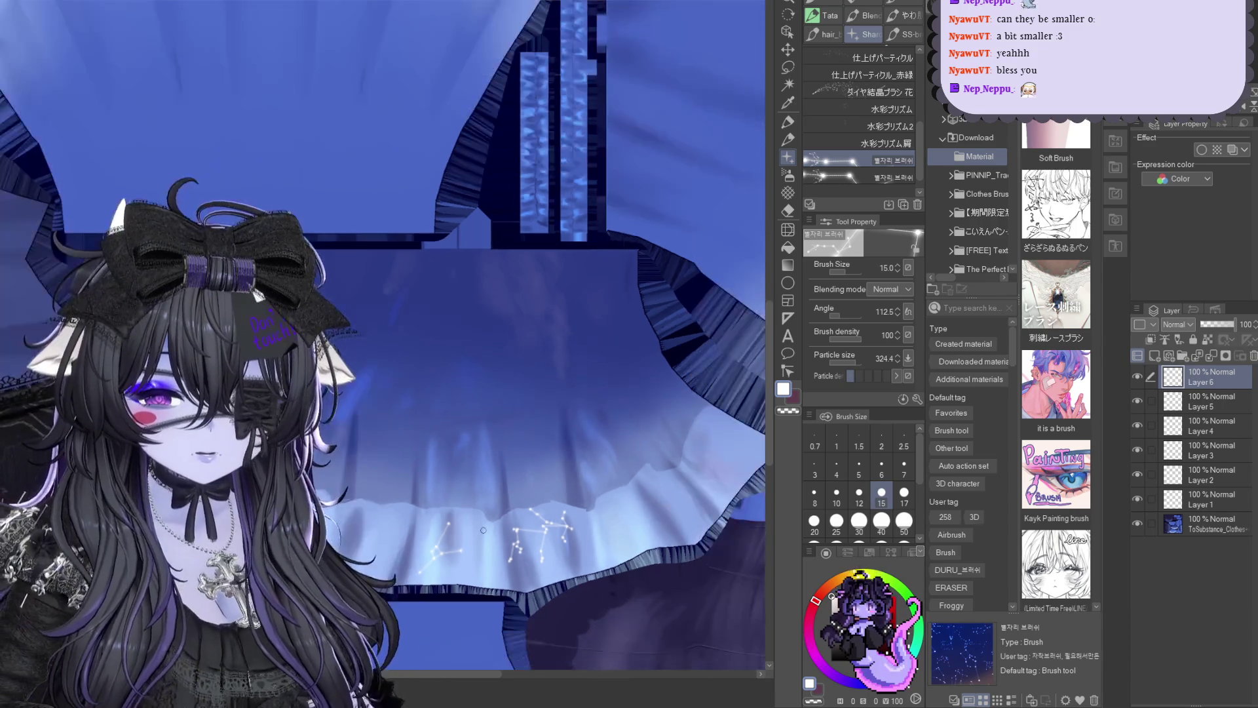
{"action": "scroll", "coordinate": [479, 534], "scroll_direction": "down", "scroll_amount": 2}
{"action": "scroll", "coordinate": [478, 534], "scroll_direction": "down", "scroll_amount": 2}
{"action": "scroll", "coordinate": [447, 573], "scroll_direction": "up", "scroll_amount": 4}
{"action": "scroll", "coordinate": [447, 573], "scroll_direction": "up", "scroll_amount": 2}
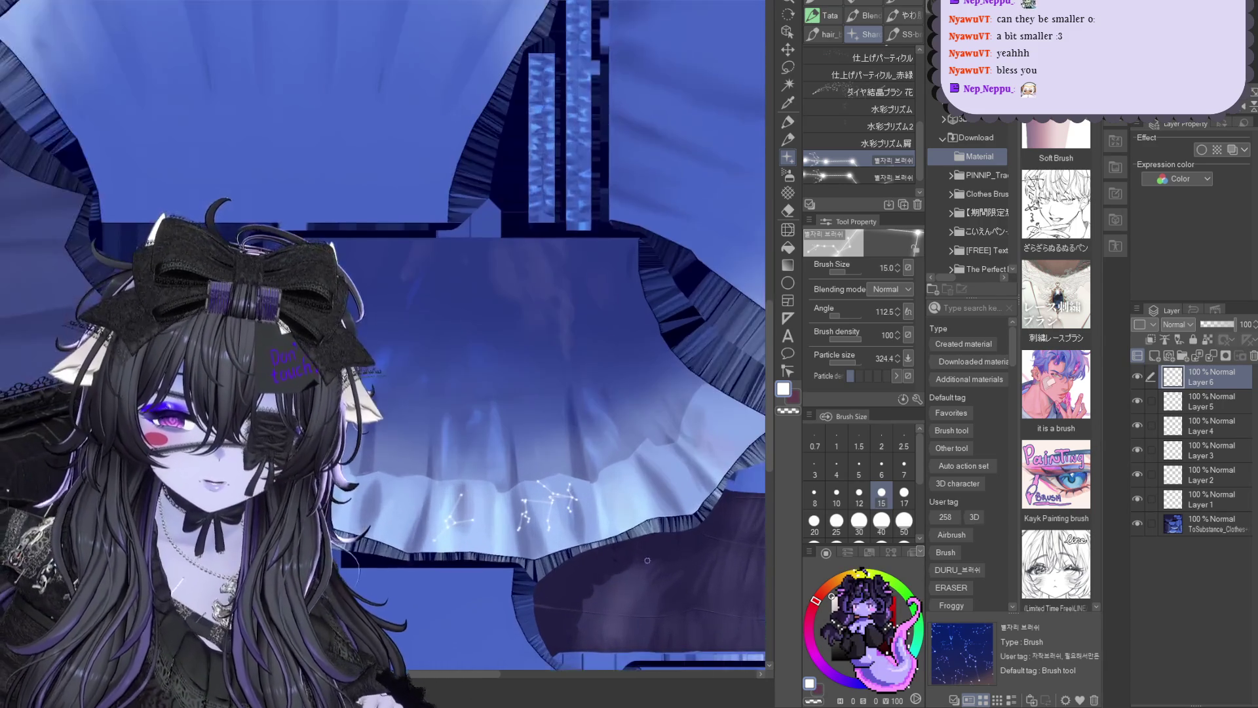
{"action": "scroll", "coordinate": [446, 573], "scroll_direction": "up", "scroll_amount": 2}
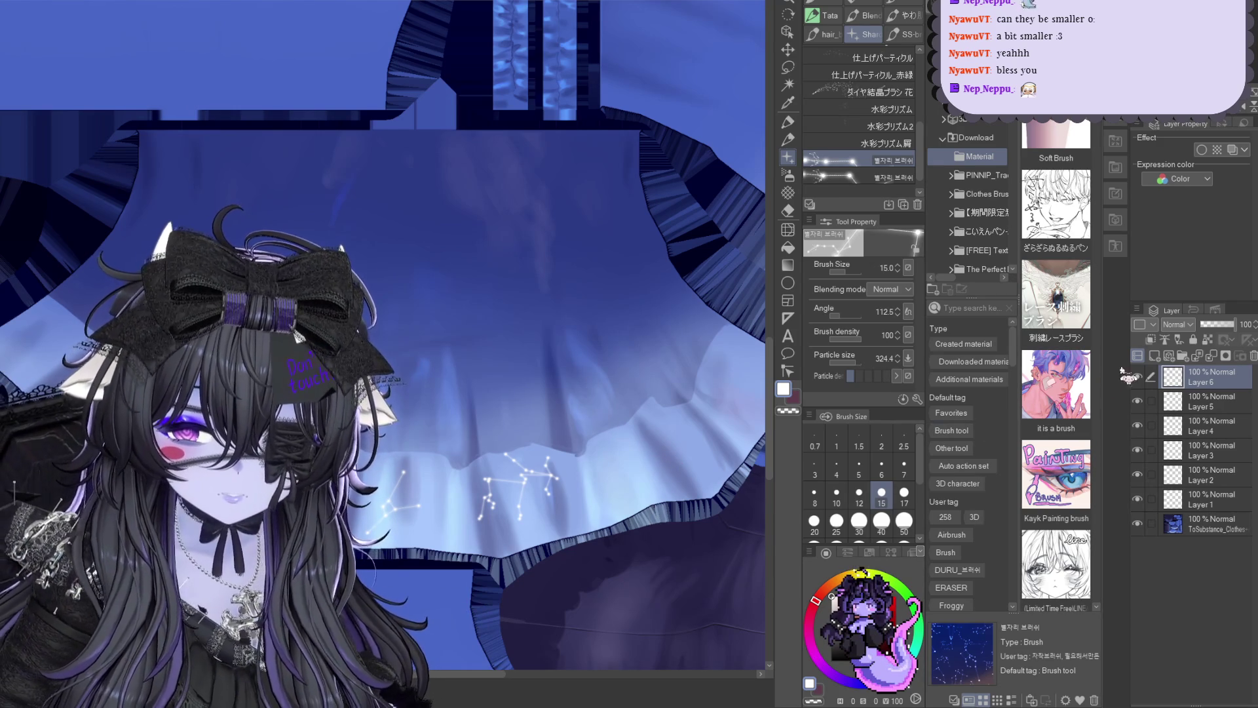
Shrink the stamped constellation to just over half size and place it on the hem
{"action": "key", "text": "ctrl+t"}
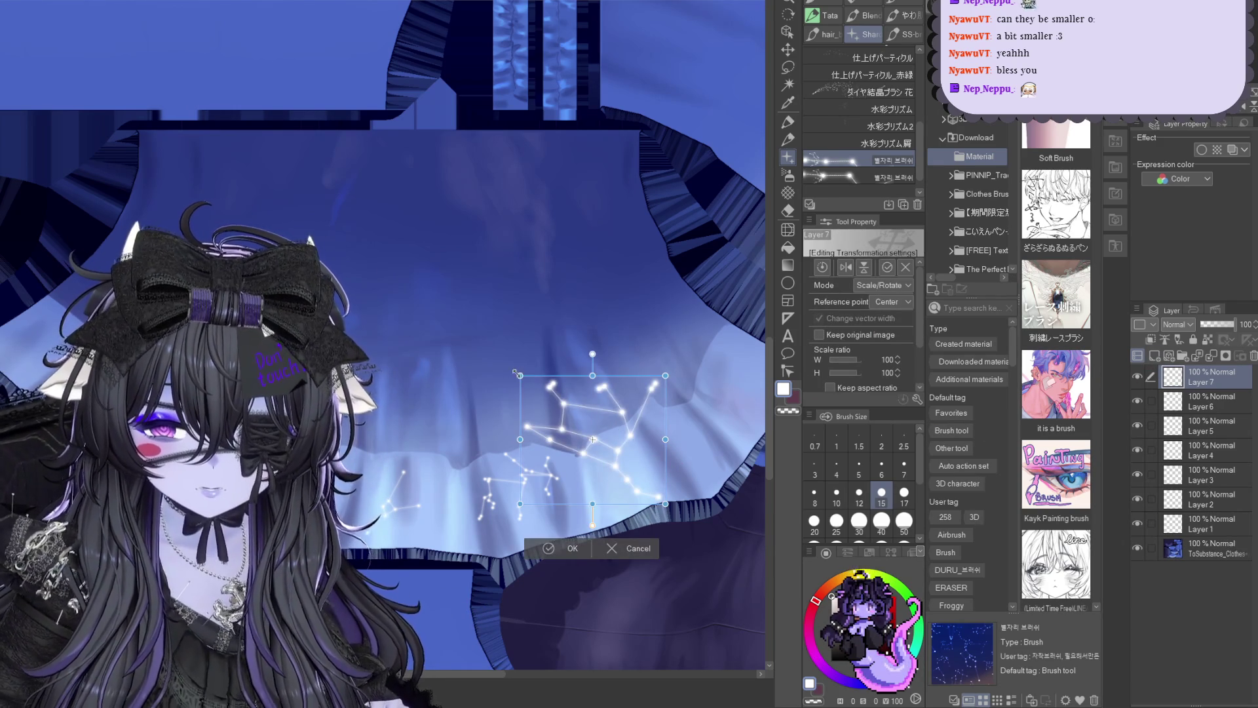
{"action": "left_click_drag", "start_coordinate": [518, 374], "coordinate": [646, 426]}
{"action": "key", "text": "Return"}
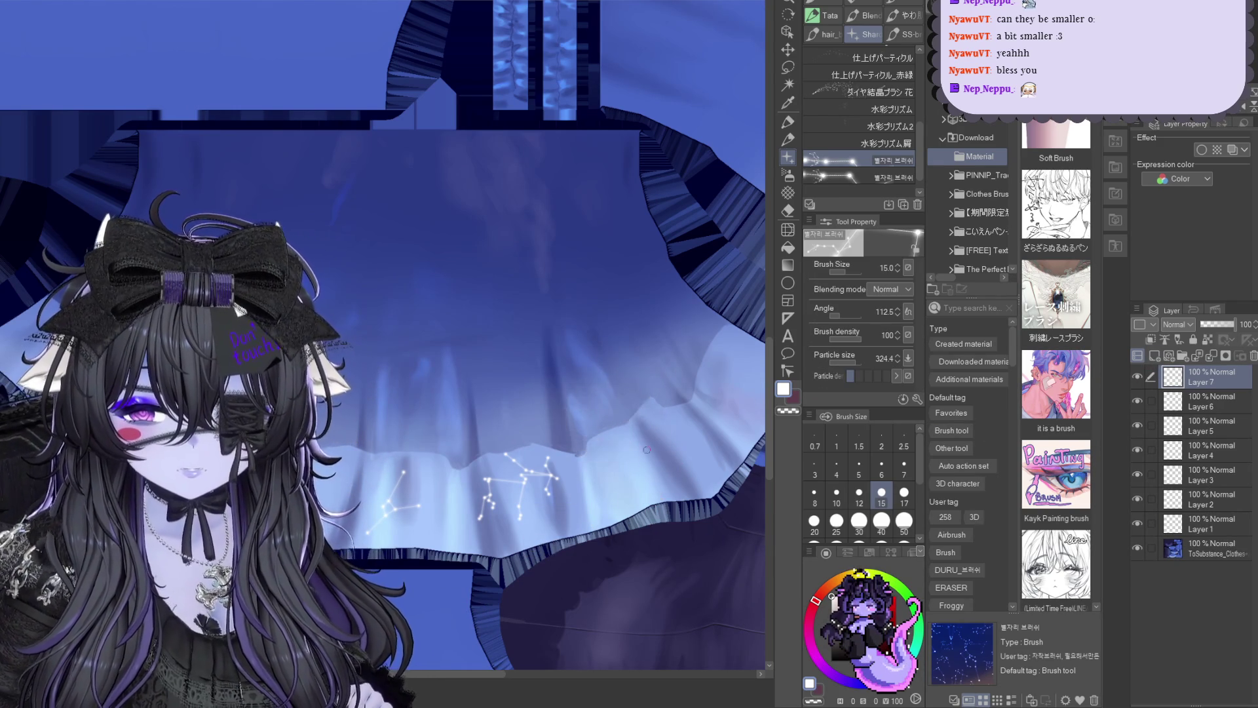
{"action": "key", "text": "ctrl+t"}
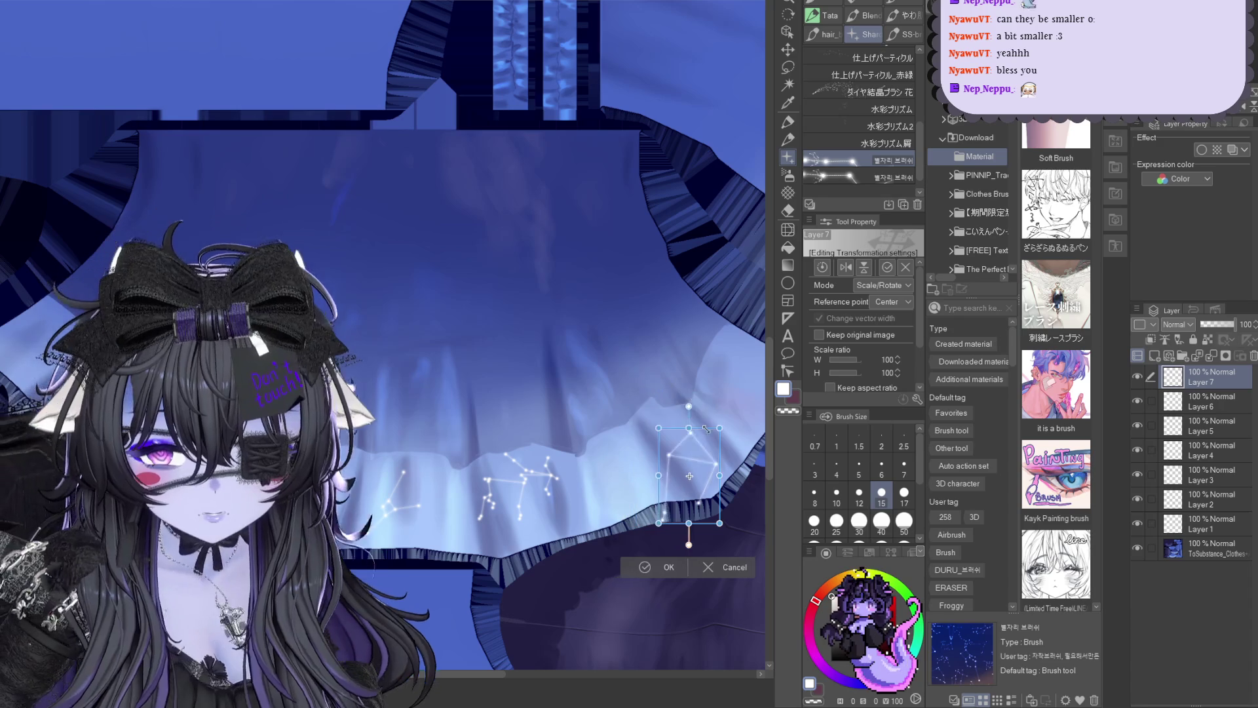
{"action": "left_click_drag", "start_coordinate": [620, 368], "coordinate": [622, 414]}
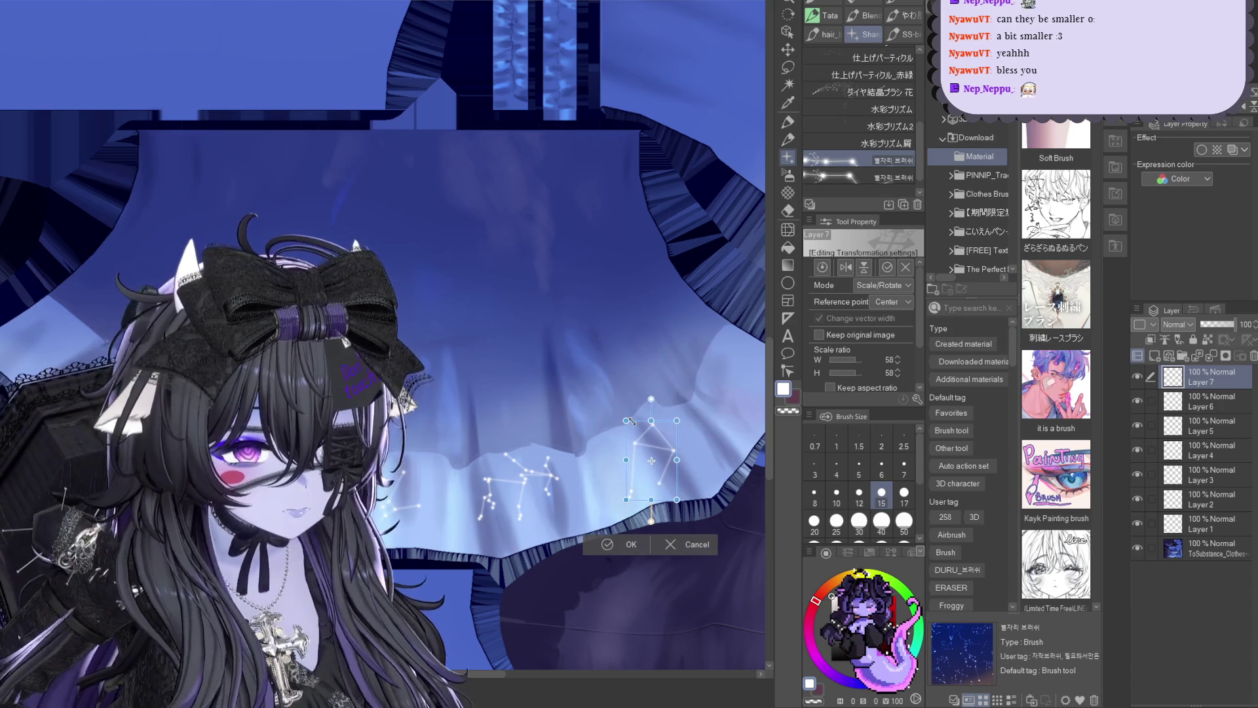
{"action": "key", "text": "Return"}
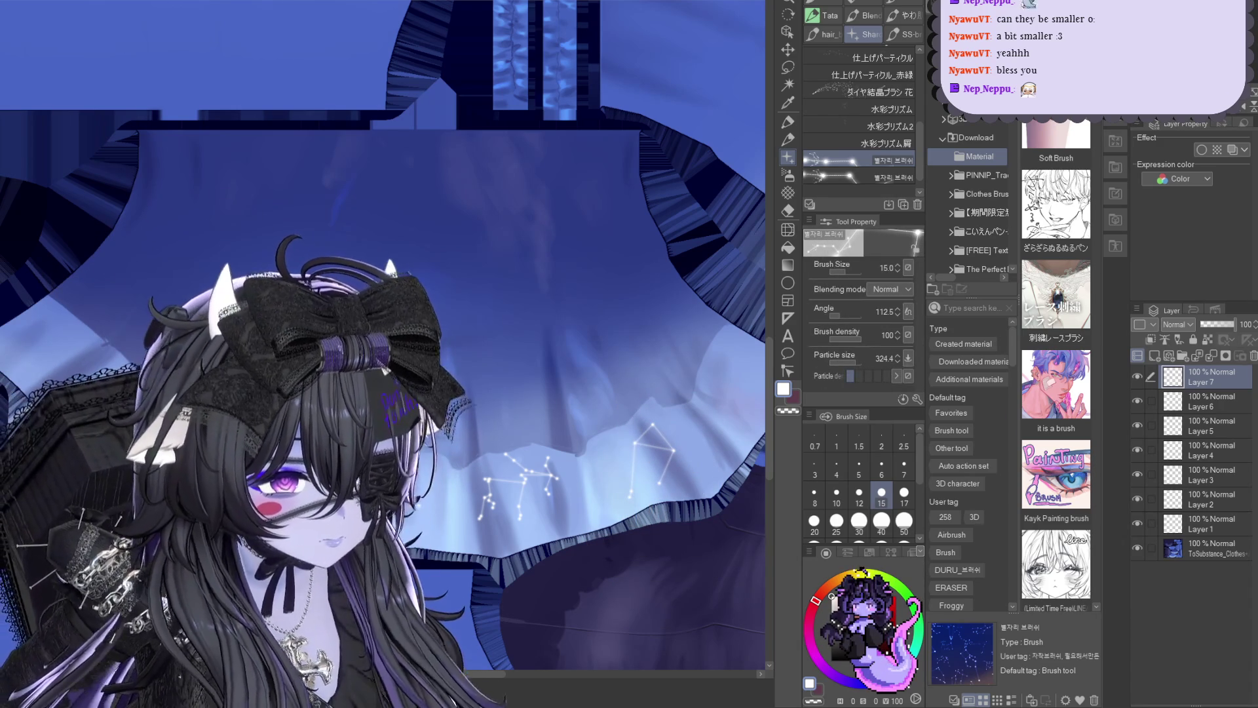
Add a new Layer 10 and stamp a large constellation in the middle of the skirt
{"action": "key", "text": "ctrl+shift+n"}
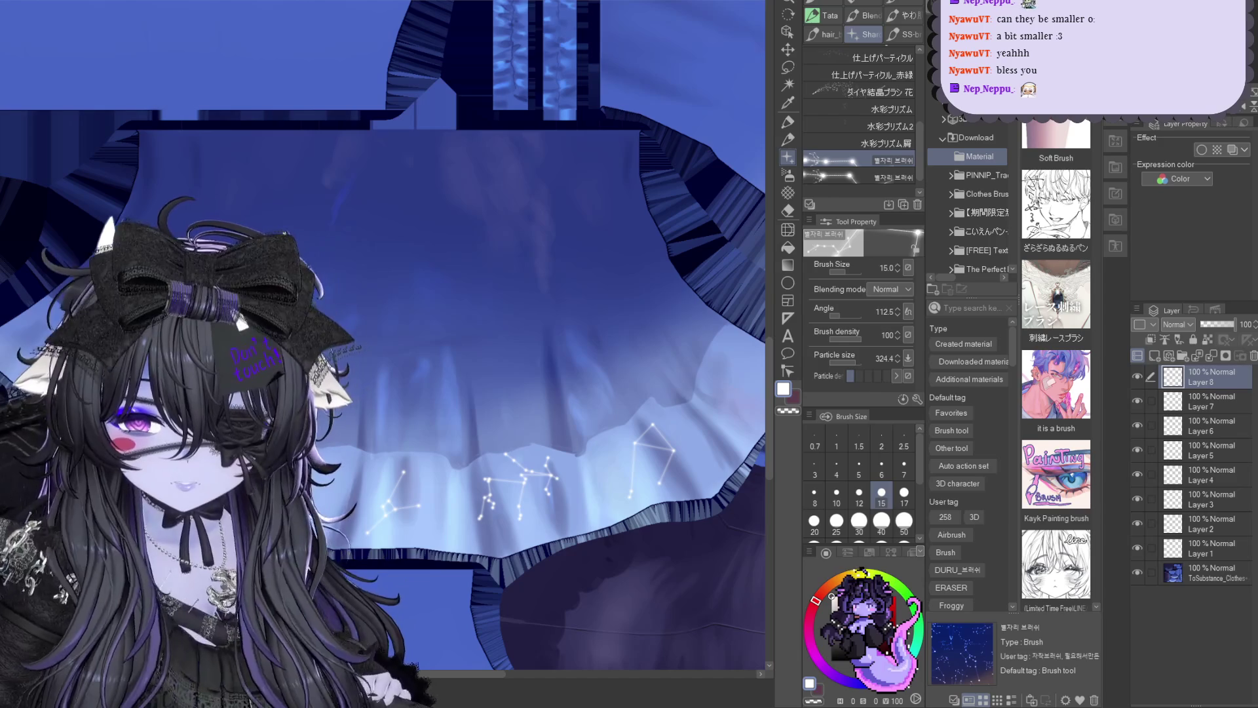
{"action": "key", "text": "ctrl+t"}
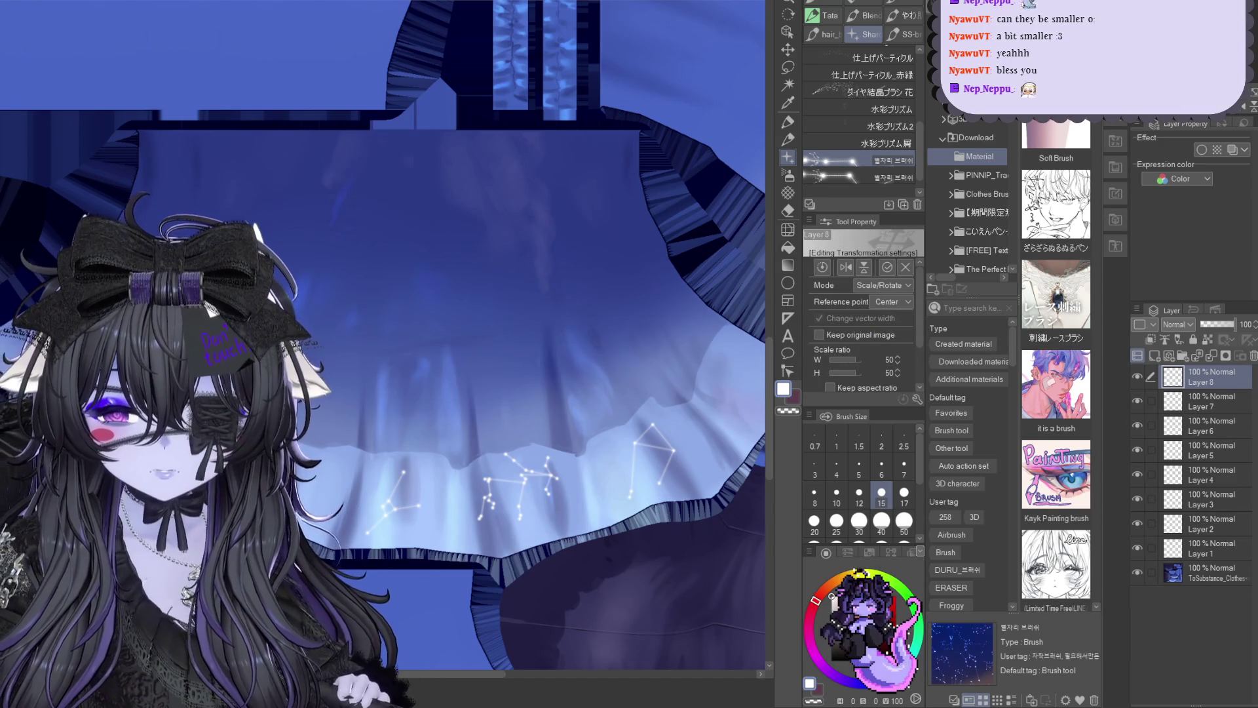
{"action": "key", "text": "Escape"}
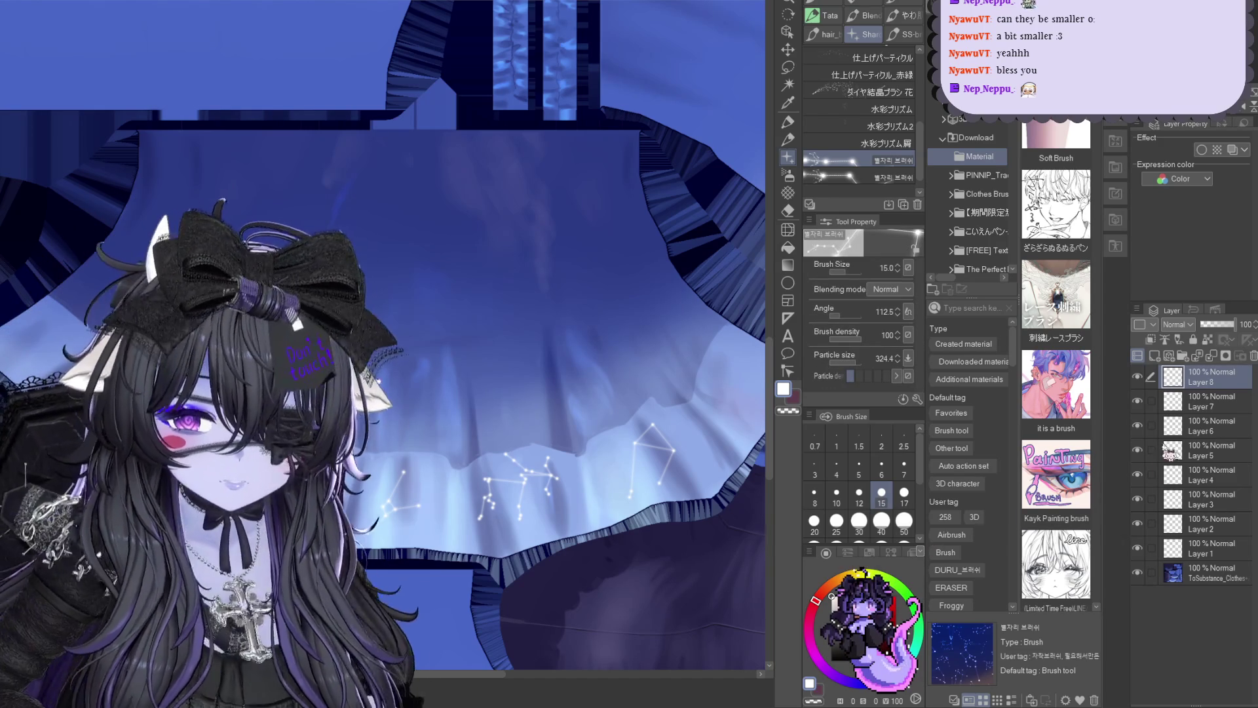
{"action": "key", "text": "ctrl+t"}
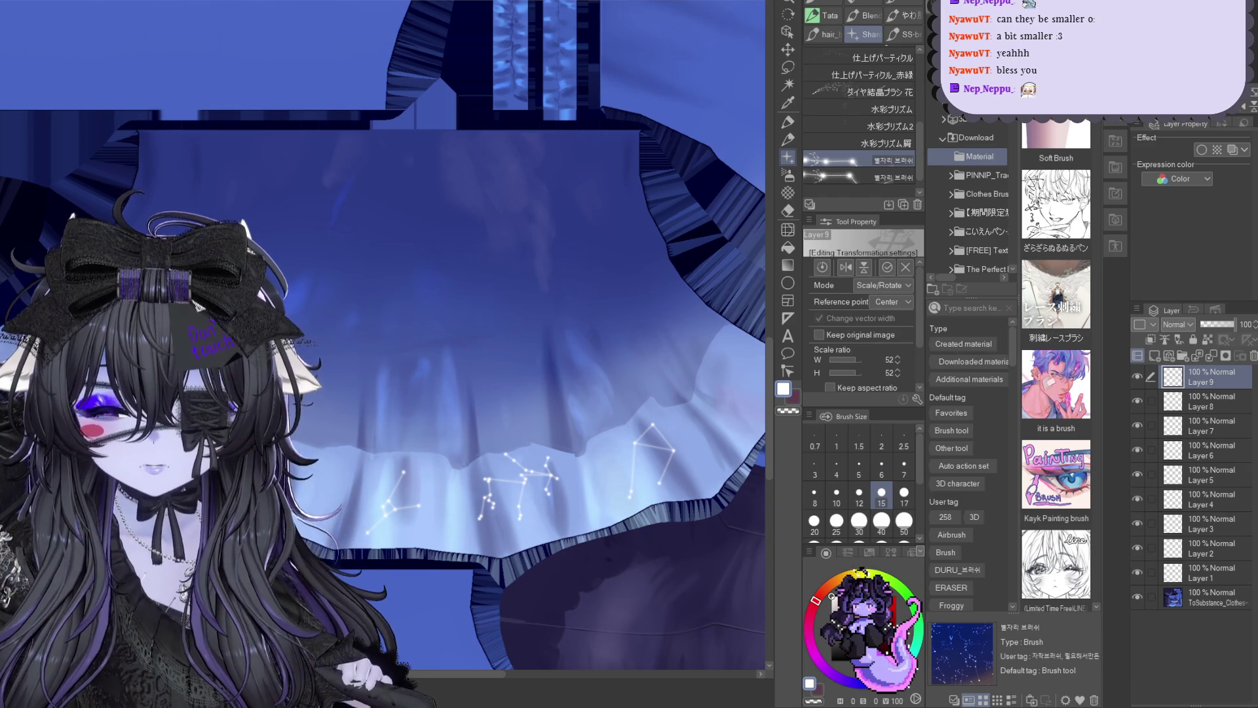
{"action": "key", "text": "Return"}
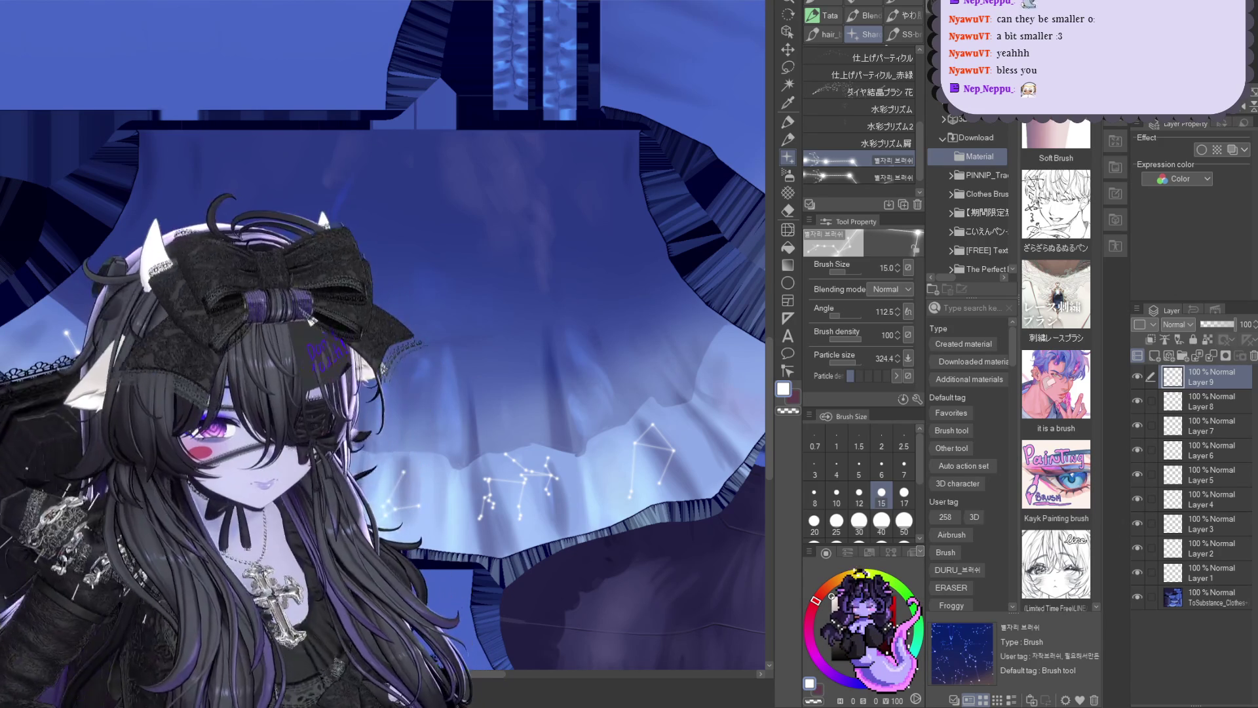
{"action": "left_click", "coordinate": [466, 399]}
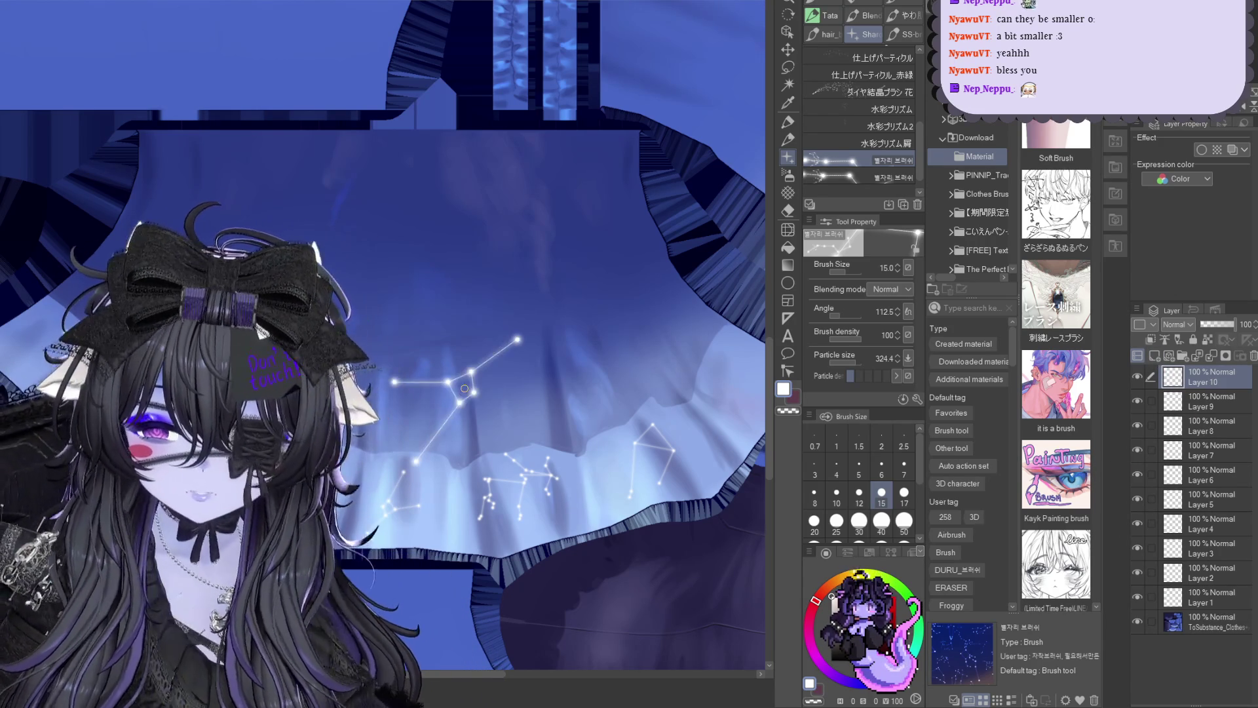
Shrink the new skirt constellation and shift it up-left
{"action": "key", "text": "ctrl+t"}
{"action": "mouse_move", "coordinate": [508, 455]}
{"action": "left_mouse_down"}
{"action": "mouse_move", "coordinate": [430, 367]}
{"action": "mouse_move", "coordinate": [314, 386]}
{"action": "left_mouse_up"}
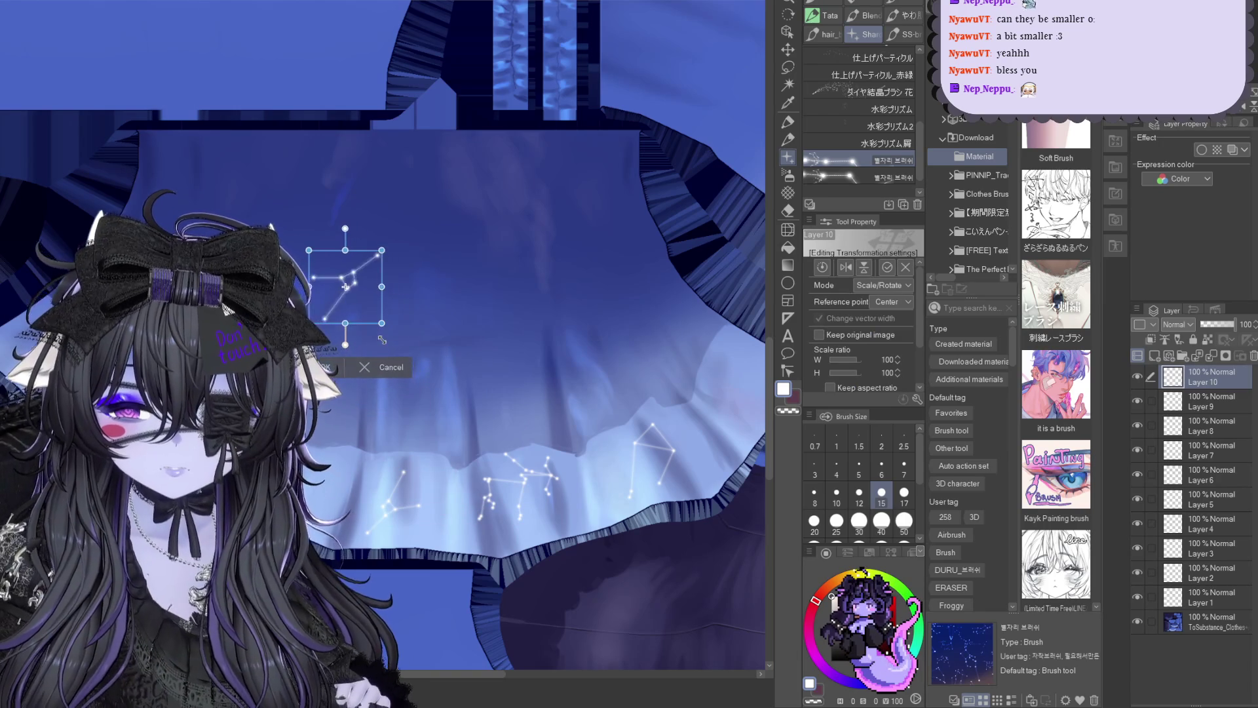
{"action": "key", "text": "Return"}
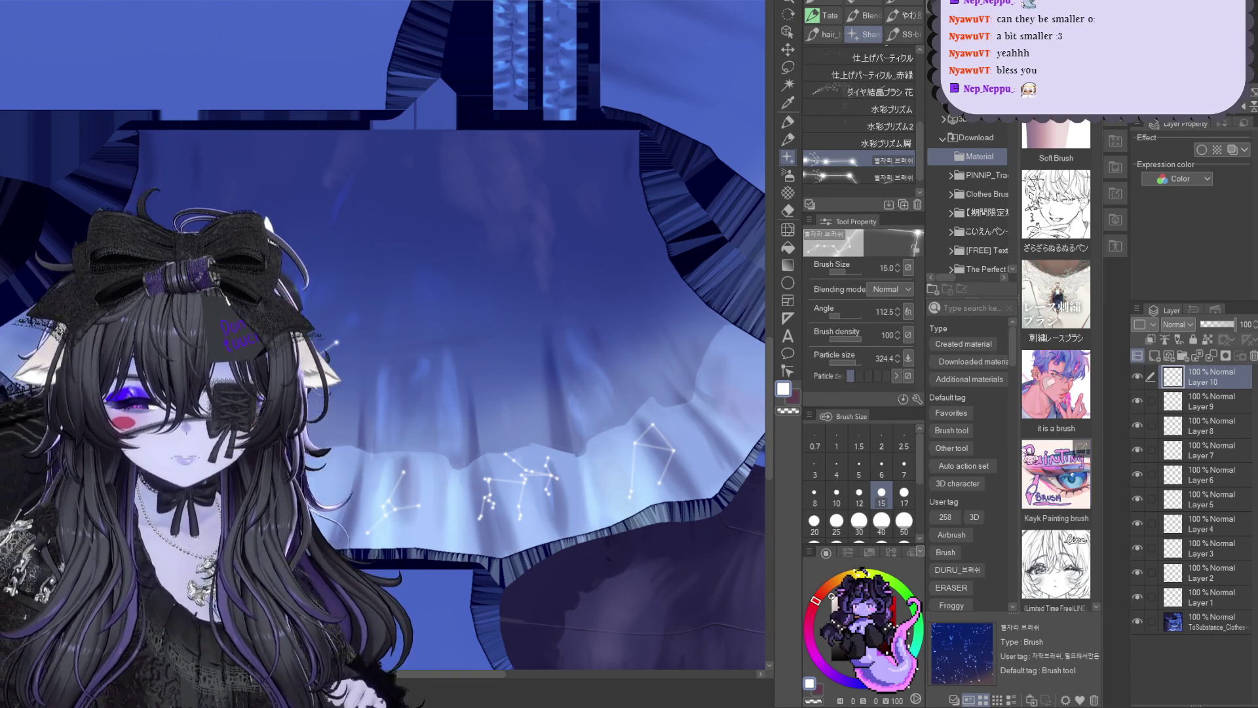
{"action": "scroll", "coordinate": [417, 387], "scroll_direction": "down", "scroll_amount": 3}
{"action": "scroll", "coordinate": [399, 379], "scroll_direction": "down", "scroll_amount": 2}
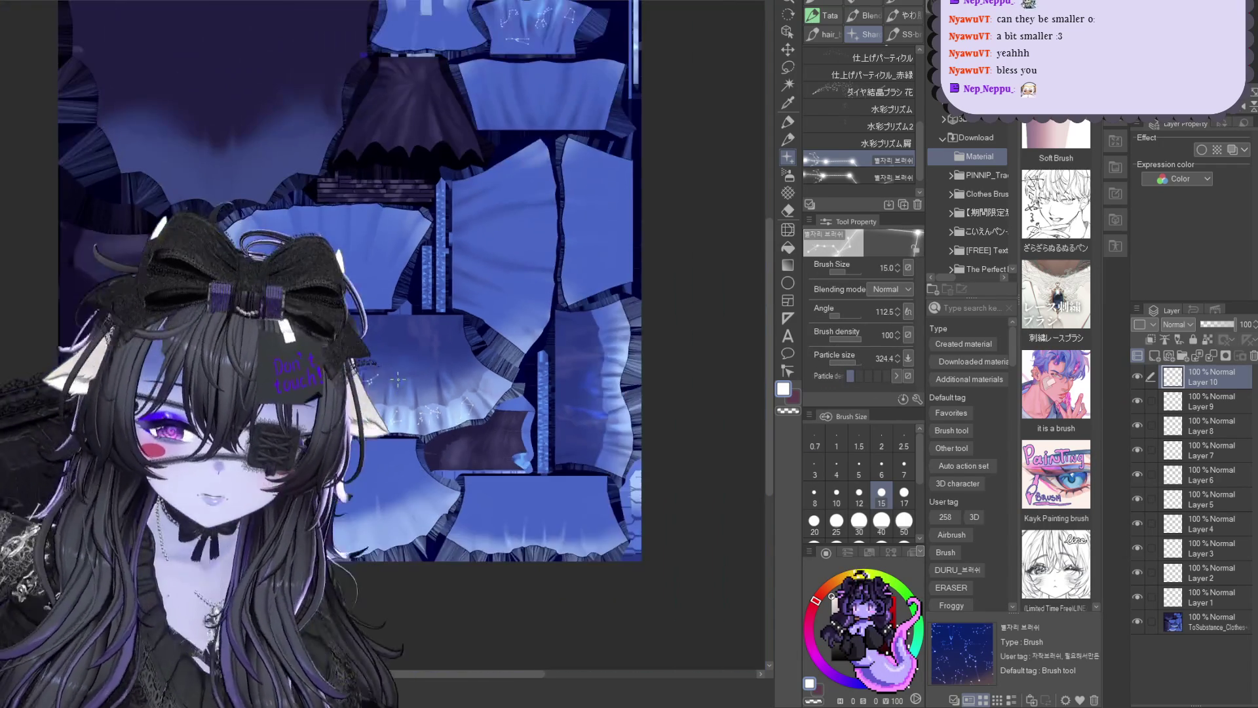
{"action": "scroll", "coordinate": [262, 211], "scroll_direction": "up", "scroll_amount": 2}
{"action": "scroll", "coordinate": [262, 211], "scroll_direction": "up", "scroll_amount": 2}
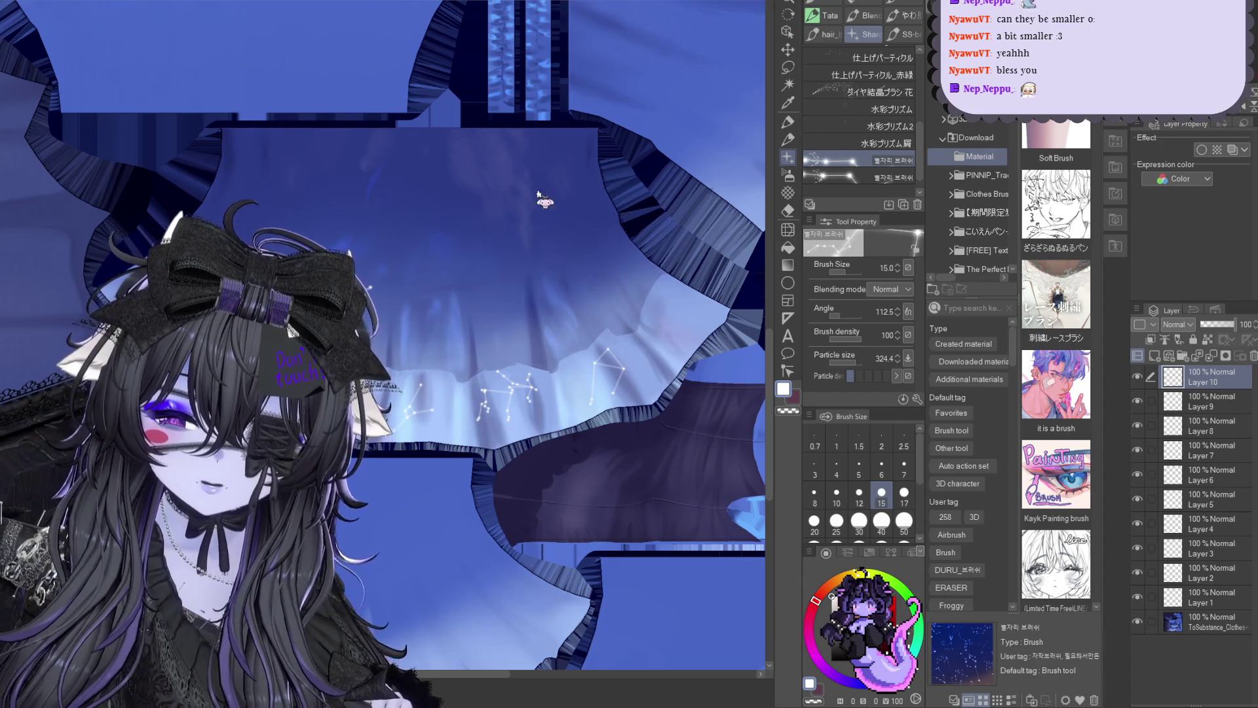
Switch to the black canvas document, undo a test stroke and enlarge the brush
{"action": "key", "text": "ctrl+Tab"}
{"action": "mouse_move", "coordinate": [479, 269]}
{"action": "left_mouse_down"}
{"action": "mouse_move", "coordinate": [383, 319]}
{"action": "mouse_move", "coordinate": [492, 310]}
{"action": "left_mouse_up"}
{"action": "key", "text": "ctrl+z"}
{"action": "key", "text": "bracketright"}
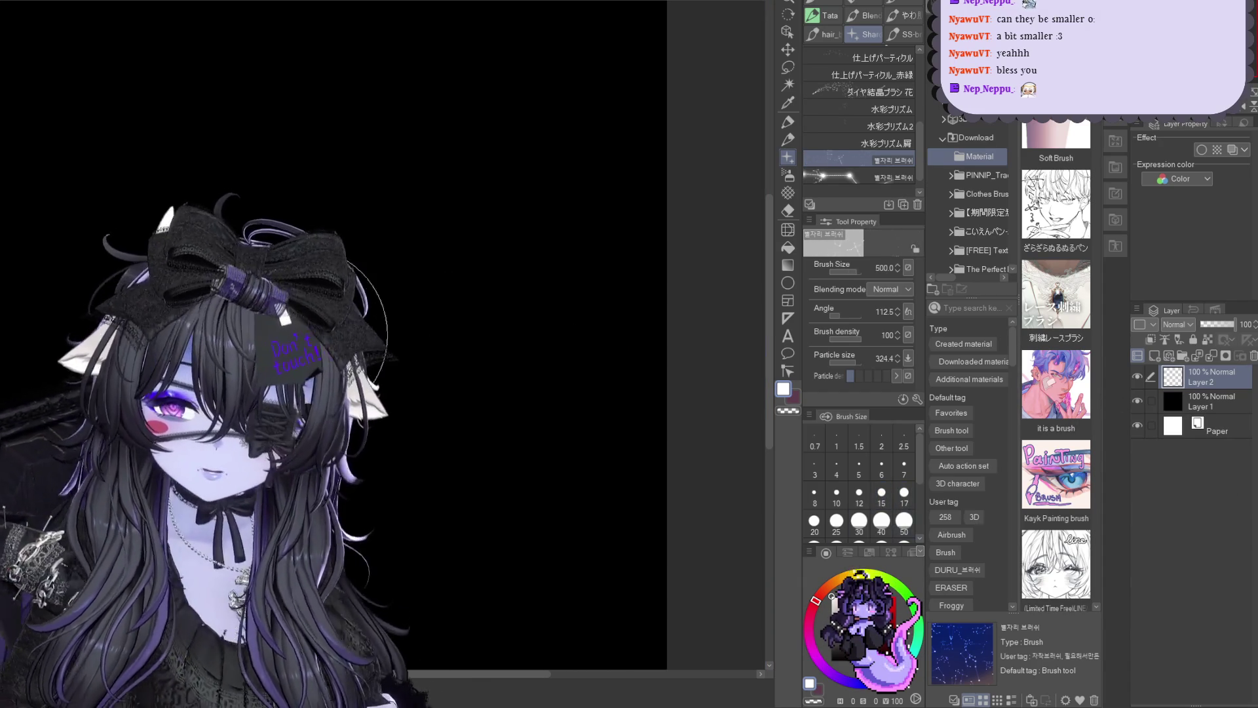
Stamp a constellation at brush size 1700, then shrink it up-left and re-enlarge to about 265%
{"action": "left_click_drag", "start_coordinate": [296, 305], "coordinate": [492, 304], "text": "ctrl+alt"}
{"action": "left_click", "coordinate": [335, 340]}
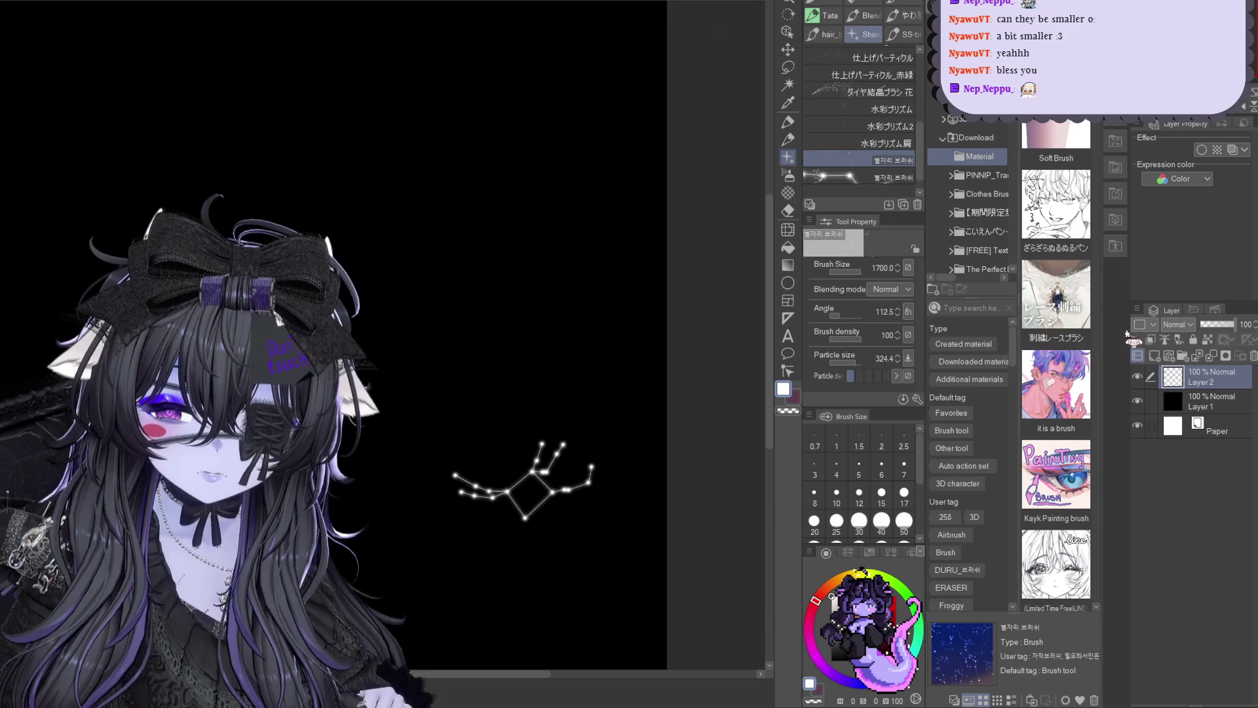
{"action": "key", "text": "ctrl+t"}
{"action": "left_click_drag", "start_coordinate": [589, 521], "coordinate": [350, 245]}
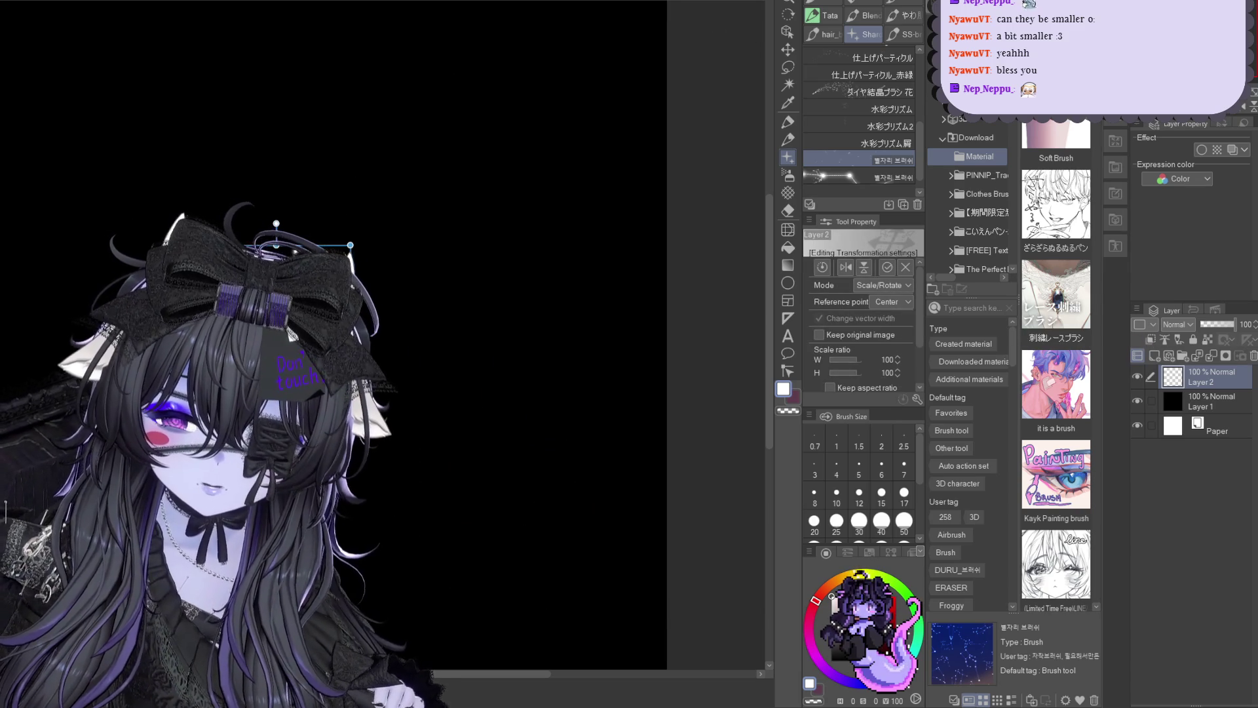
{"action": "key", "text": "Return"}
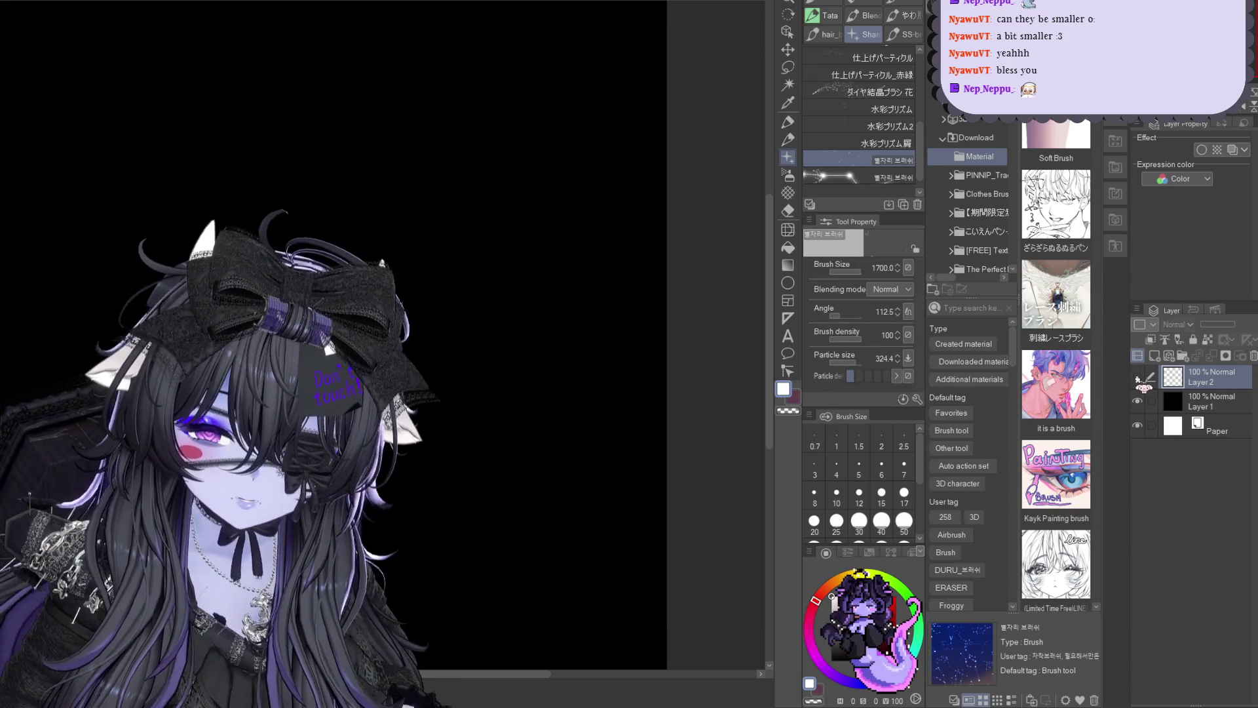
{"action": "key", "text": "ctrl+t"}
{"action": "mouse_move", "coordinate": [350, 246]}
{"action": "left_mouse_down"}
{"action": "mouse_move", "coordinate": [594, 470]}
{"action": "mouse_move", "coordinate": [350, 300]}
{"action": "left_mouse_up"}
{"action": "key", "text": "Return"}
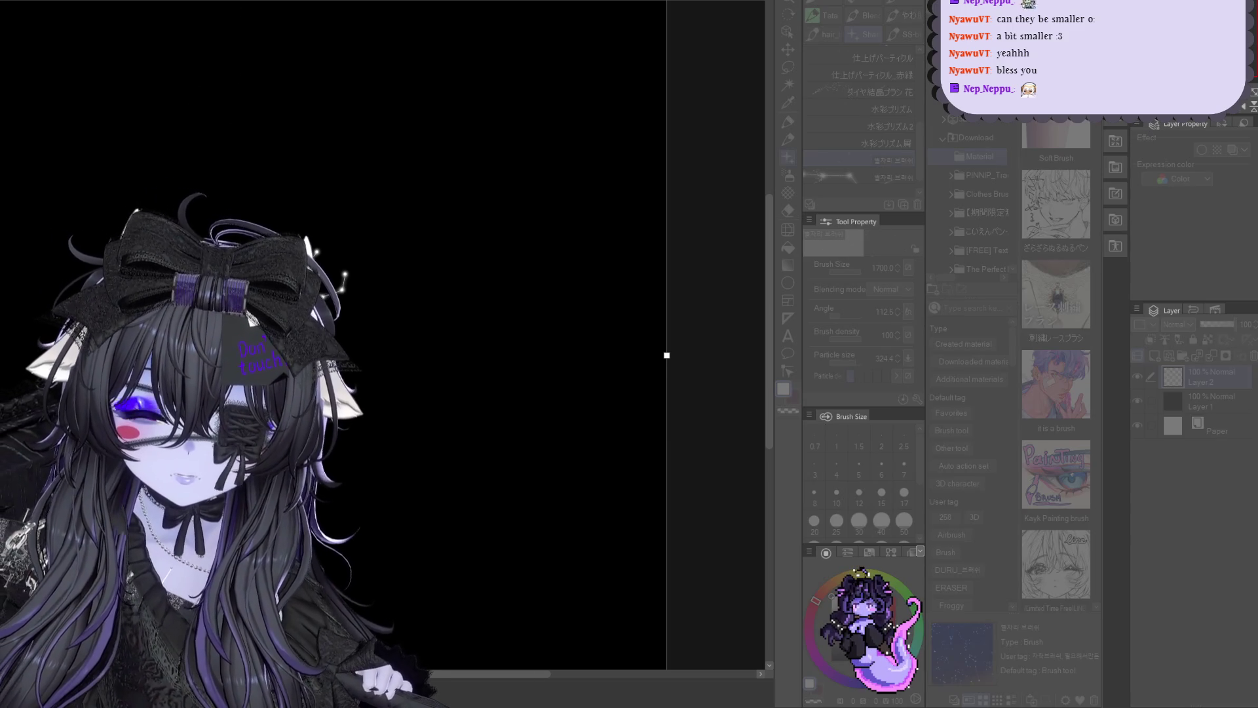
{"action": "scroll", "coordinate": [524, 486], "scroll_direction": "down", "scroll_amount": 2}
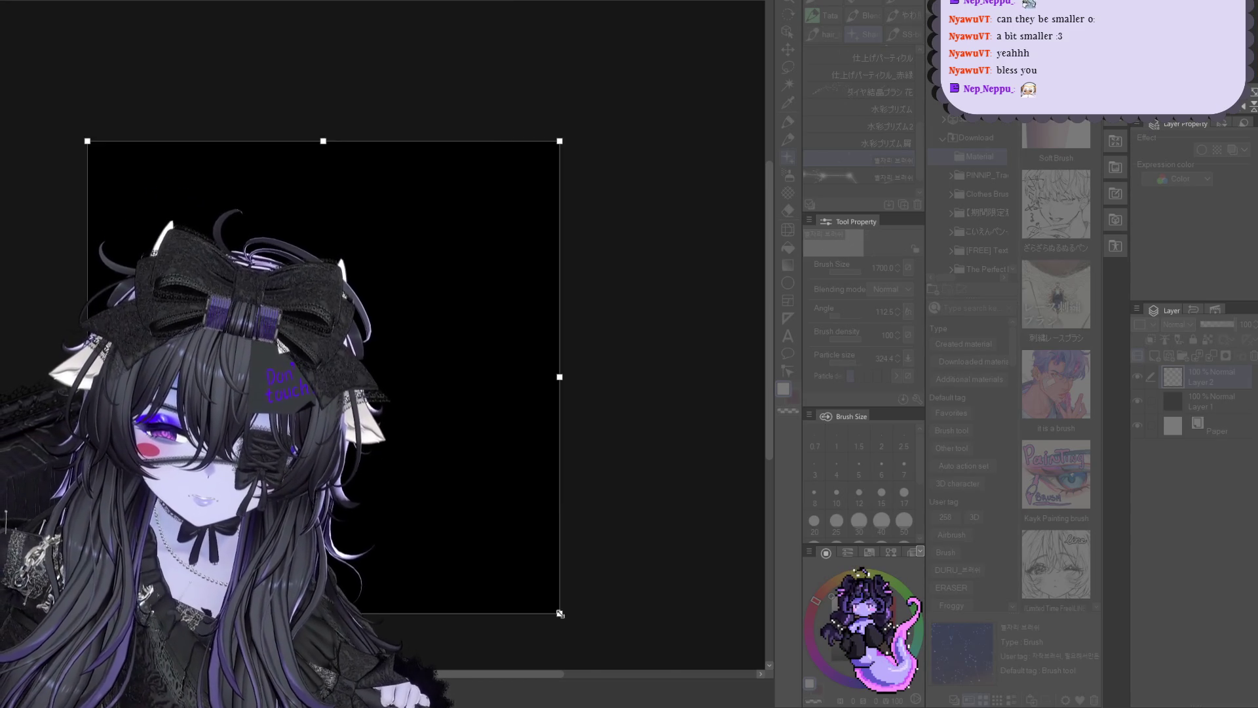
Resize the canvas area, stamp a white constellation, hide Layer 2 and add Layer 3
{"action": "left_click_drag", "start_coordinate": [559, 613], "coordinate": [369, 267]}
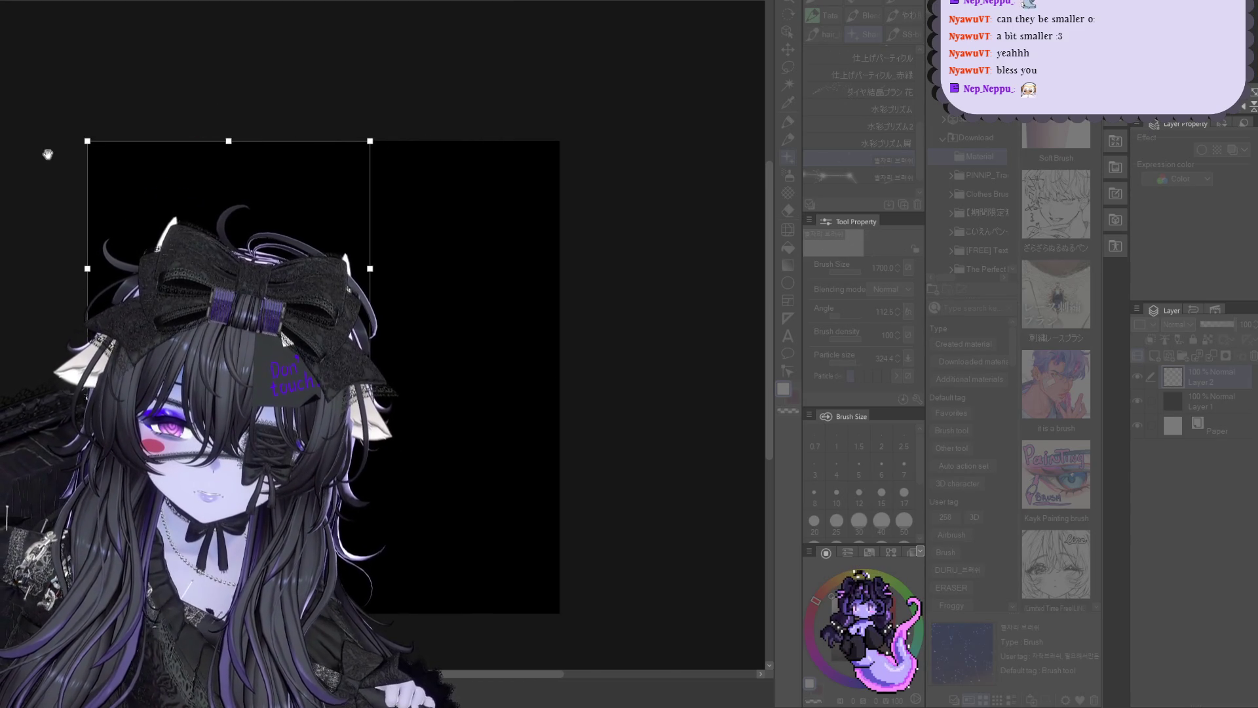
{"action": "left_click_drag", "start_coordinate": [87, 141], "coordinate": [207, 248]}
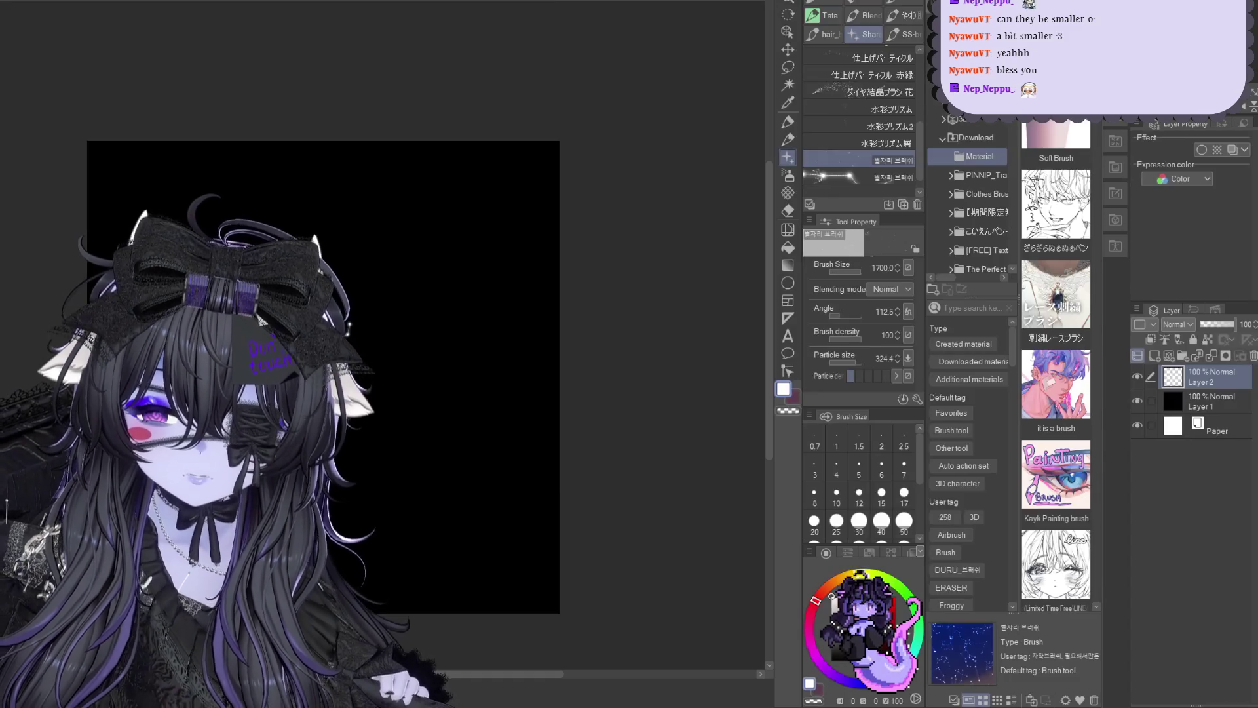
{"action": "scroll", "coordinate": [321, 246], "scroll_direction": "down", "scroll_amount": 2}
{"action": "left_click", "coordinate": [351, 324]}
{"action": "scroll", "coordinate": [236, 313], "scroll_direction": "up", "scroll_amount": 2}
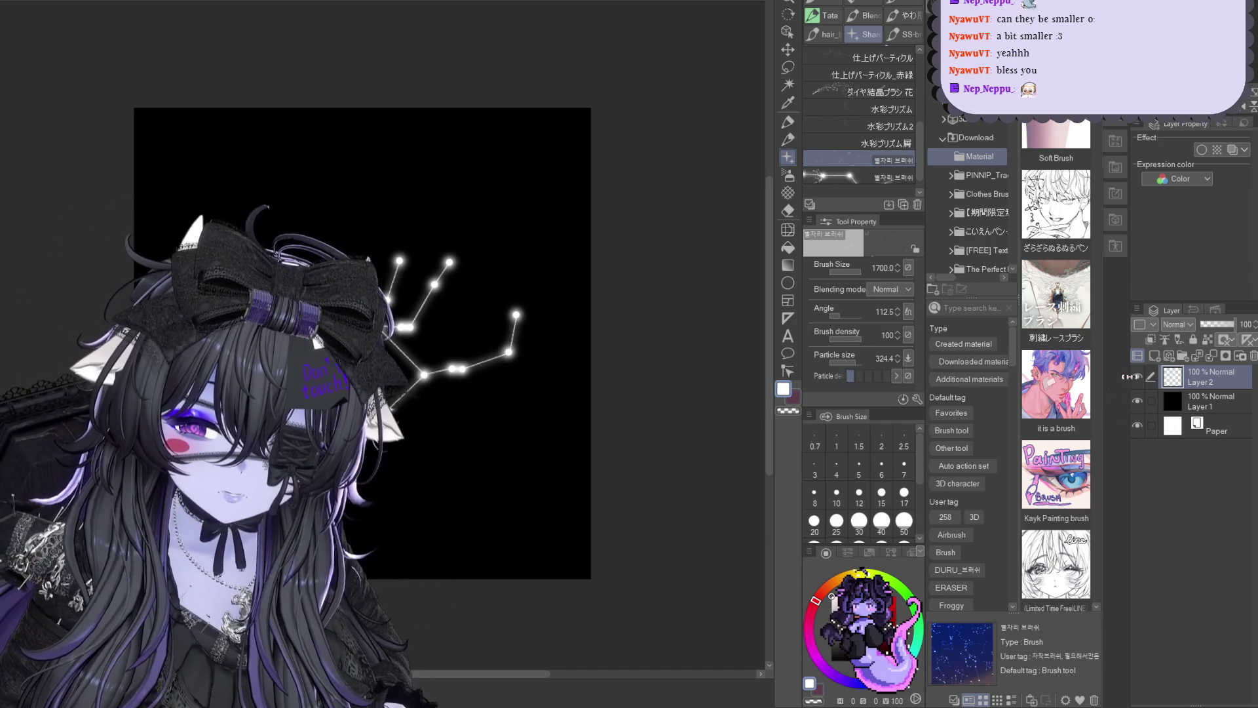
{"action": "left_click", "coordinate": [1136, 376]}
{"action": "key", "text": "ctrl+shift+n"}
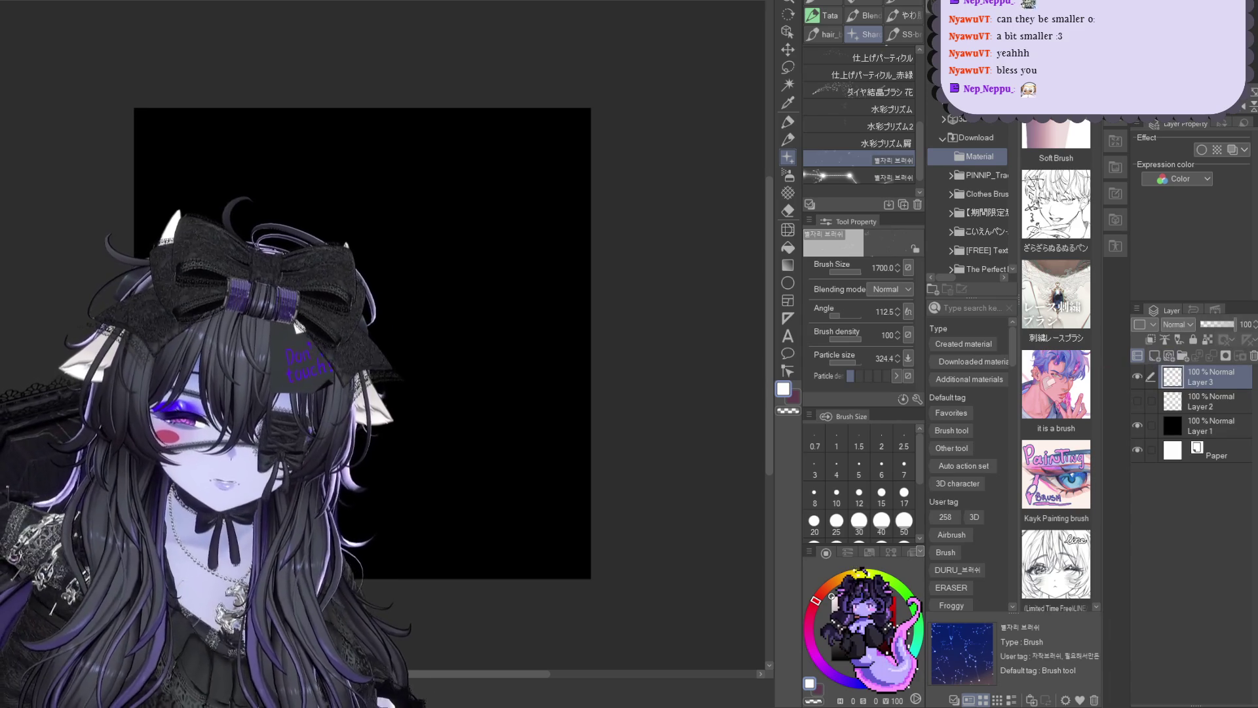
Stamp a smaller glowing constellation on Layer 3, then hide it and add Layer 4
{"action": "left_click", "coordinate": [845, 176]}
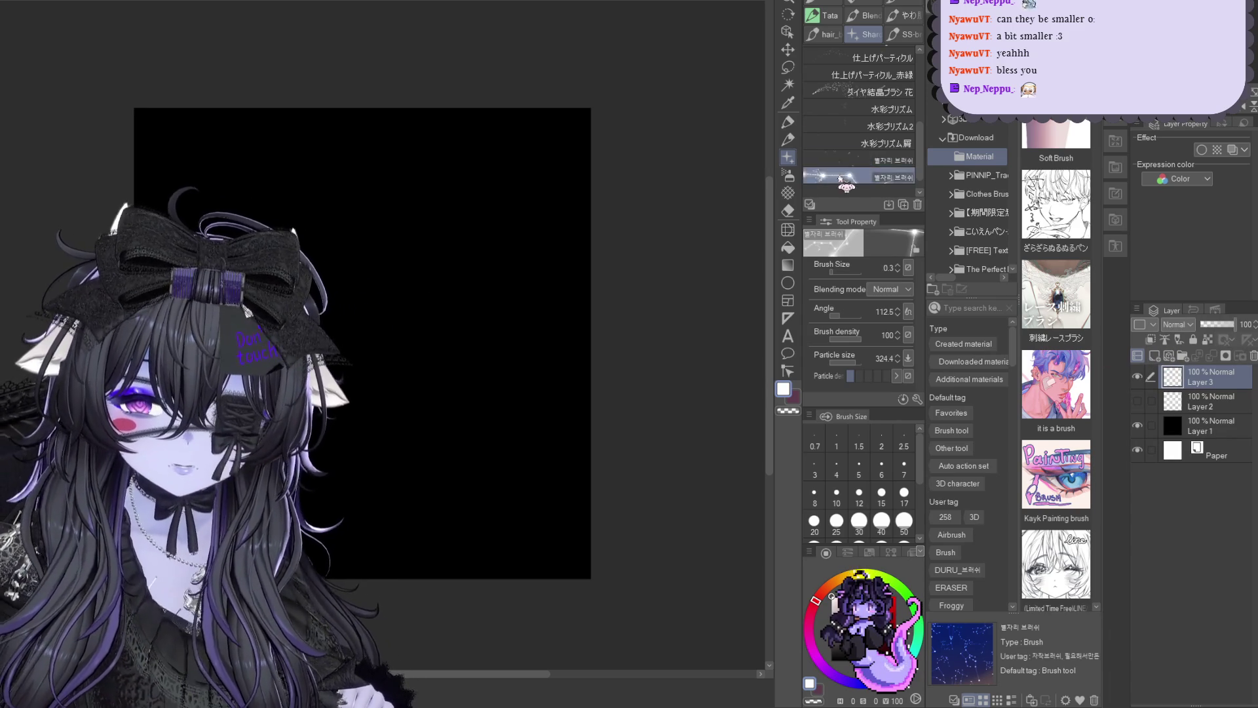
{"action": "left_click_drag", "start_coordinate": [337, 355], "coordinate": [353, 341]}
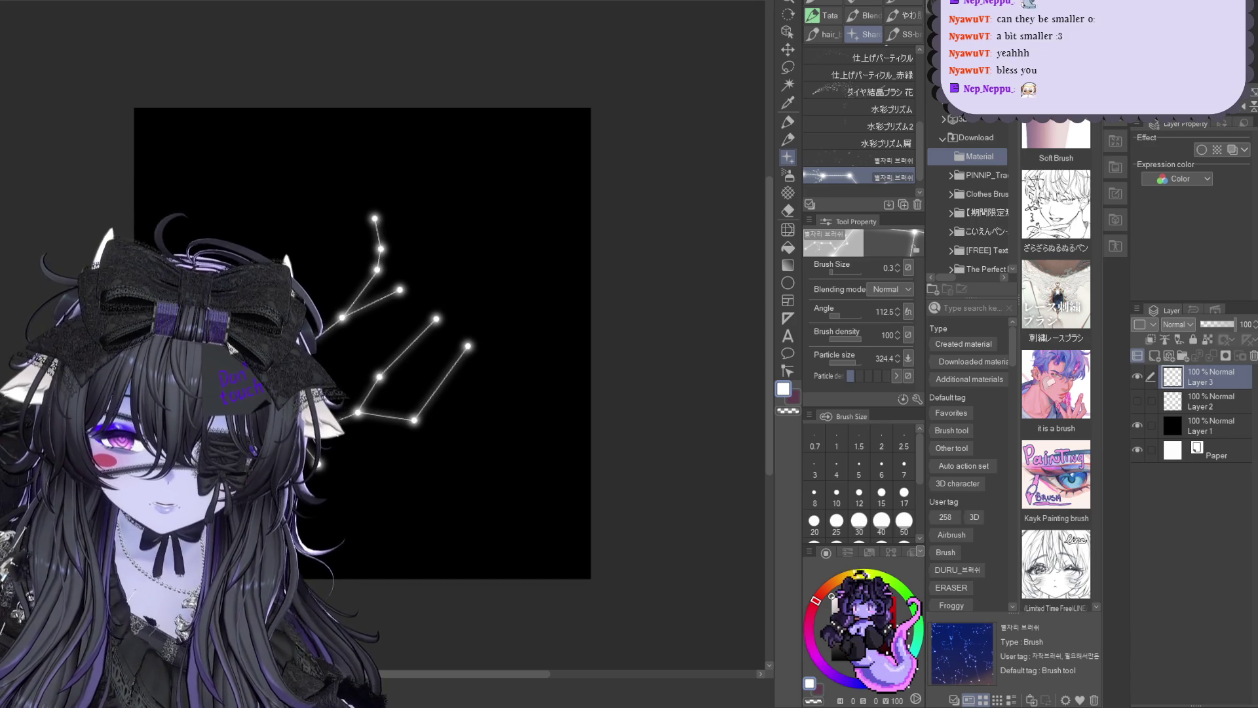
{"action": "left_click", "coordinate": [1138, 376]}
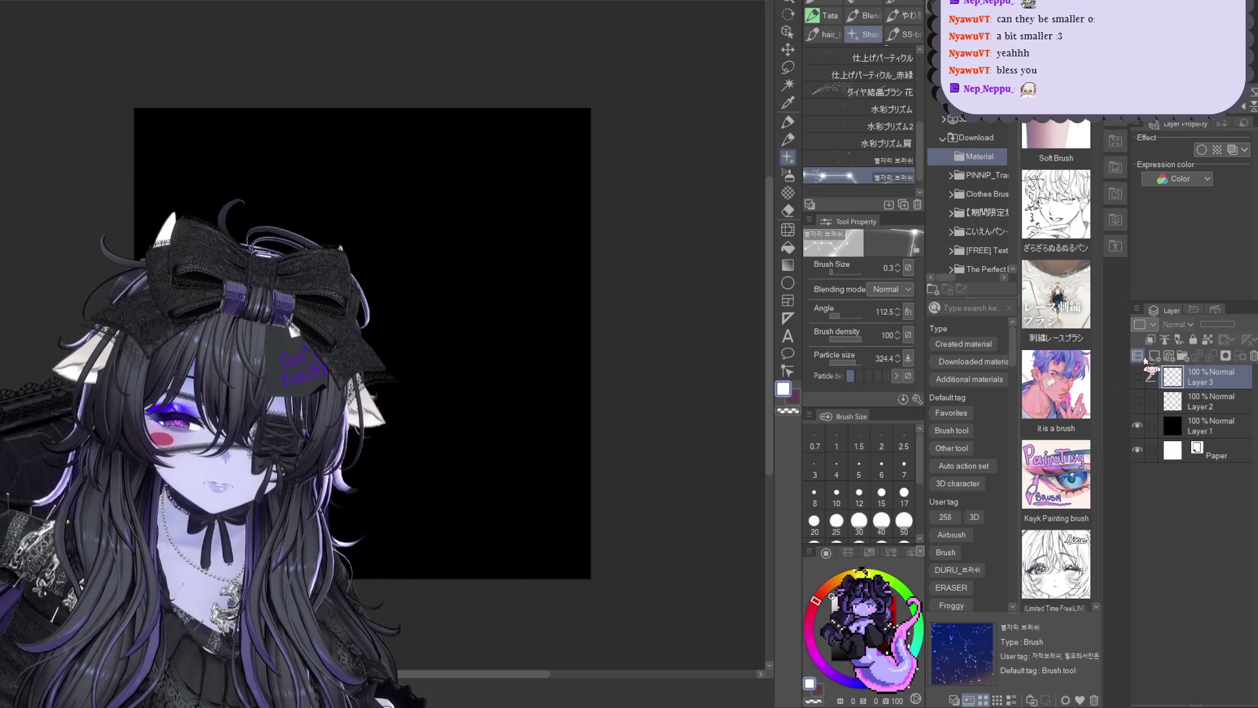
Stamp a constellation on Layer 4, hide it and add Layer 5
{"action": "left_click_drag", "start_coordinate": [325, 276], "coordinate": [483, 363]}
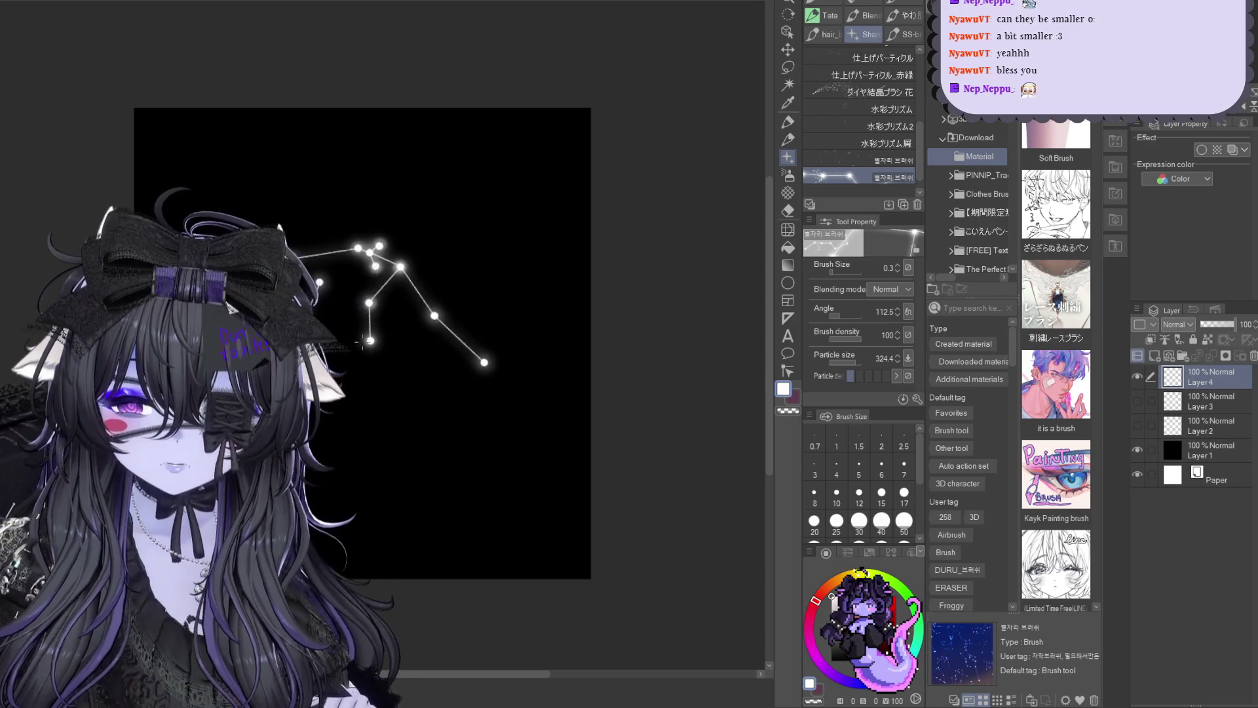
{"action": "key", "text": "ctrl+z"}
{"action": "left_click", "coordinate": [364, 352]}
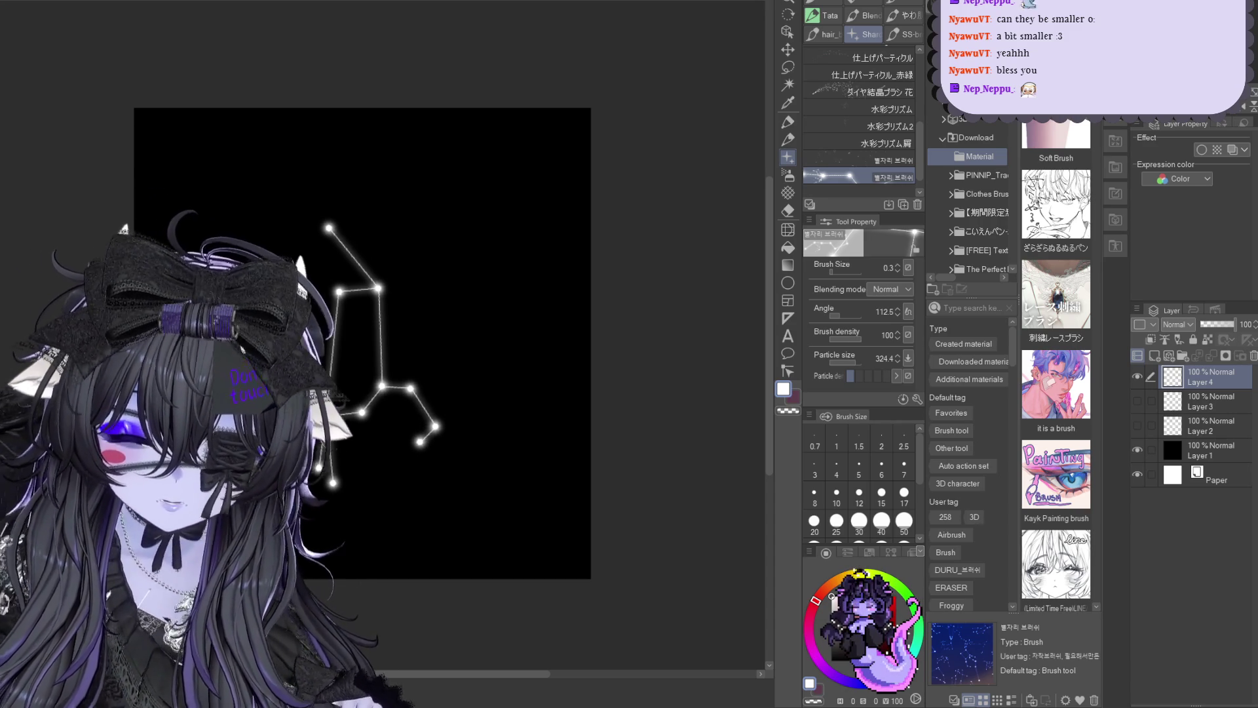
{"action": "left_click", "coordinate": [1137, 376]}
{"action": "left_click", "coordinate": [1152, 355]}
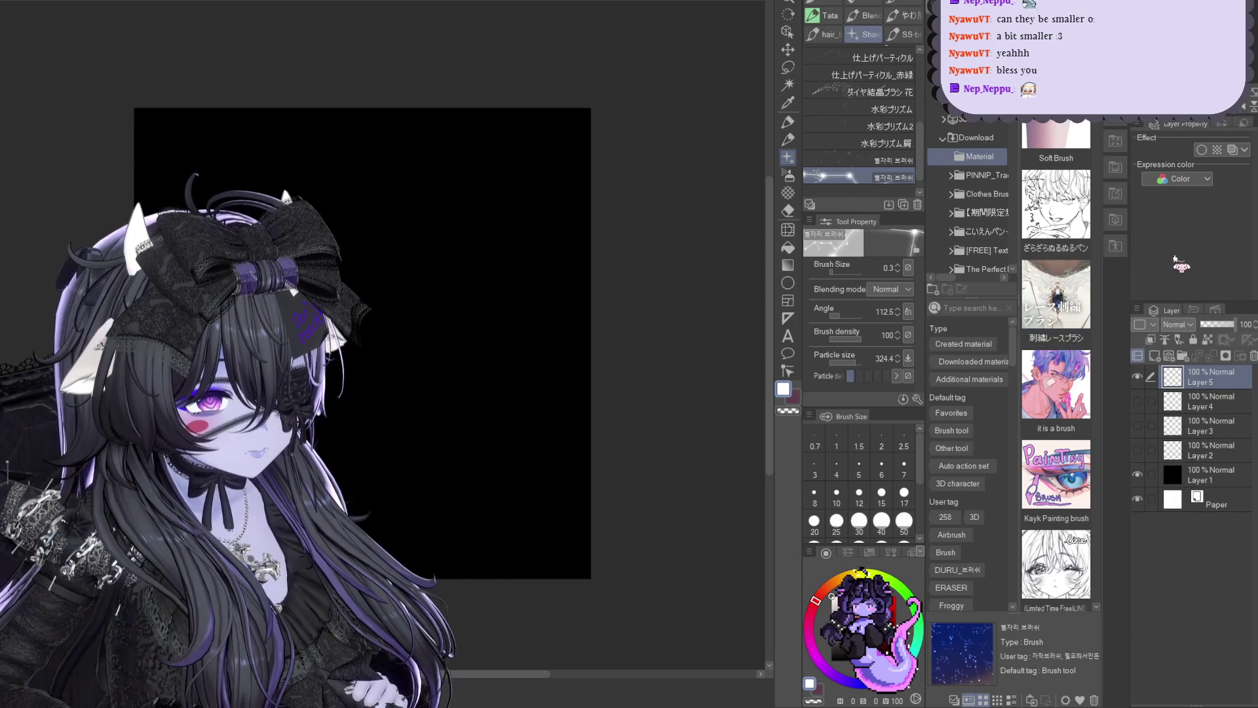
Stamp a constellation on Layer 5 and start a new empty Layer 6
{"action": "left_click_drag", "start_coordinate": [285, 234], "coordinate": [378, 421]}
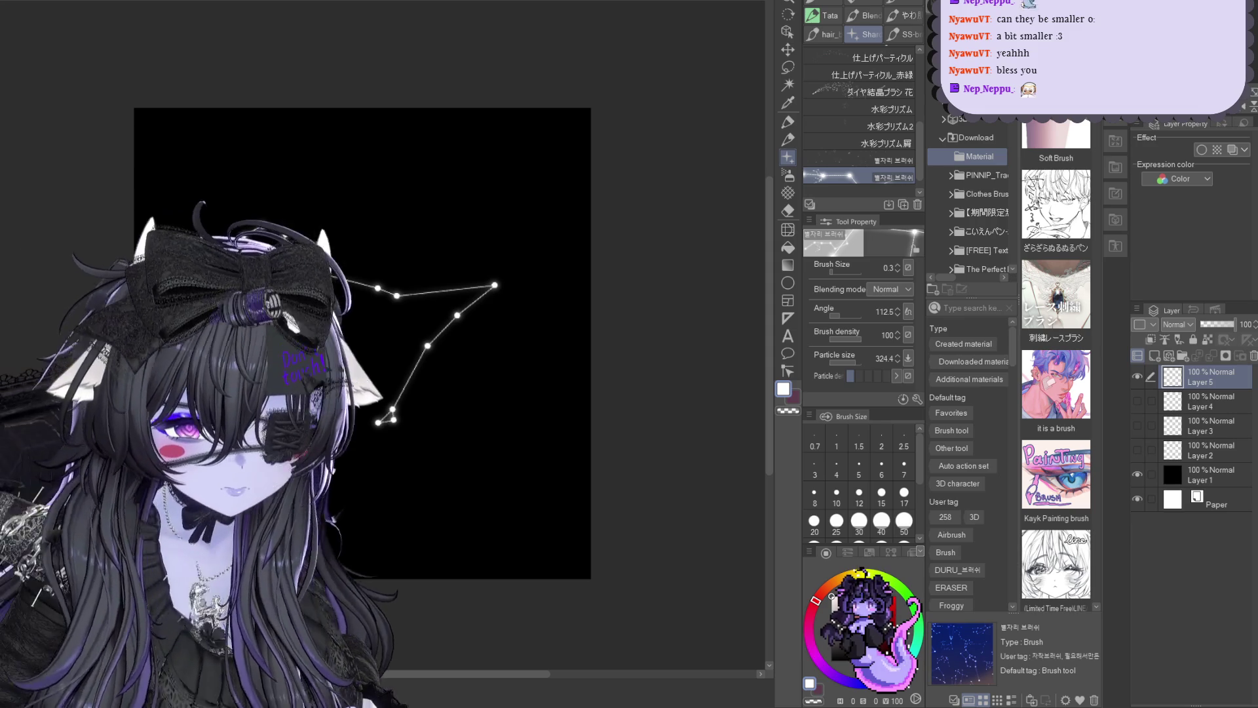
{"action": "key", "text": "ctrl+shift+n"}
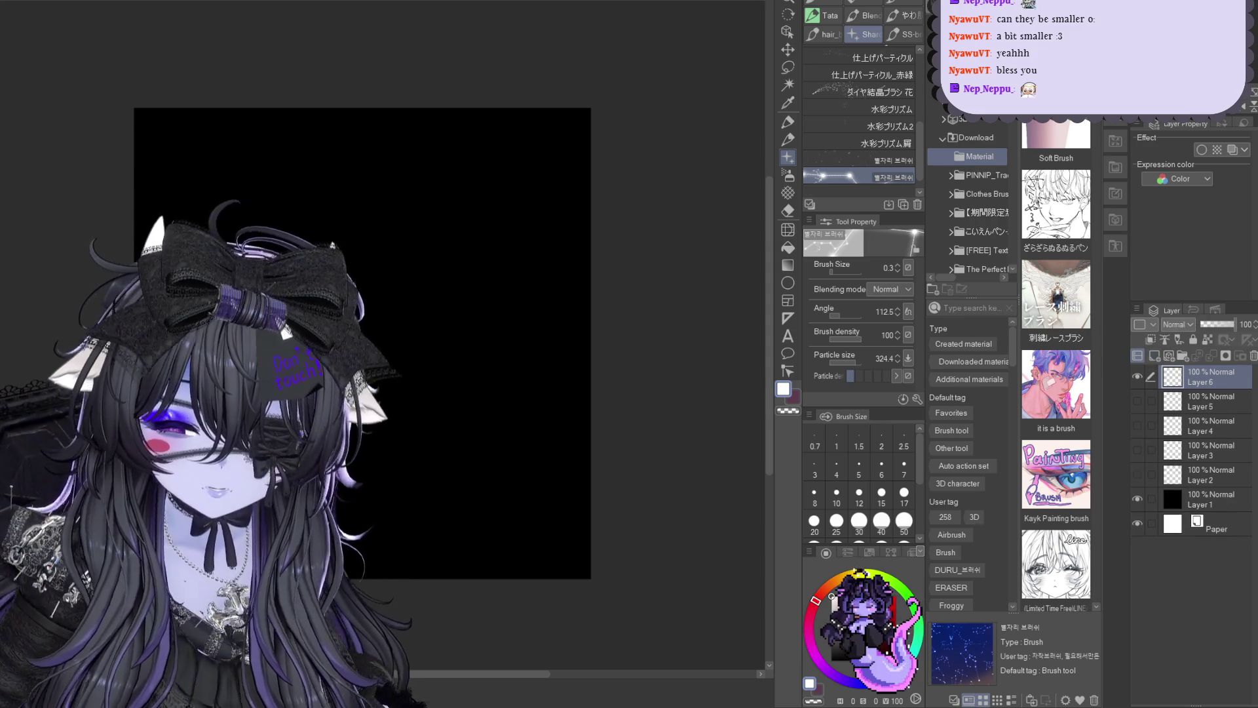
Stamp constellations on Layers 6 and 7, extending the second from its centre star, then hide it and add Layer 8
{"action": "left_click_drag", "start_coordinate": [374, 321], "coordinate": [362, 336]}
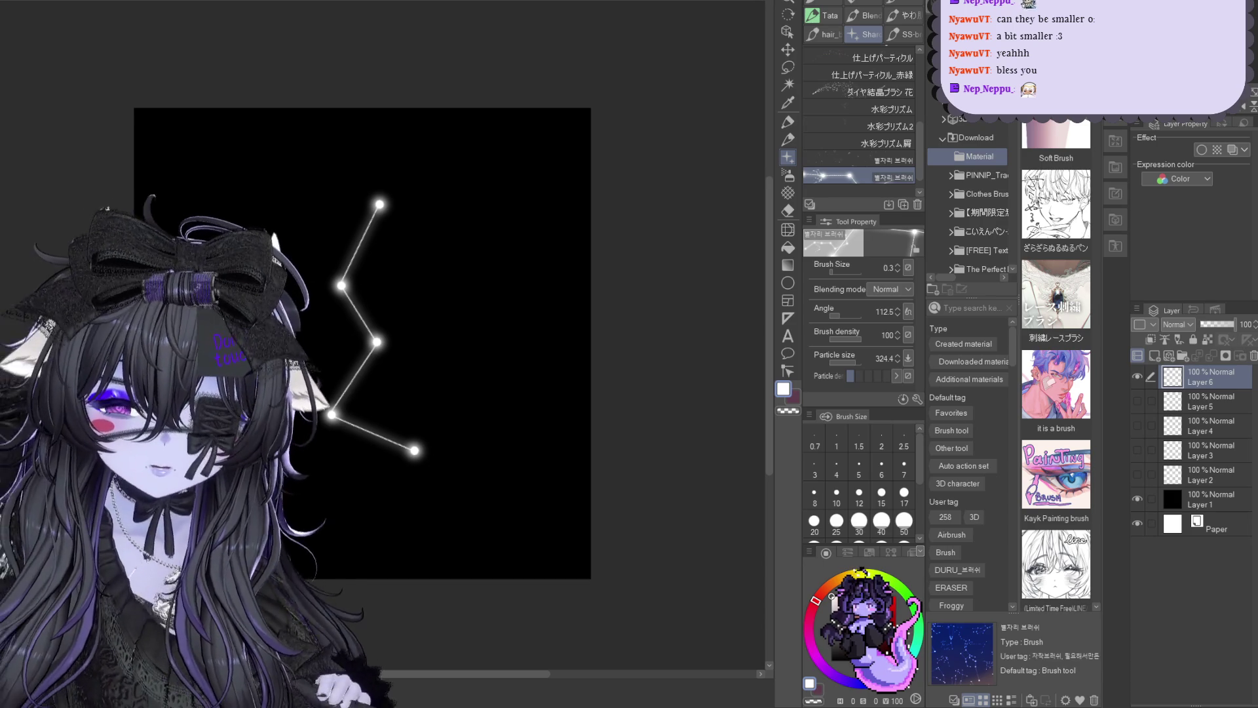
{"action": "key", "text": "ctrl+shift+n"}
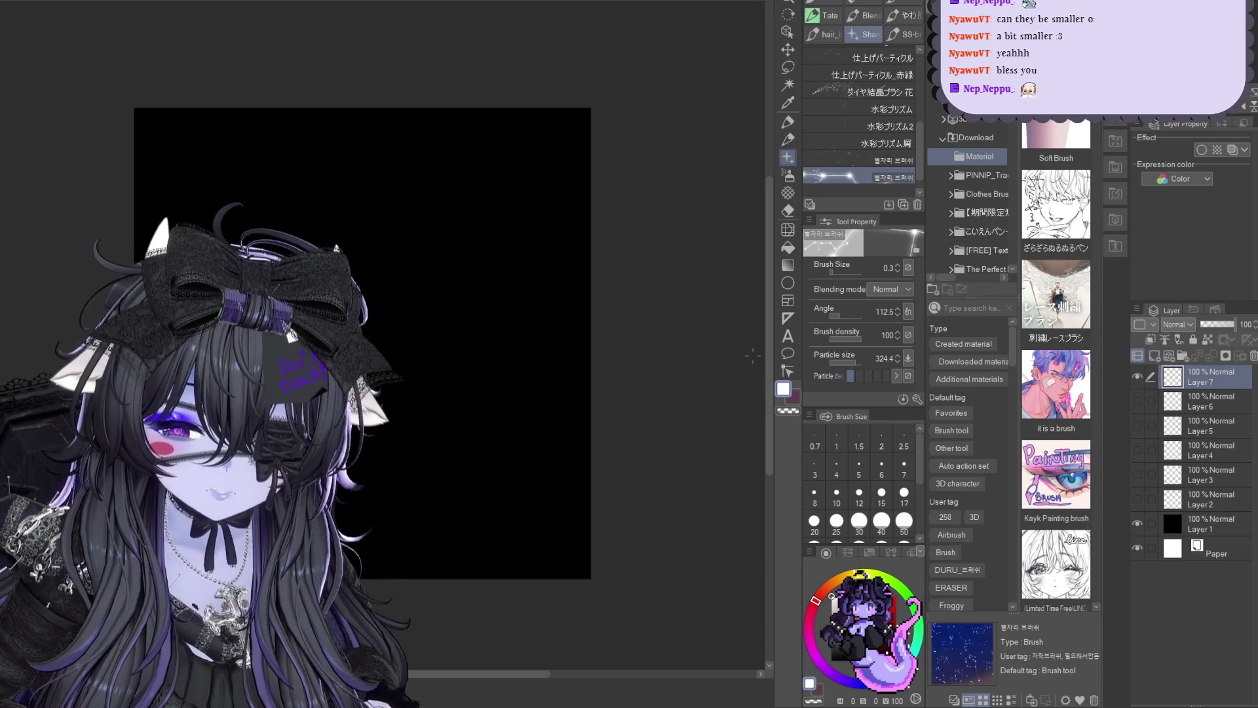
{"action": "left_click_drag", "start_coordinate": [393, 299], "coordinate": [517, 399]}
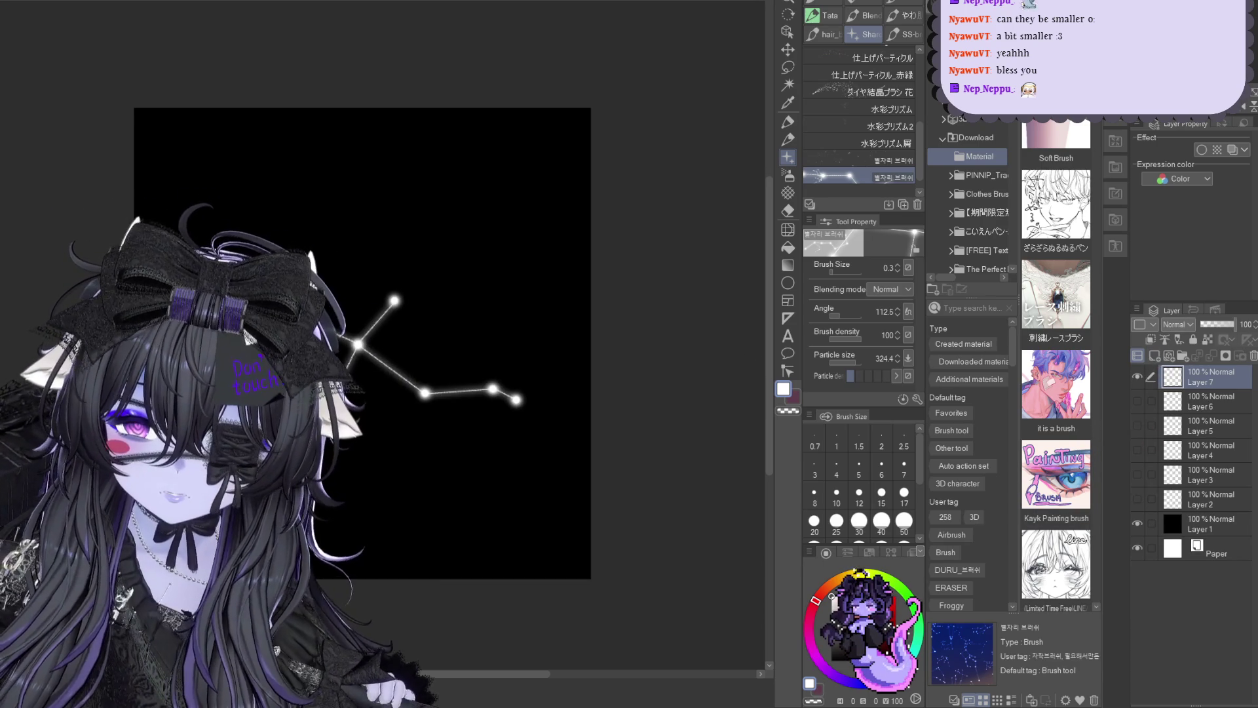
{"action": "left_click_drag", "start_coordinate": [243, 264], "coordinate": [359, 345]}
{"action": "left_click_drag", "start_coordinate": [357, 344], "coordinate": [281, 484]}
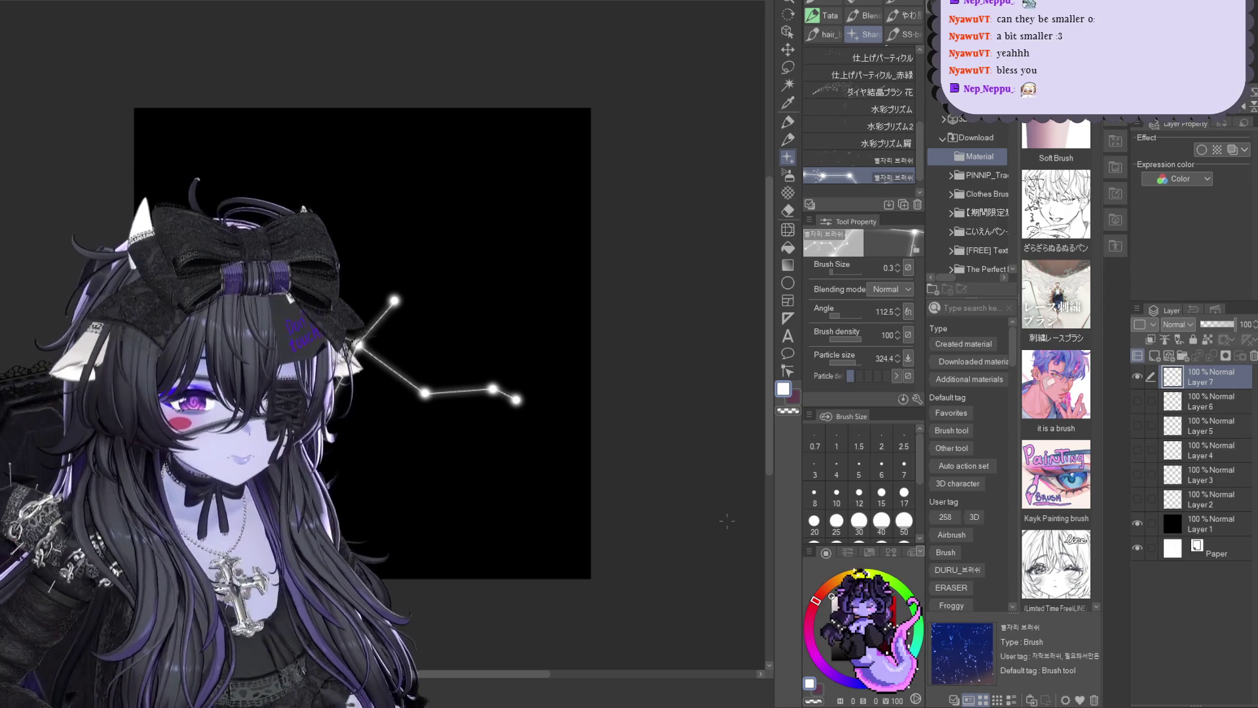
{"action": "left_click", "coordinate": [1137, 377]}
{"action": "left_click", "coordinate": [1155, 354]}
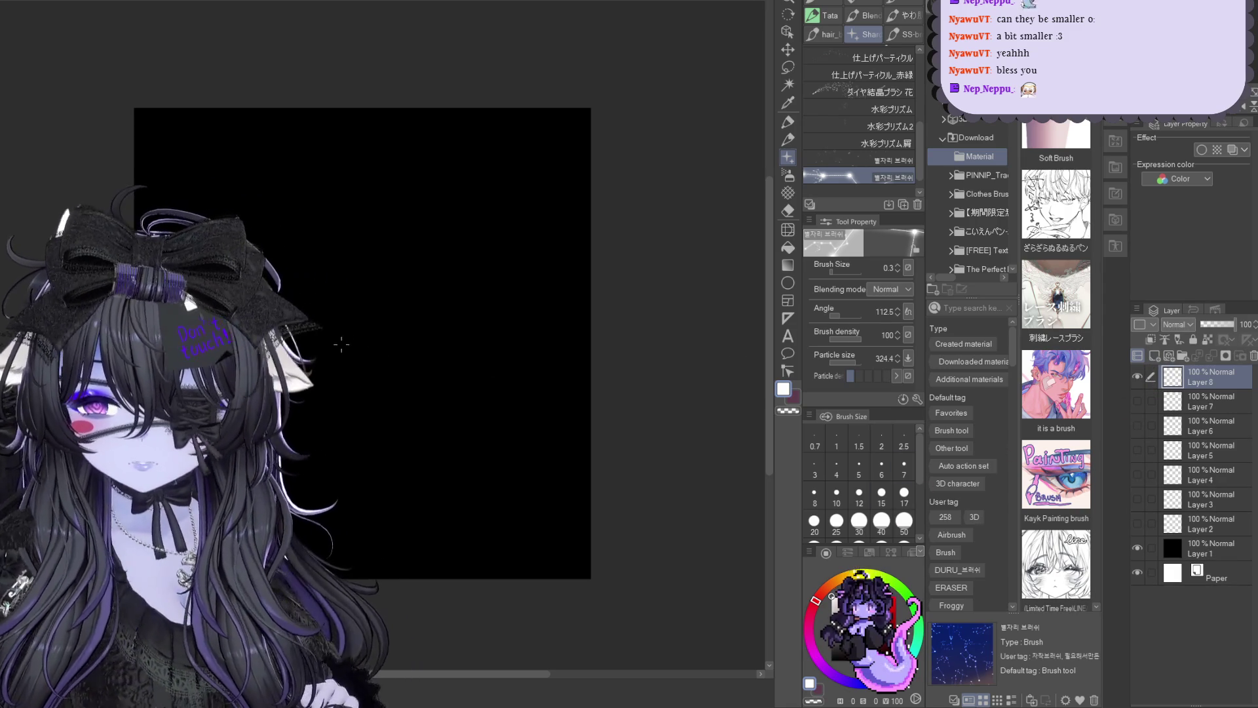
Stamp and hide constellations on Layers 8 and 9, stamp a large one on Layer 10, then switch to Blender
{"action": "left_click", "coordinate": [362, 337]}
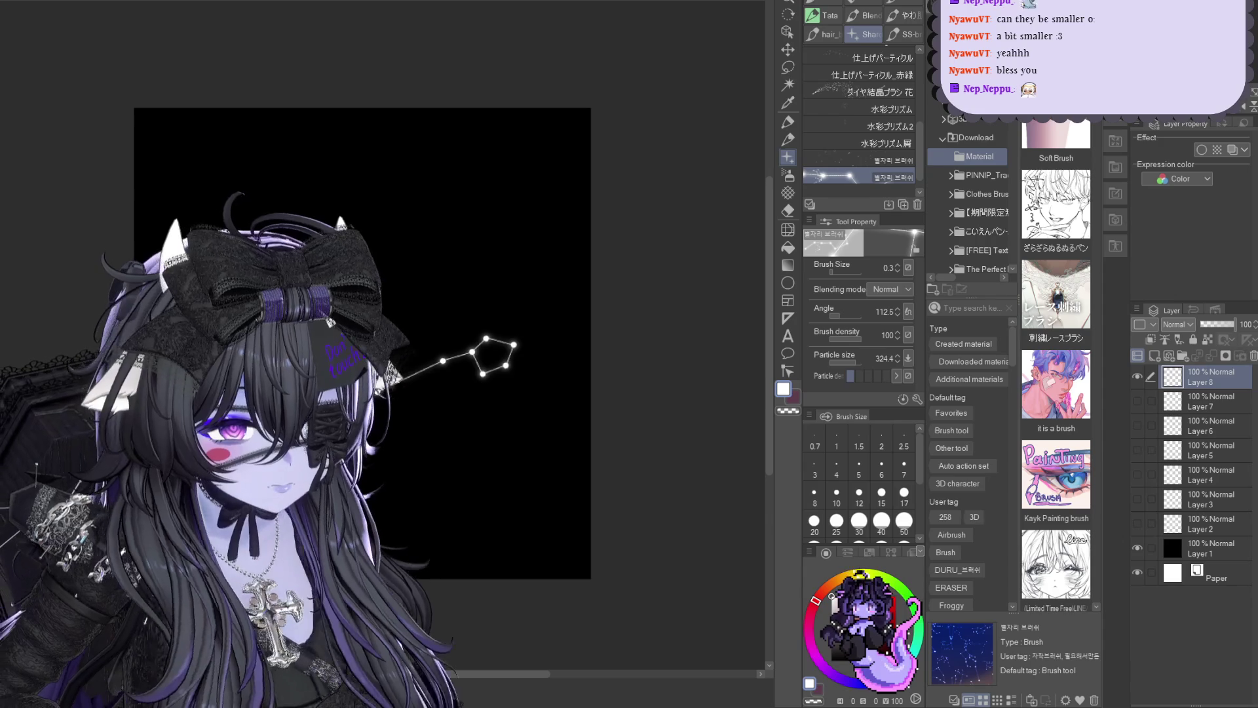
{"action": "left_click", "coordinate": [1137, 377]}
{"action": "left_click", "coordinate": [1163, 360]}
{"action": "left_click_drag", "start_coordinate": [382, 273], "coordinate": [489, 298]}
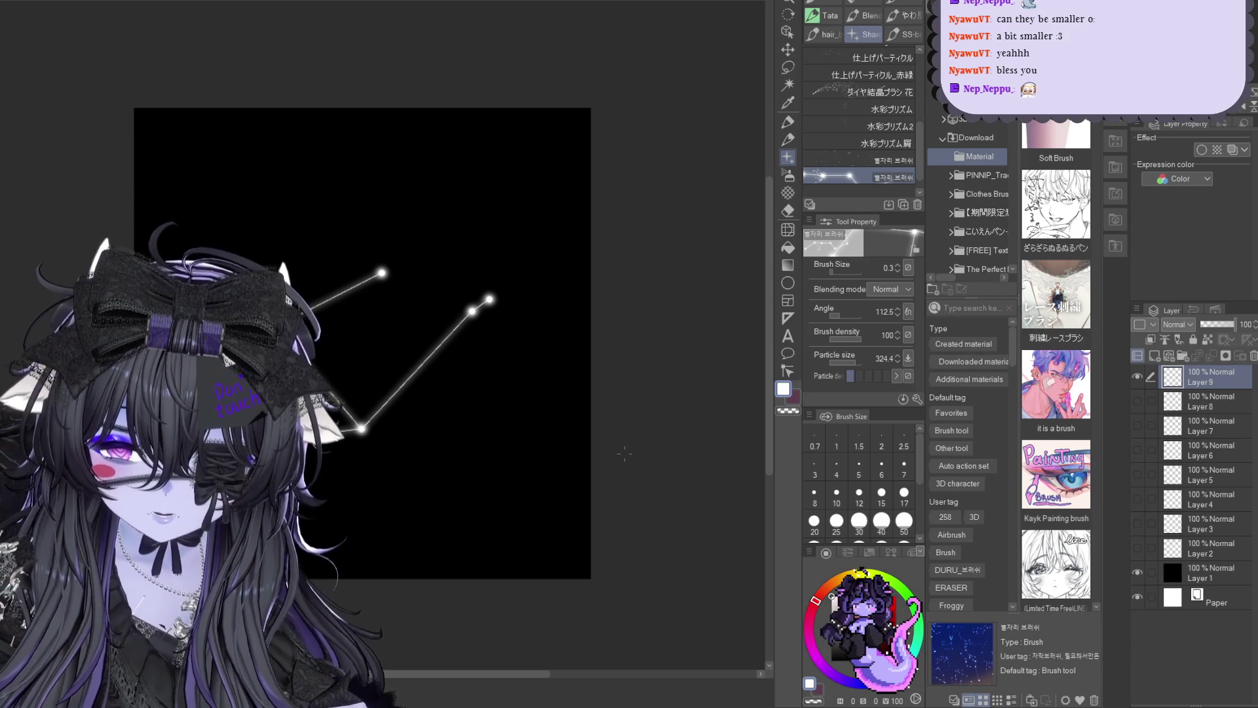
{"action": "left_click", "coordinate": [1137, 376]}
{"action": "left_click", "coordinate": [1163, 359]}
{"action": "left_click_drag", "start_coordinate": [337, 246], "coordinate": [516, 318]}
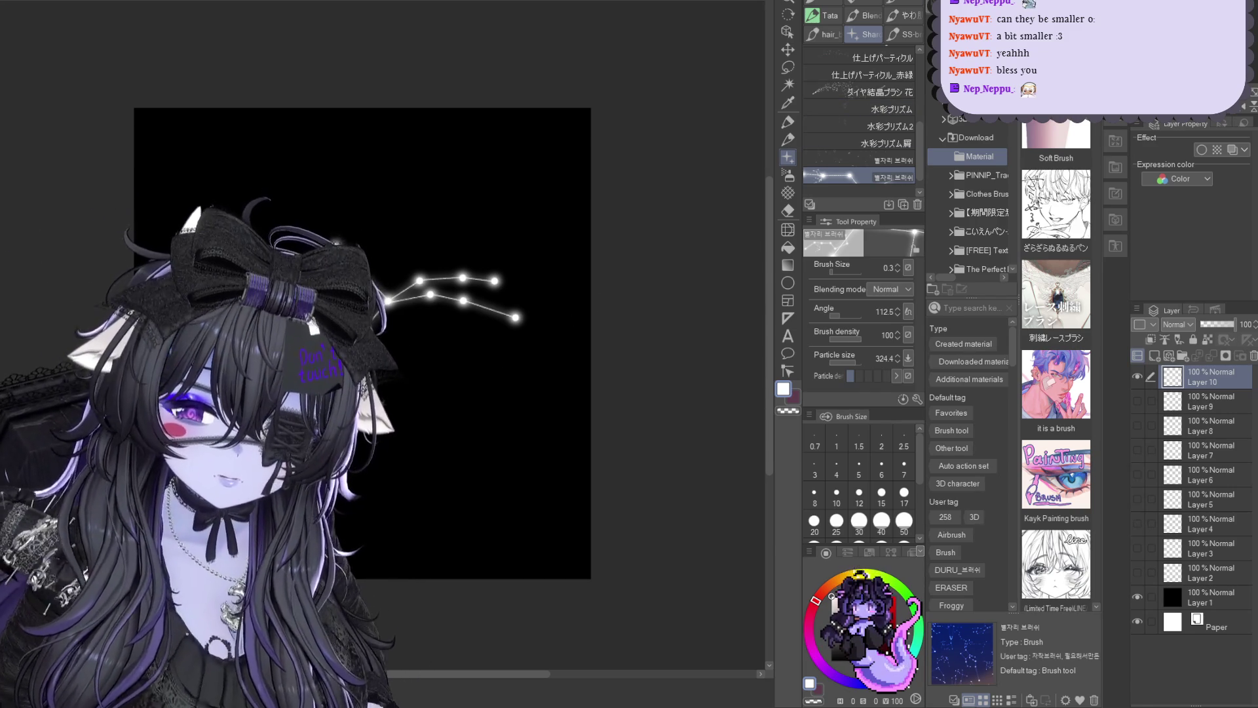
{"action": "key", "text": "alt+Tab"}
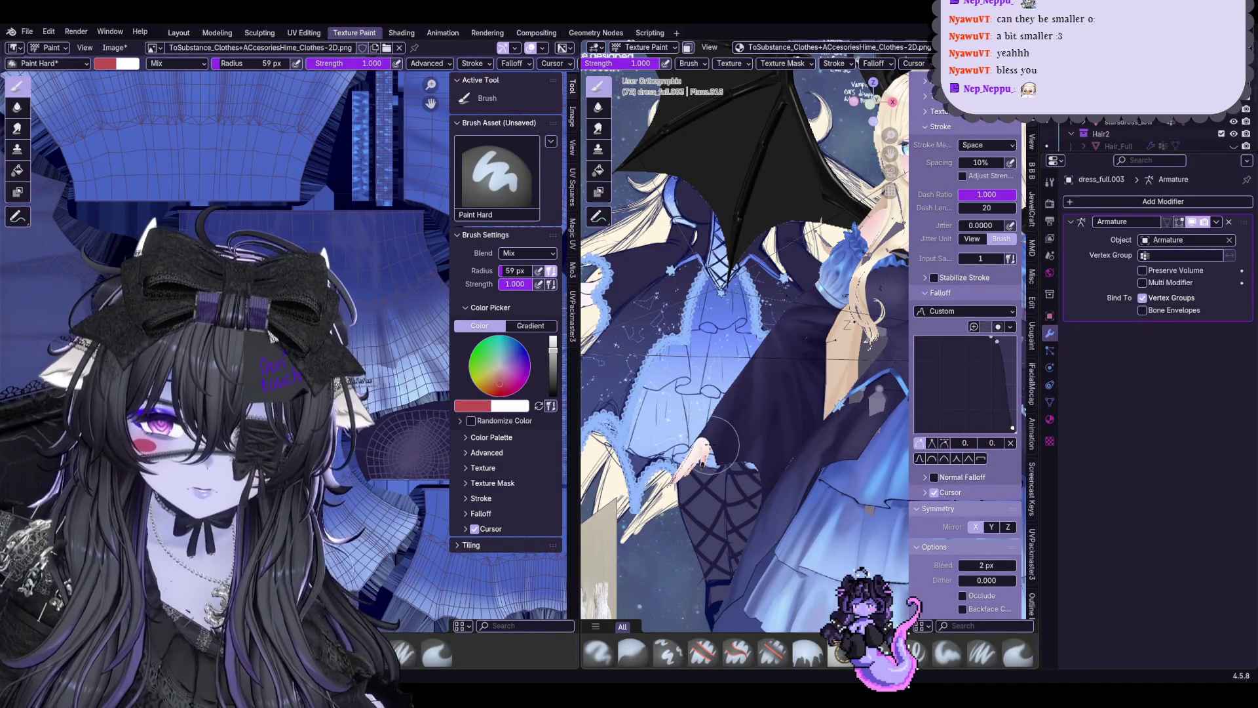
Show the dress in the Layout workspace in object mode and adjust the view
{"action": "left_click", "coordinate": [178, 32]}
{"action": "scroll", "coordinate": [503, 232], "scroll_direction": "up", "scroll_amount": 1}
{"action": "scroll", "coordinate": [504, 233], "scroll_direction": "up", "scroll_amount": 2}
{"action": "key", "text": "Tab"}
{"action": "key", "text": "Tab"}
{"action": "middle_click_drag", "start_coordinate": [503, 234], "coordinate": [531, 228]}
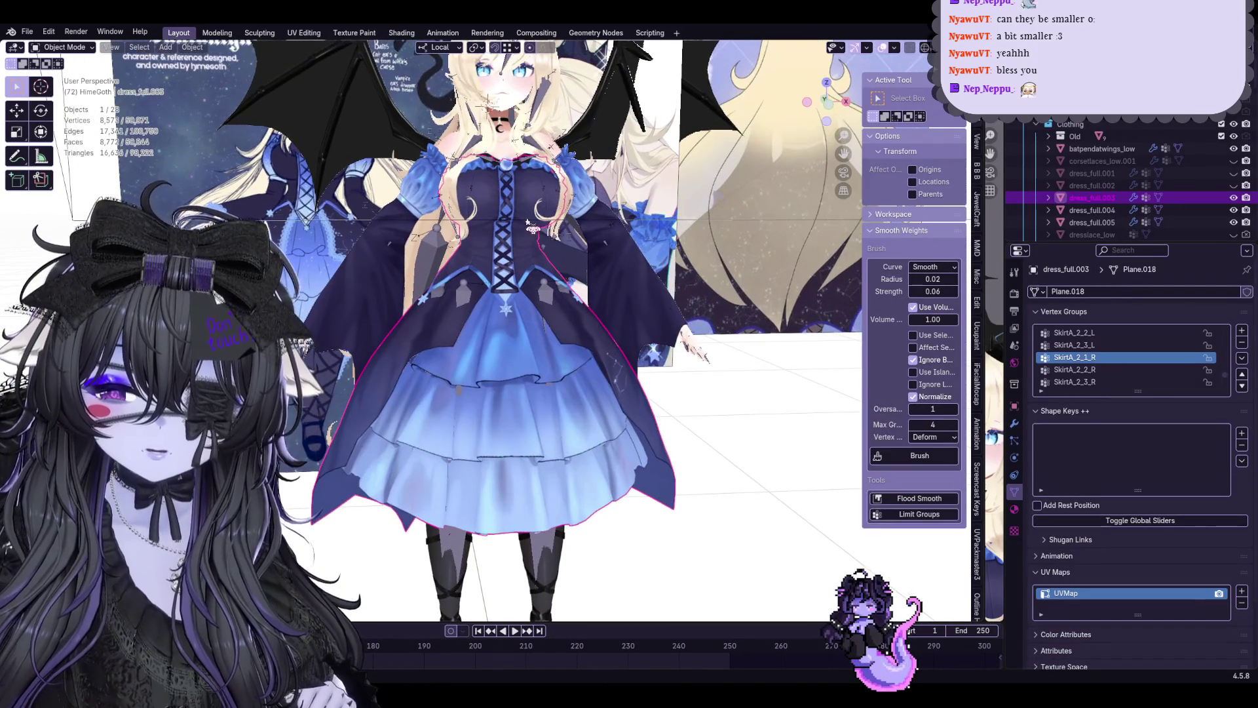
{"action": "scroll", "coordinate": [530, 228], "scroll_direction": "down", "scroll_amount": 2}
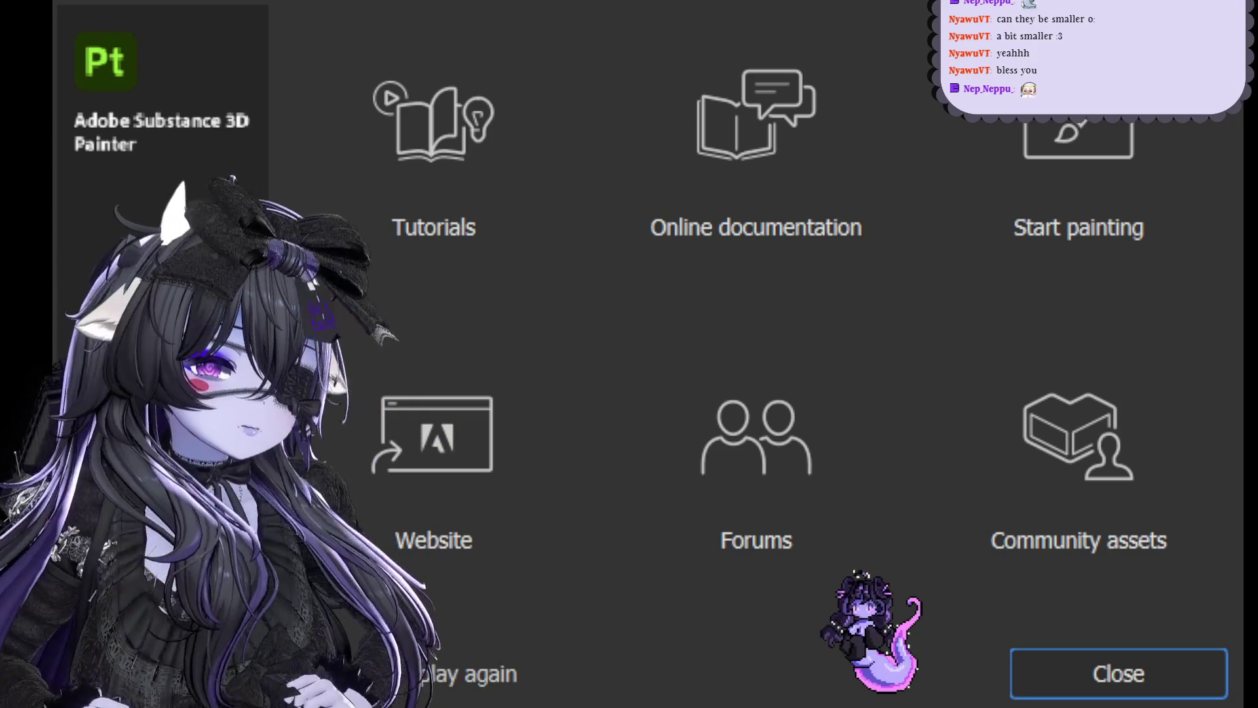
Dismiss the welcome screen and select Fill layer 19 in the dress project
{"action": "left_click", "coordinate": [1145, 680]}
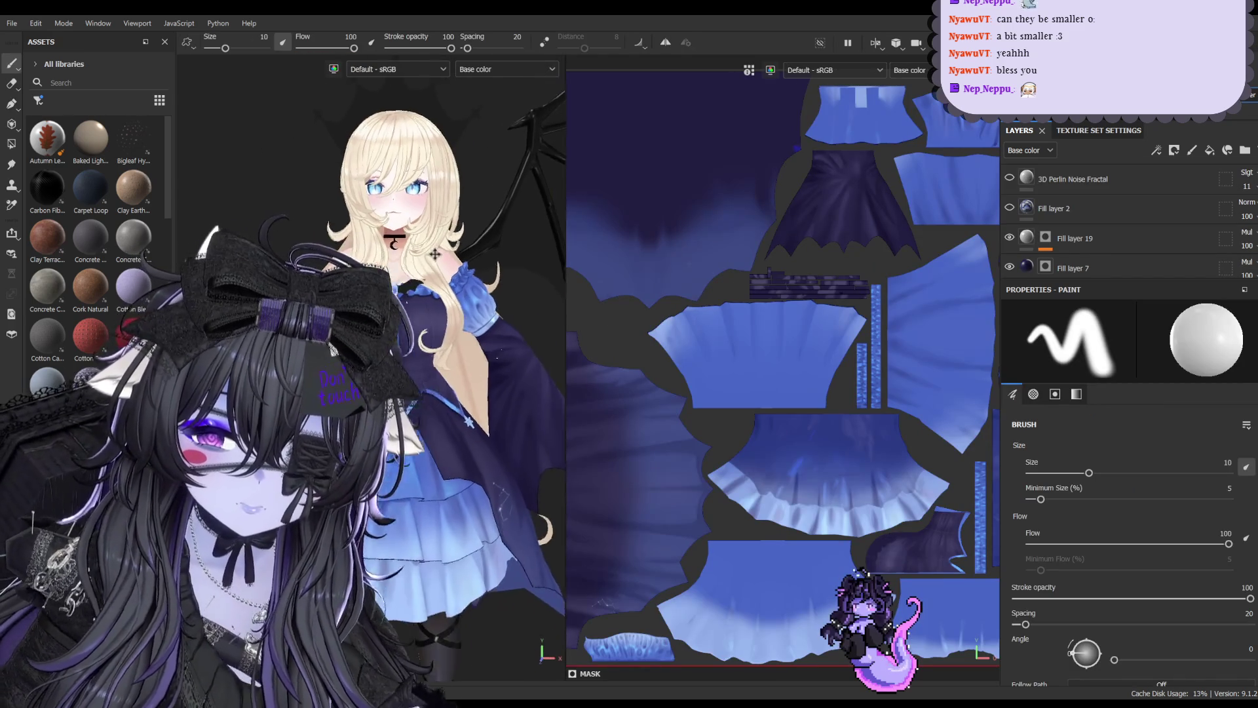
{"action": "left_click", "coordinate": [1130, 205]}
Show Fill layer 19's fill properties
{"action": "left_click", "coordinate": [1106, 245]}
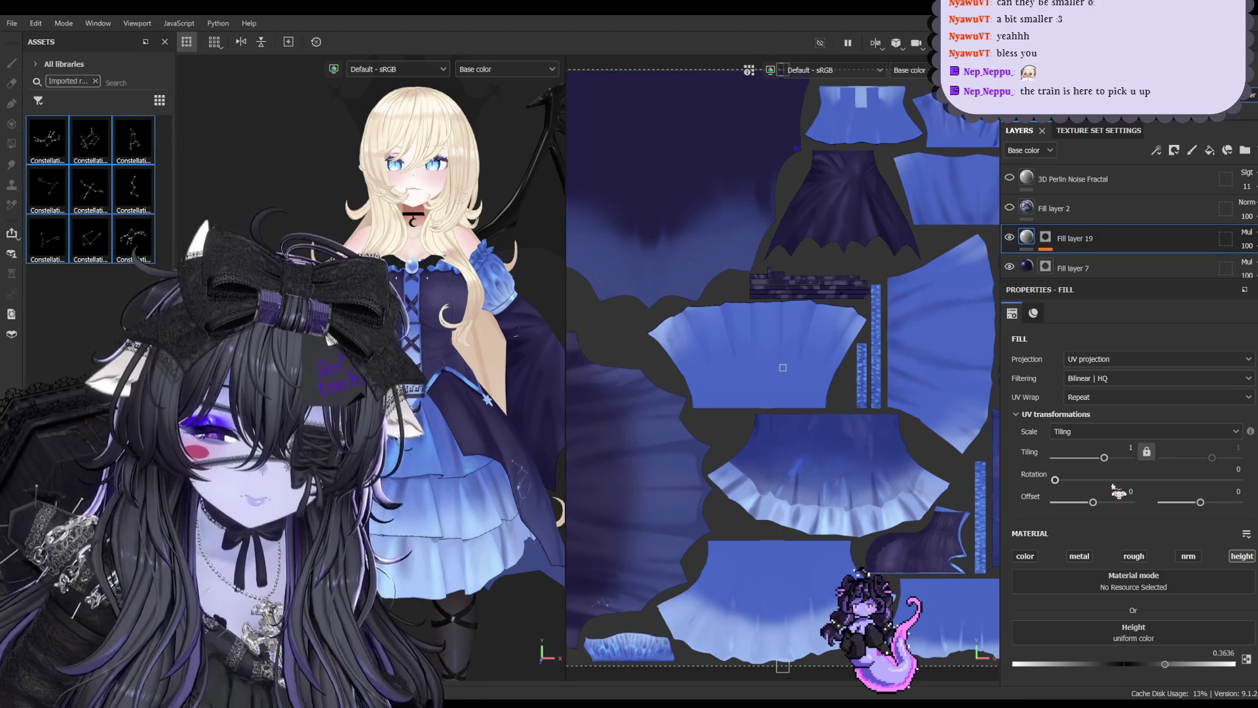
{"action": "scroll", "coordinate": [1238, 565], "scroll_direction": "down", "scroll_amount": 2}
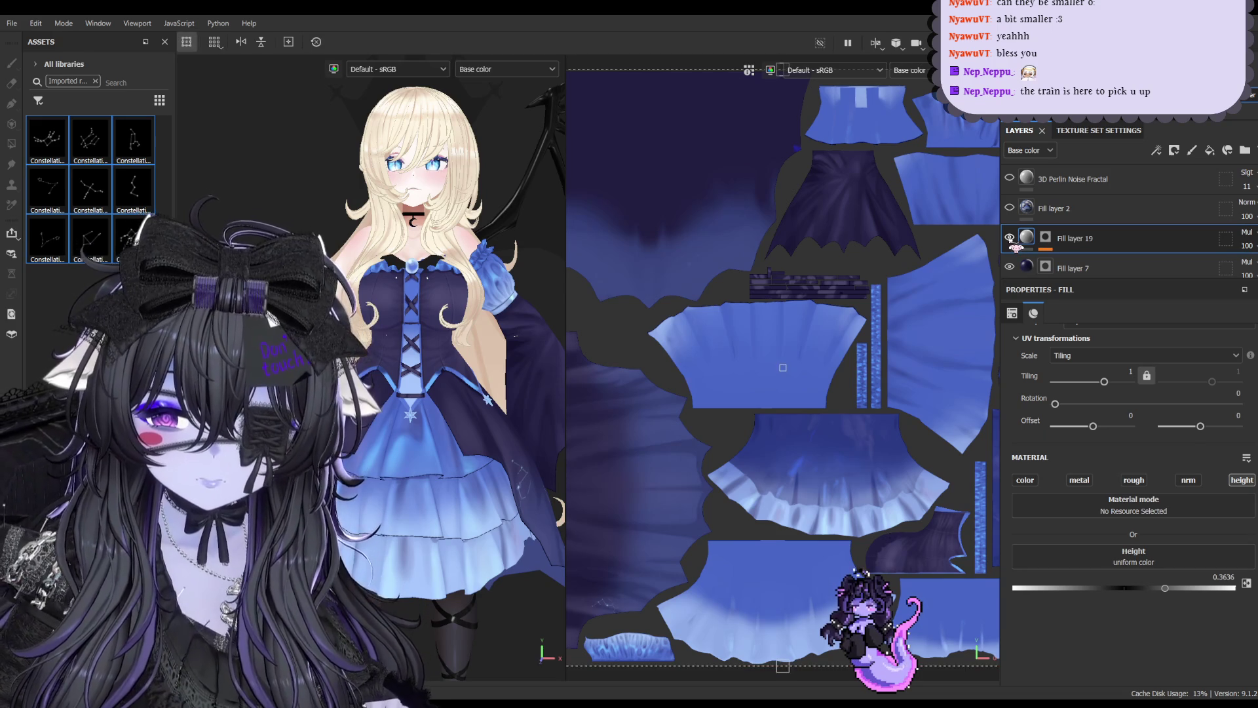
{"action": "left_click", "coordinate": [1031, 241]}
{"action": "left_click", "coordinate": [1028, 238]}
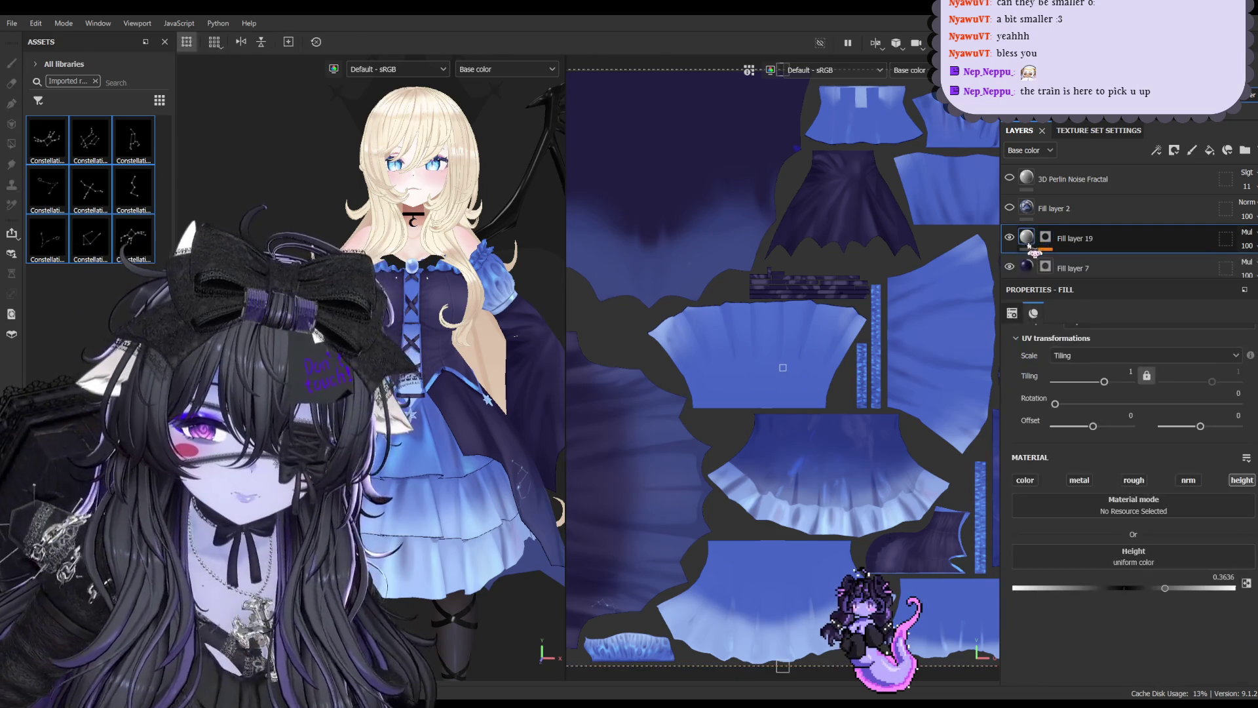
{"action": "left_click", "coordinate": [1024, 480]}
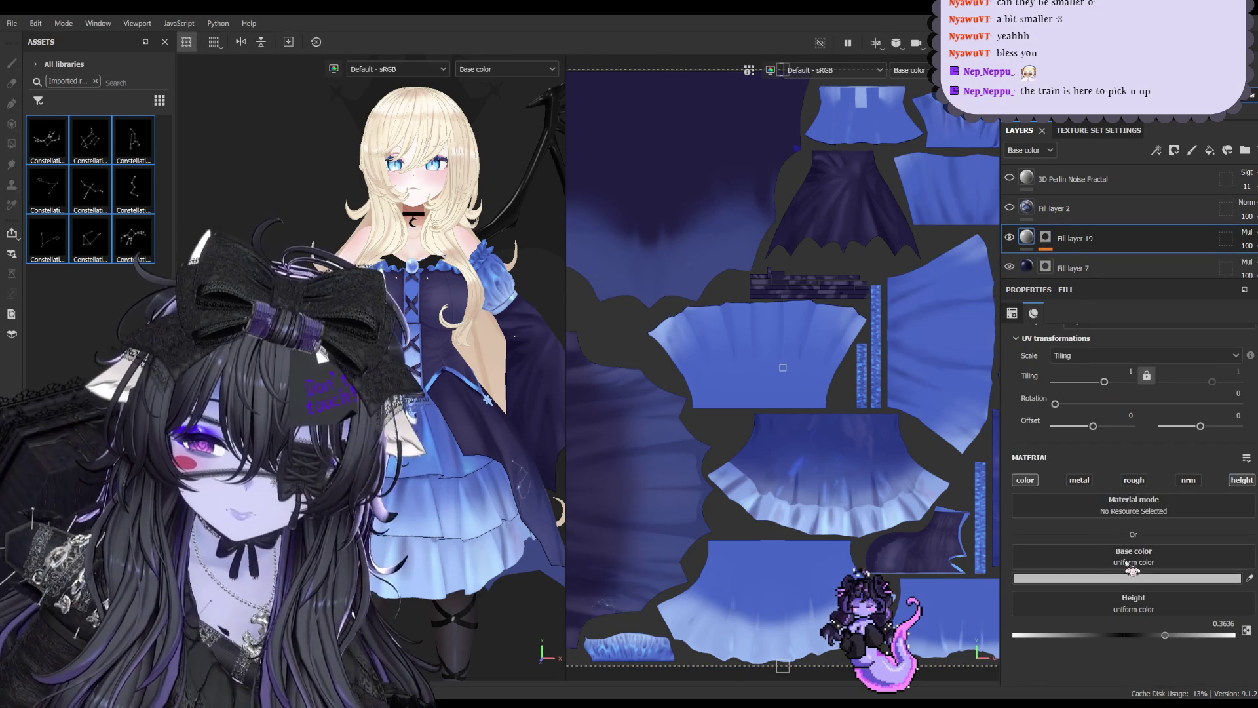
{"action": "left_click", "coordinate": [1045, 238]}
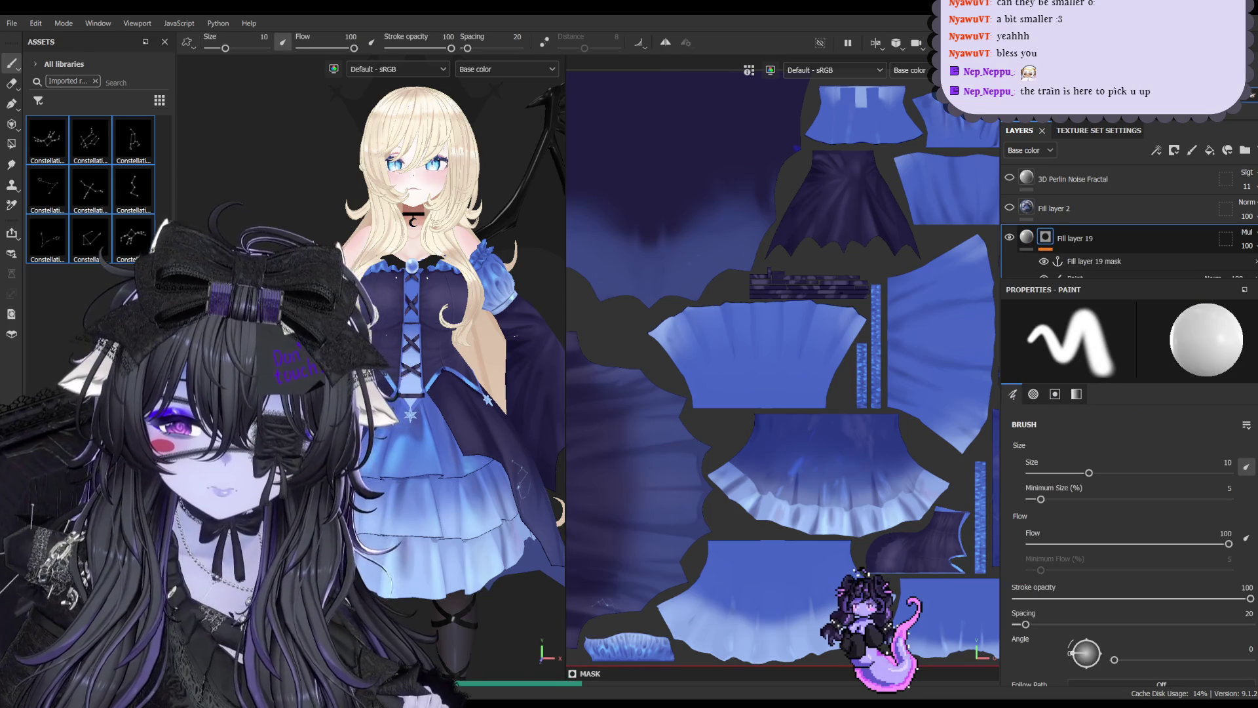
{"action": "left_click", "coordinate": [1029, 239]}
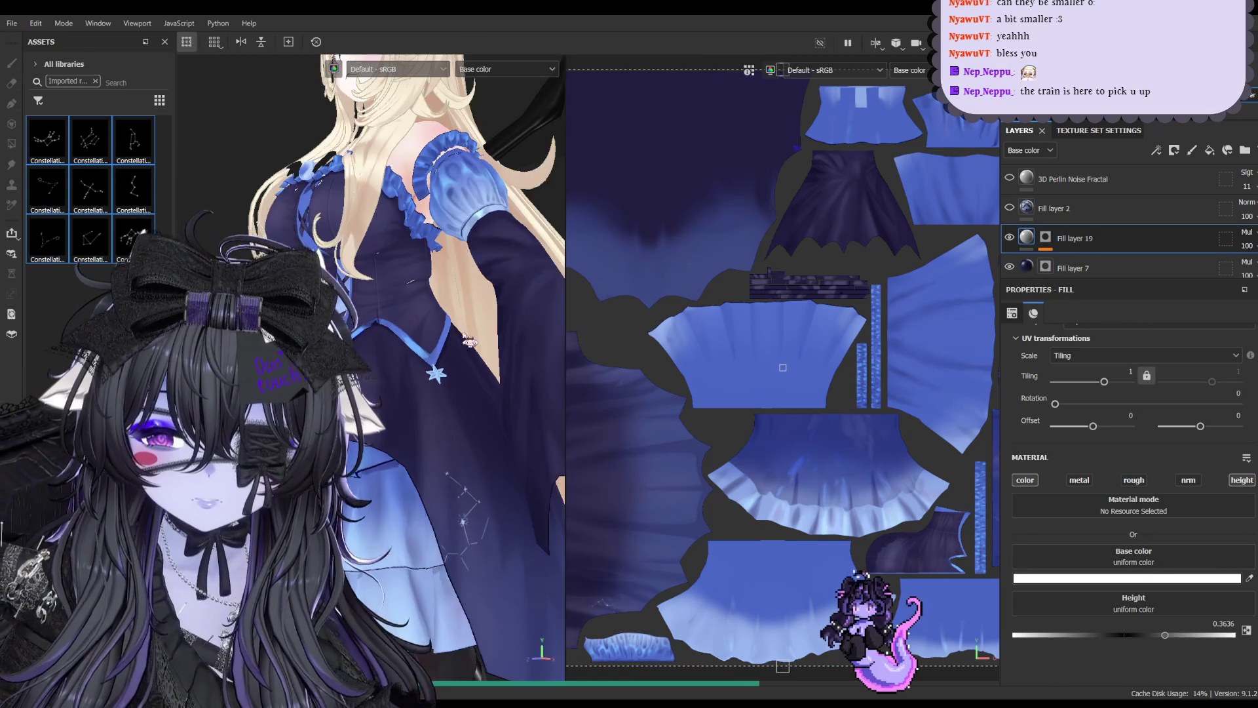
{"action": "scroll", "coordinate": [1081, 227], "scroll_direction": "down", "scroll_amount": 3}
{"action": "left_click", "coordinate": [1061, 253]}
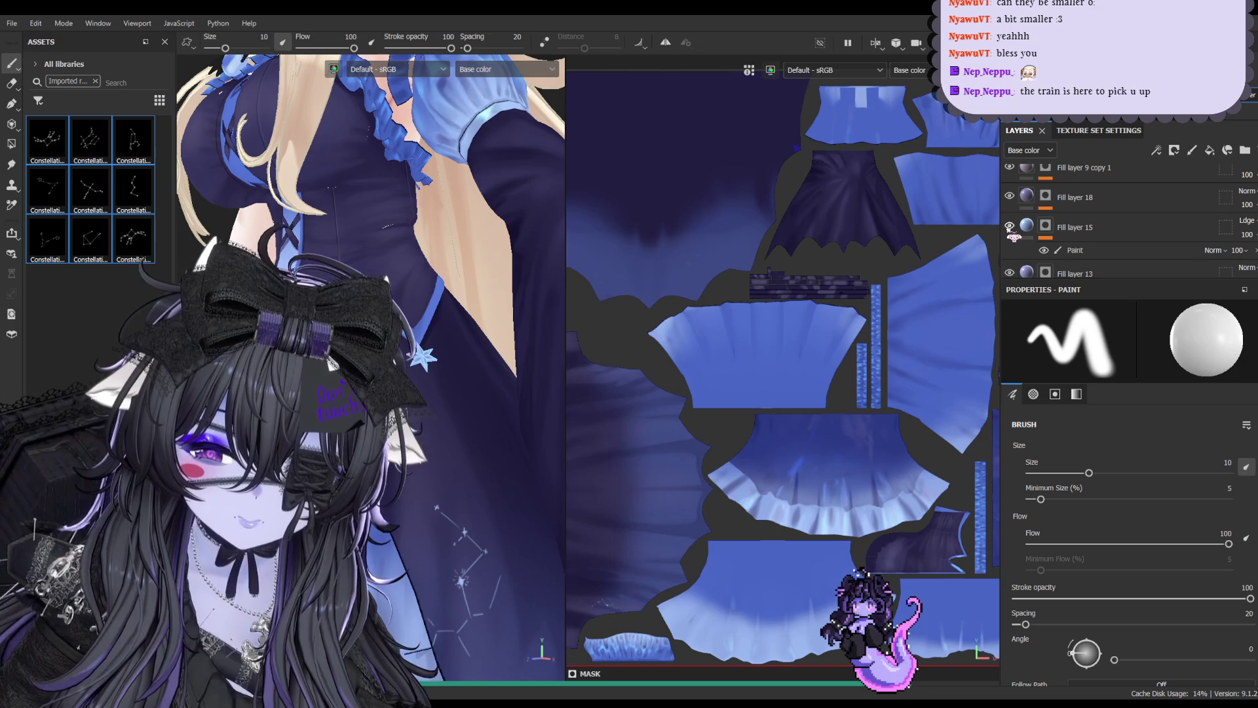
{"action": "scroll", "coordinate": [1041, 236], "scroll_direction": "down", "scroll_amount": 3}
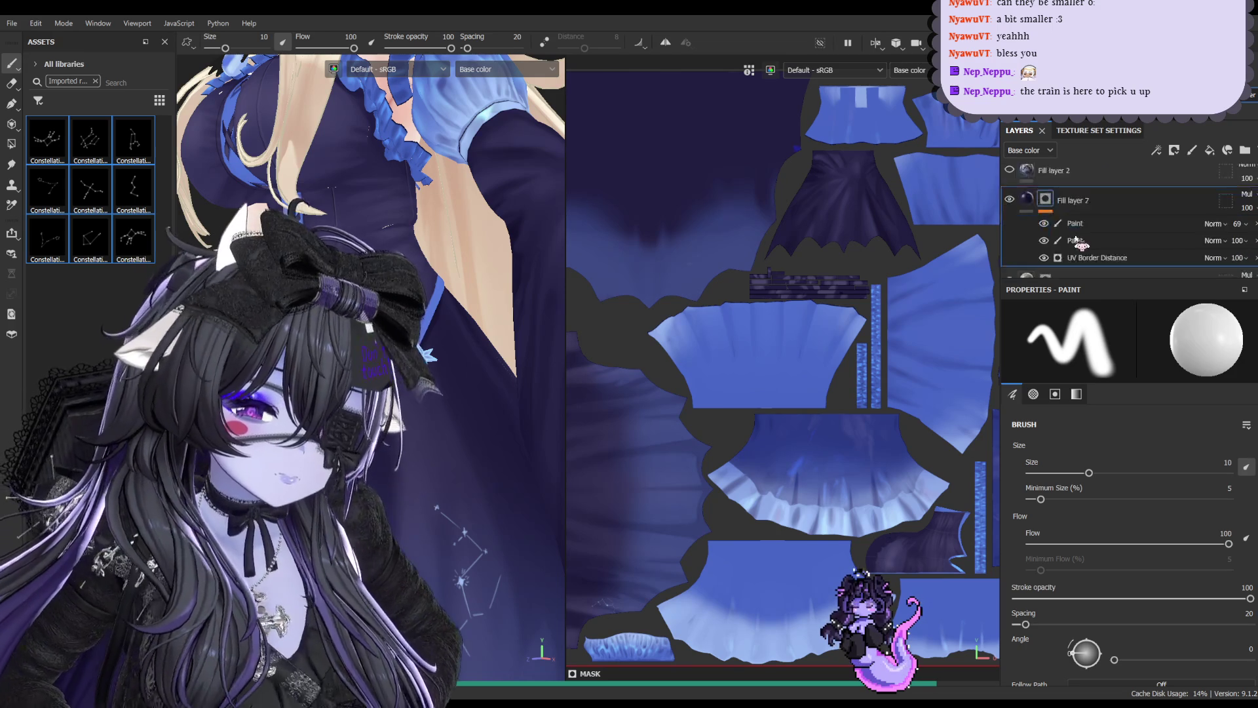
{"action": "scroll", "coordinate": [1082, 244], "scroll_direction": "up", "scroll_amount": 3}
{"action": "scroll", "coordinate": [1036, 258], "scroll_direction": "up", "scroll_amount": 2}
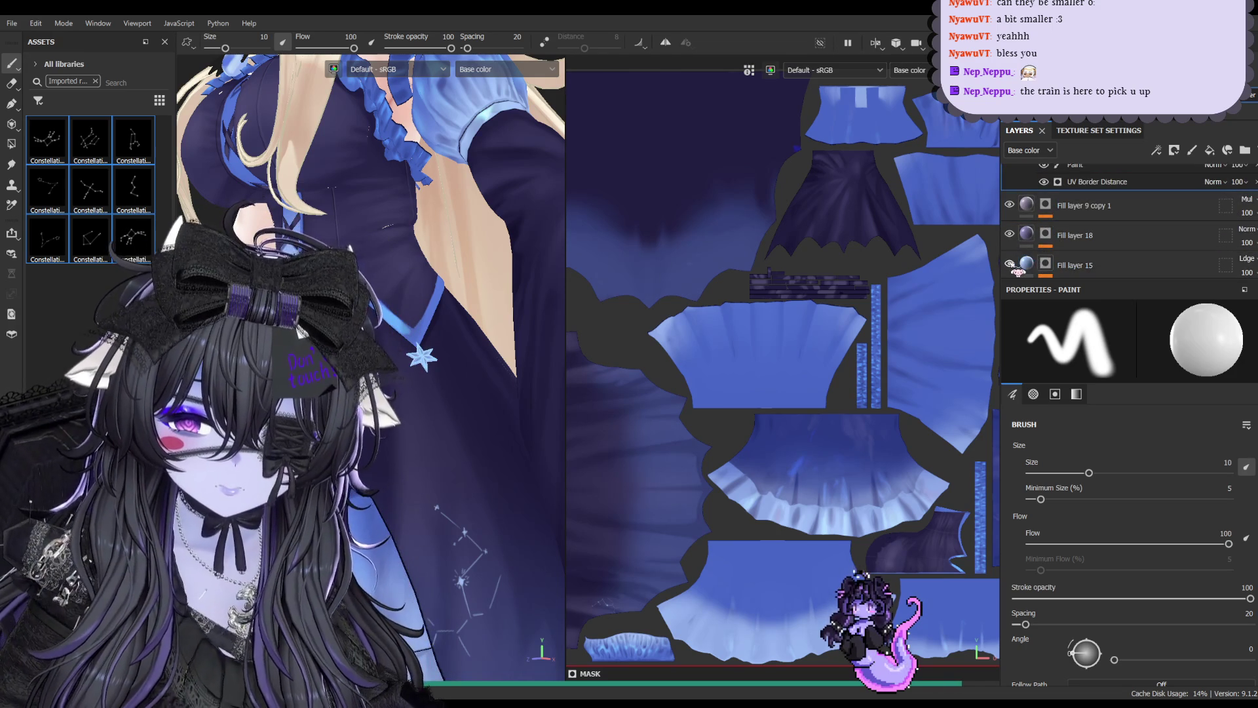
{"action": "mouse_move", "coordinate": [443, 393]}
{"action": "left_mouse_down", "text": "alt"}
{"action": "mouse_move", "coordinate": [344, 413]}
{"action": "mouse_move", "coordinate": [325, 393]}
{"action": "left_mouse_up", "text": "alt"}
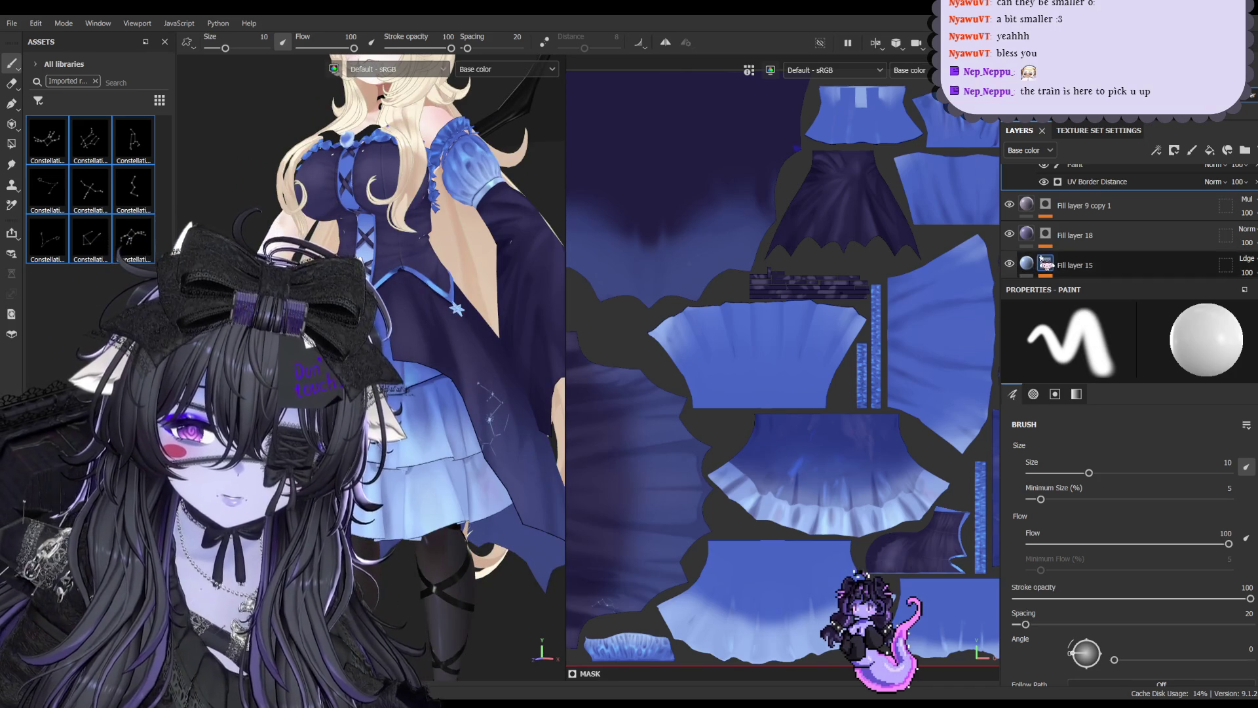
{"action": "scroll", "coordinate": [1022, 265], "scroll_direction": "down", "scroll_amount": 3}
{"action": "scroll", "coordinate": [1051, 263], "scroll_direction": "up", "scroll_amount": 2}
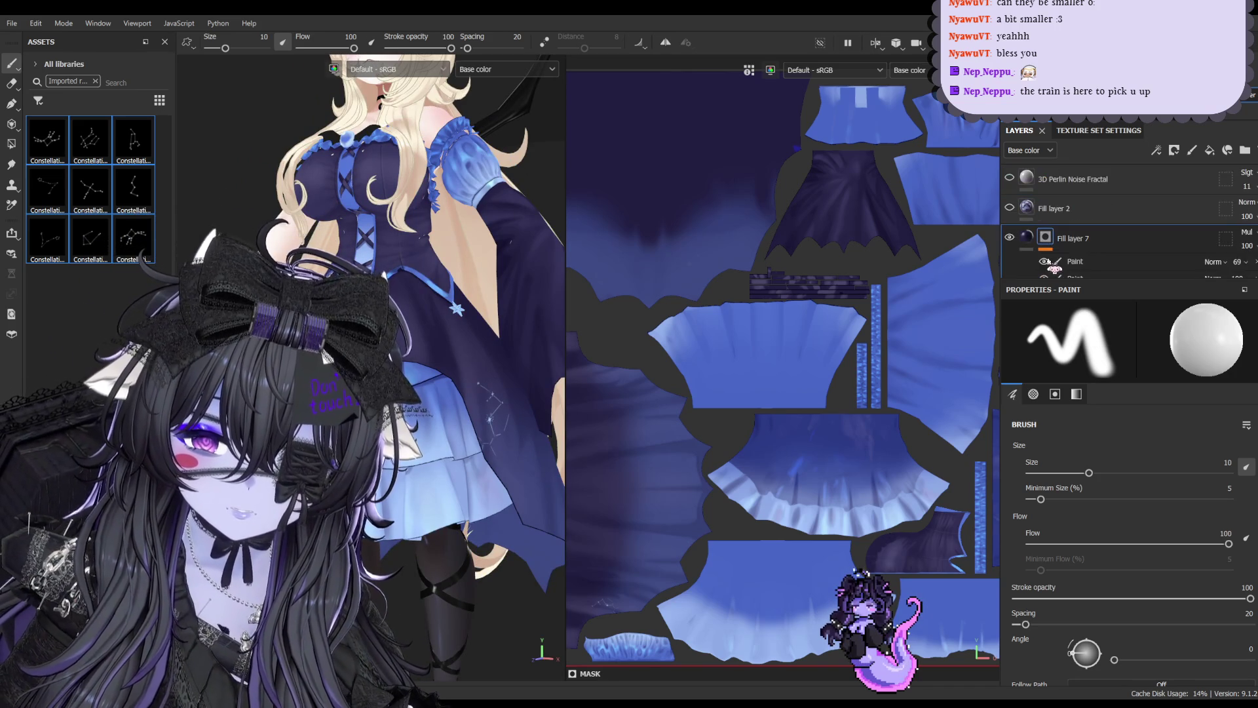
{"action": "scroll", "coordinate": [1038, 250], "scroll_direction": "up", "scroll_amount": 2}
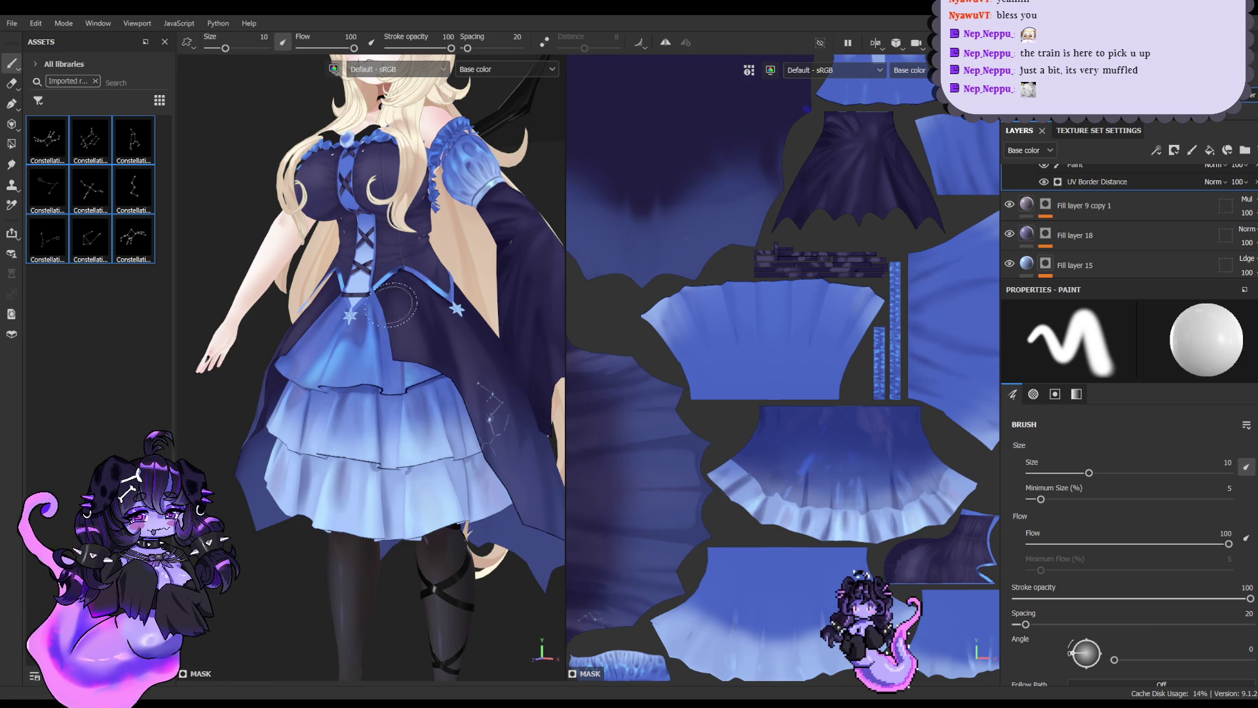
Rename Fill layer 15 to 'Constellation' and select it with its Paint sublayer
{"action": "left_click_drag", "start_coordinate": [433, 321], "coordinate": [445, 364], "text": "alt"}
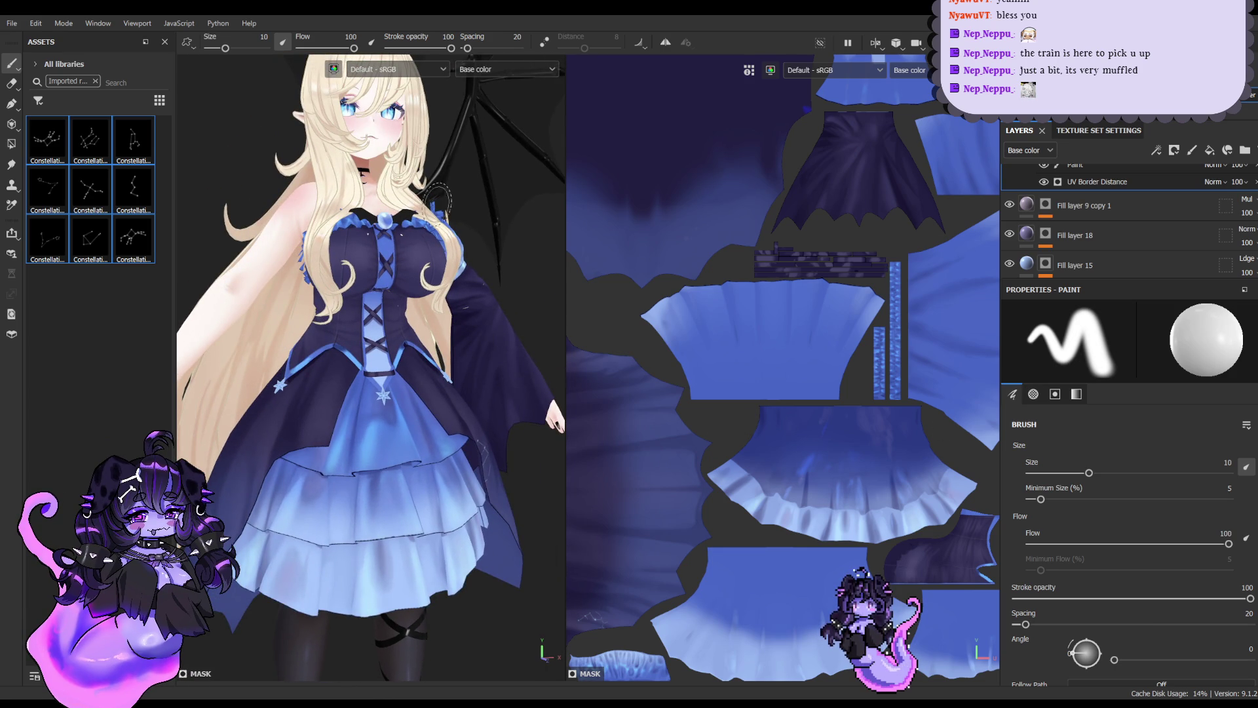
{"action": "left_click_drag", "start_coordinate": [470, 339], "coordinate": [430, 210], "text": "alt"}
{"action": "scroll", "coordinate": [1011, 242], "scroll_direction": "down", "scroll_amount": 5}
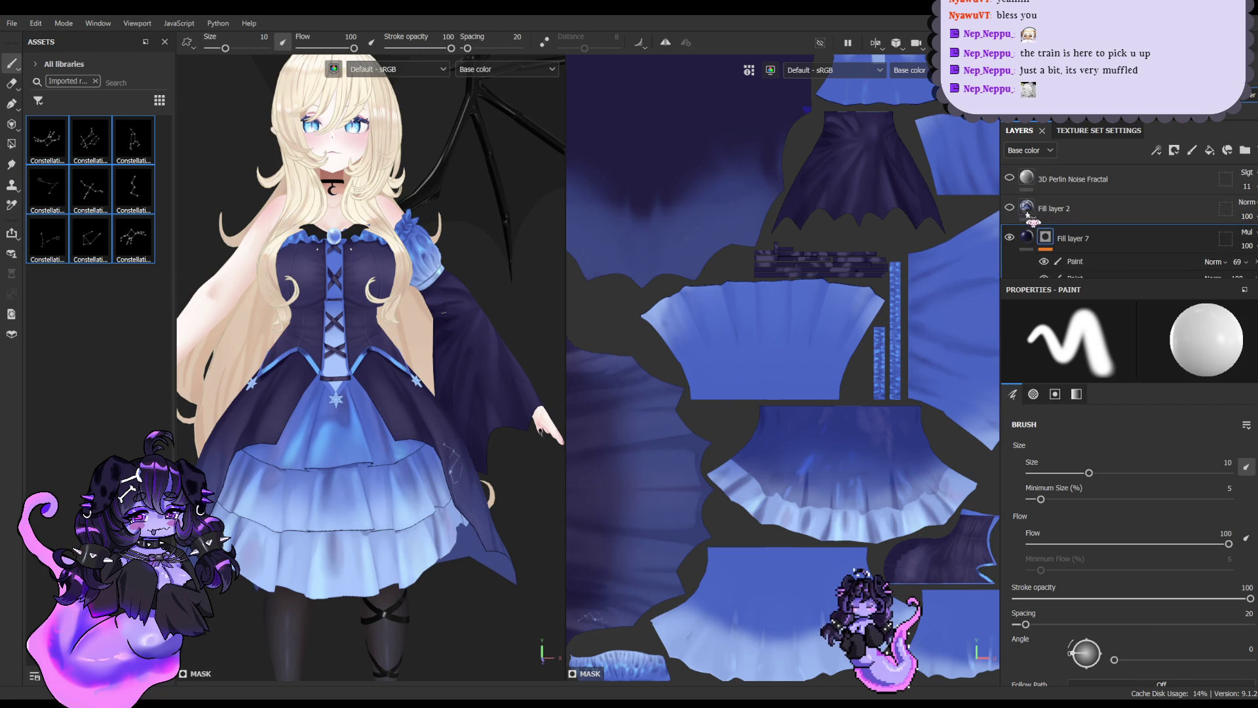
{"action": "scroll", "coordinate": [1011, 241], "scroll_direction": "up", "scroll_amount": 5}
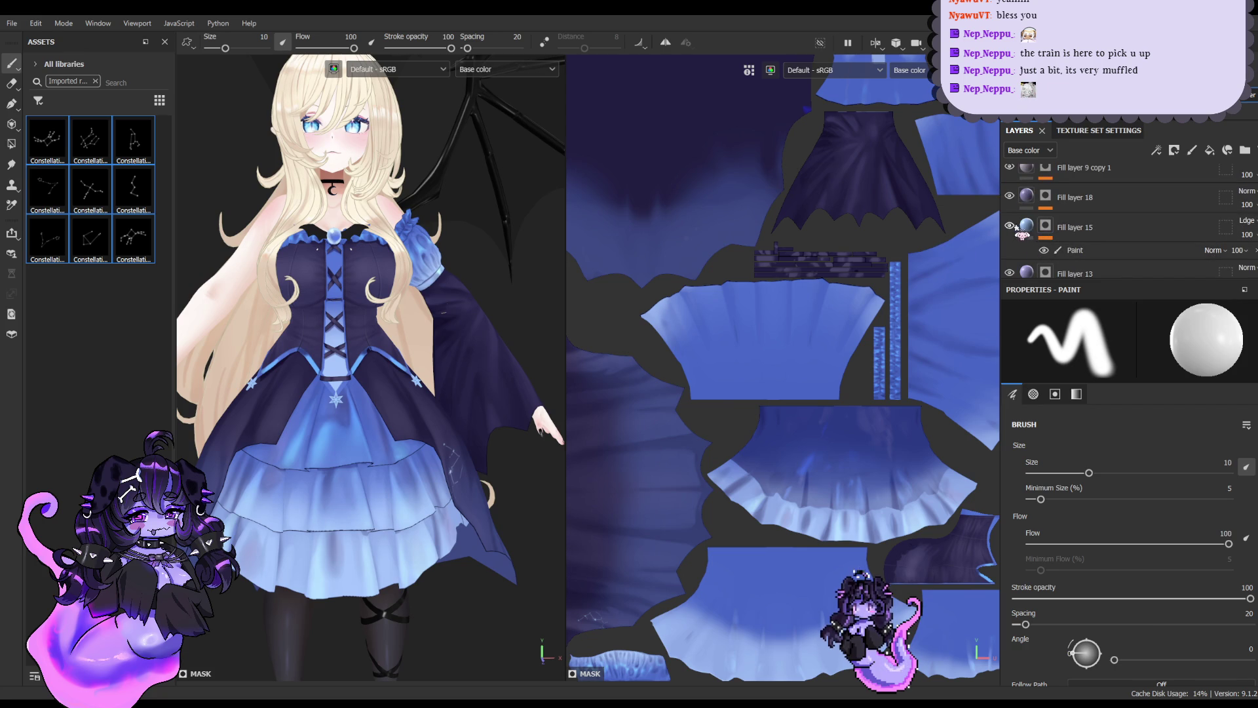
{"action": "double_click", "coordinate": [1090, 227]}
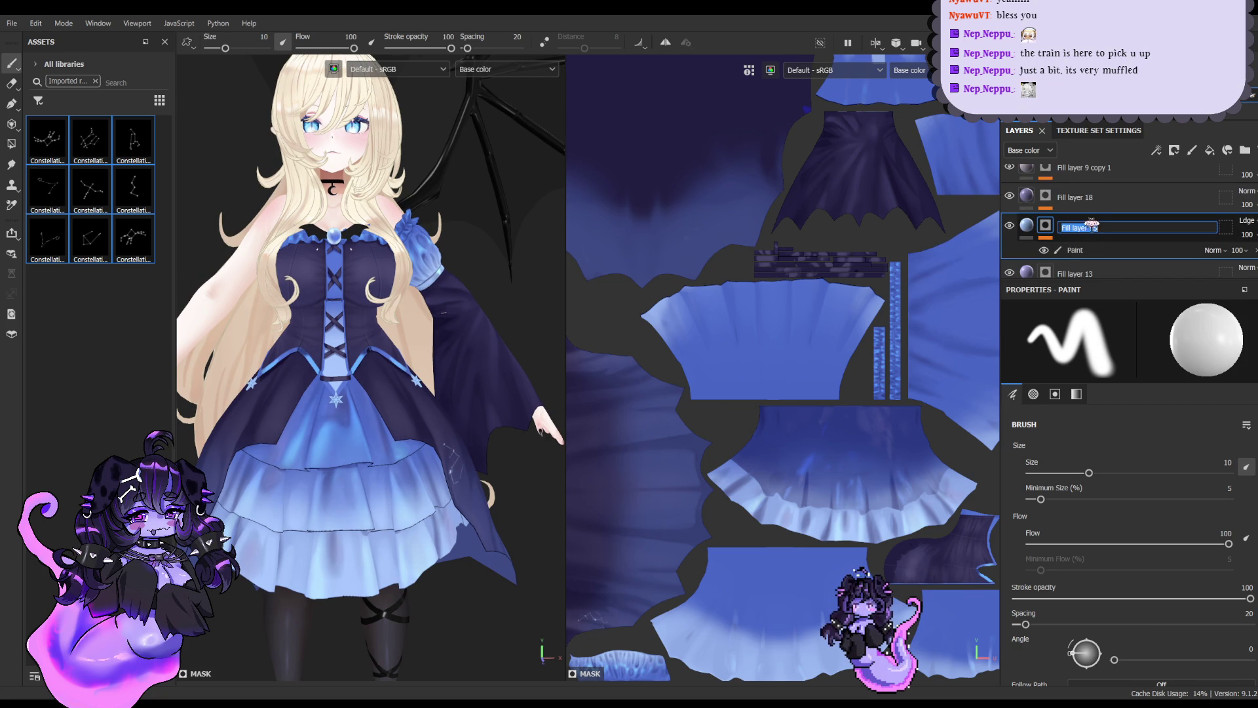
{"action": "type", "text": "Constellation"}
{"action": "key", "text": "Return"}
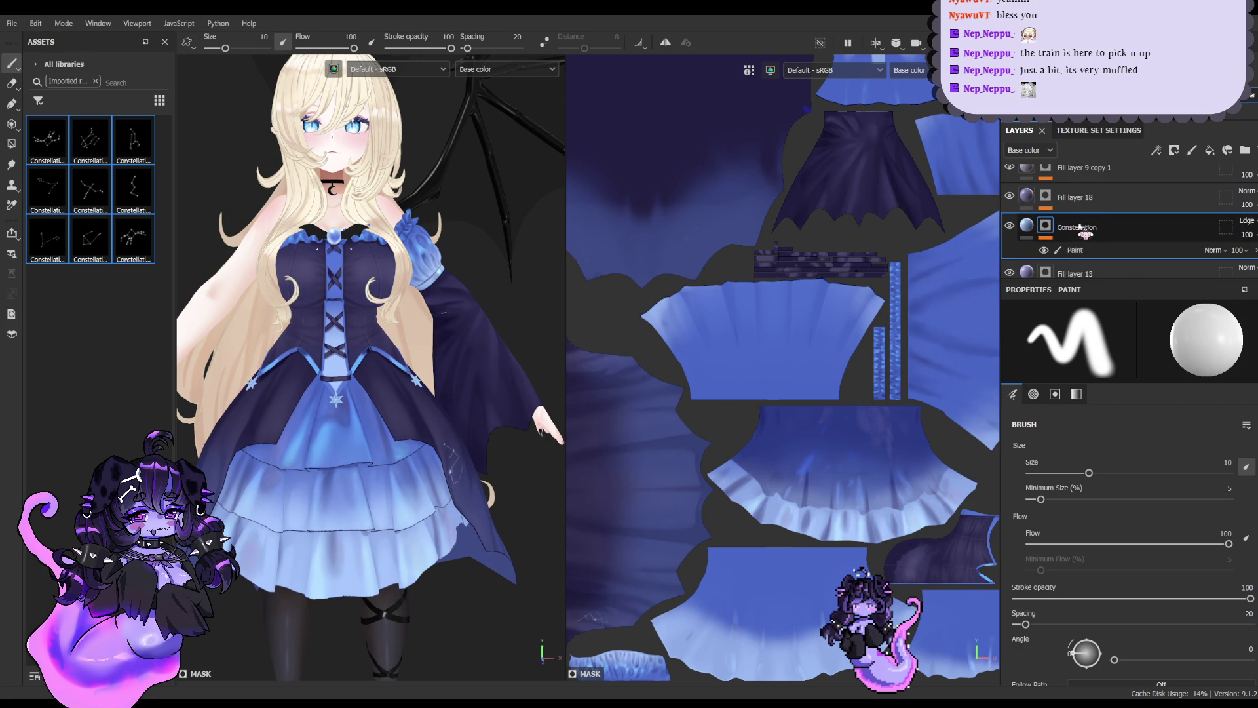
{"action": "left_click", "coordinate": [1081, 252]}
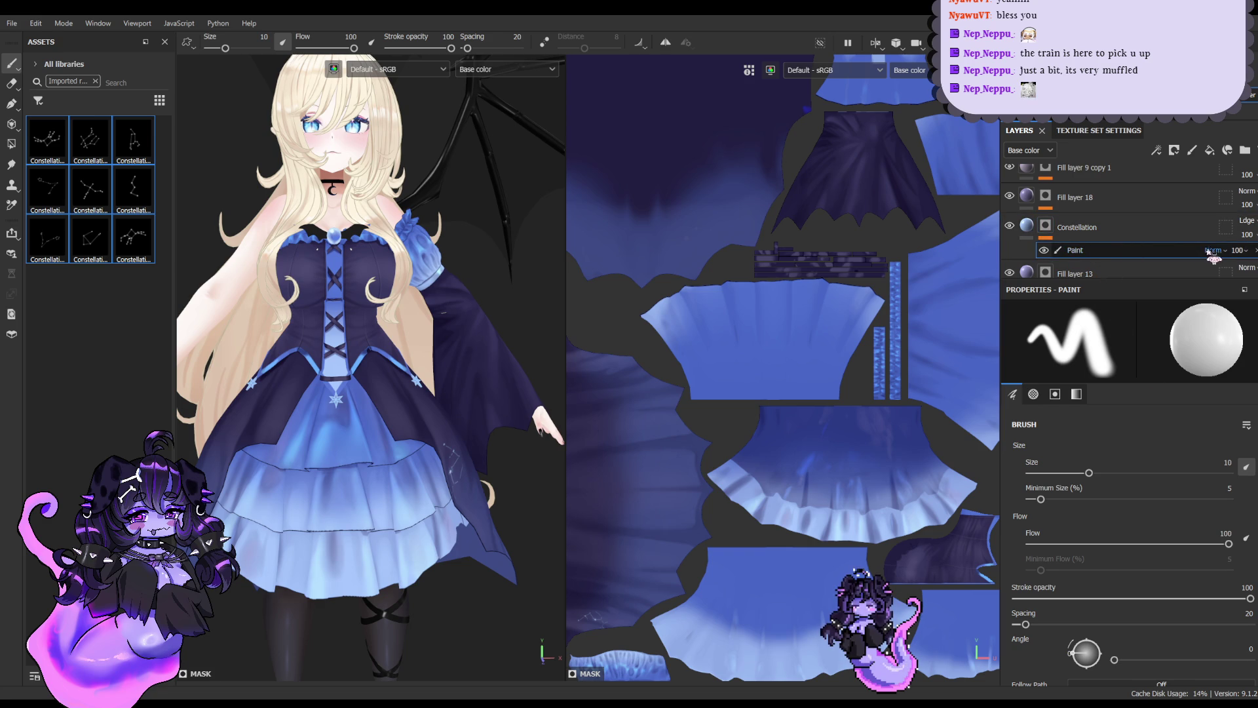
{"action": "scroll", "coordinate": [1213, 257], "scroll_direction": "down", "scroll_amount": 2}
{"action": "scroll", "coordinate": [1124, 255], "scroll_direction": "down", "scroll_amount": 2}
{"action": "scroll", "coordinate": [1123, 263], "scroll_direction": "down", "scroll_amount": 1}
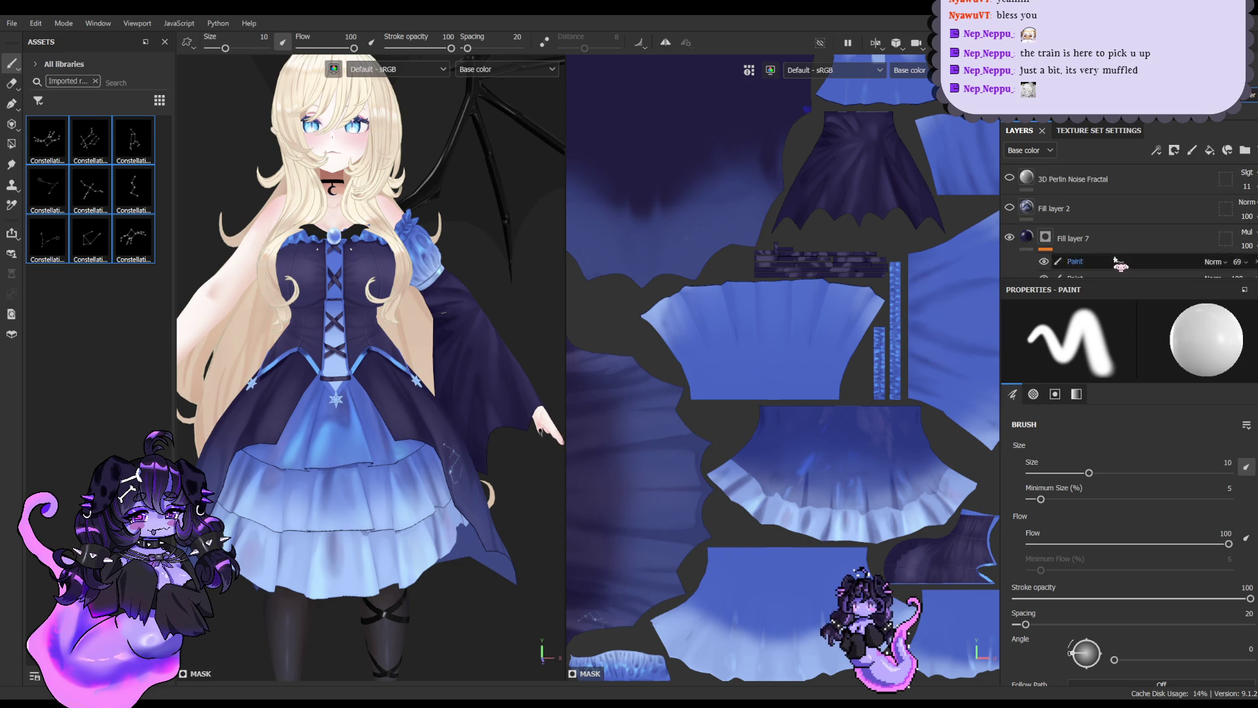
{"action": "scroll", "coordinate": [1122, 263], "scroll_direction": "up", "scroll_amount": 2}
{"action": "scroll", "coordinate": [1106, 261], "scroll_direction": "up", "scroll_amount": 1}
{"action": "scroll", "coordinate": [1096, 258], "scroll_direction": "up", "scroll_amount": 2}
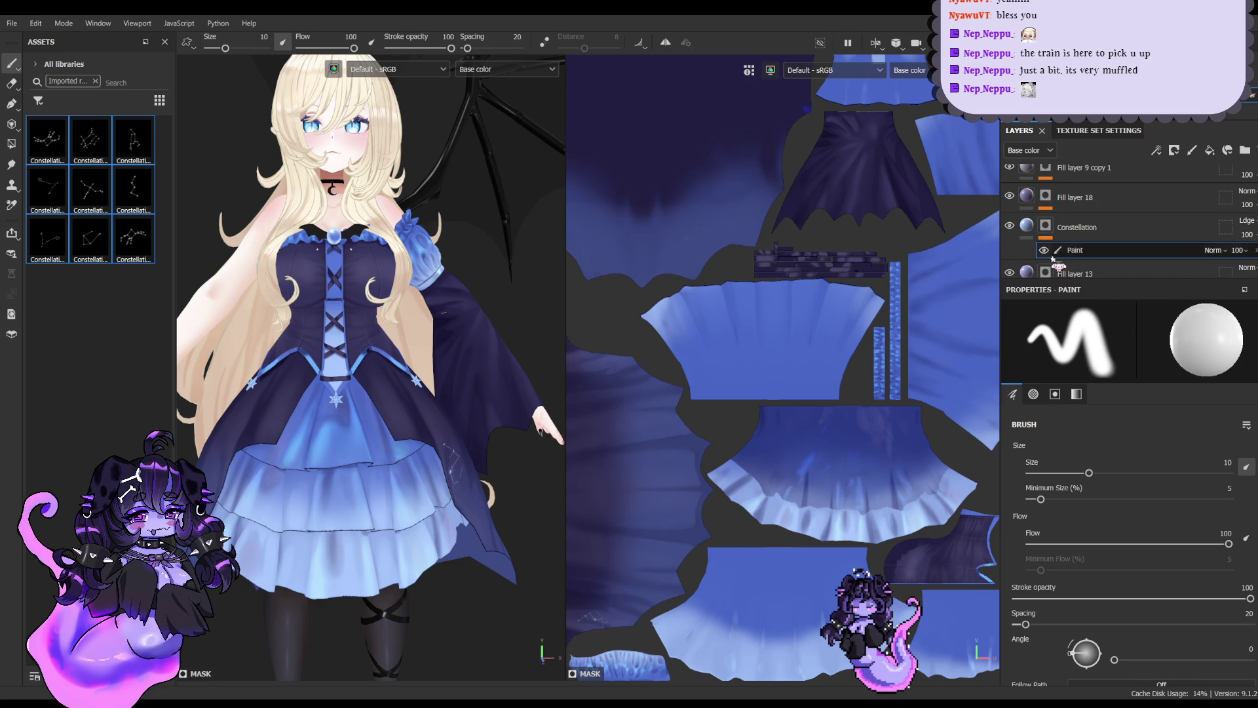
{"action": "left_click", "coordinate": [1046, 231]}
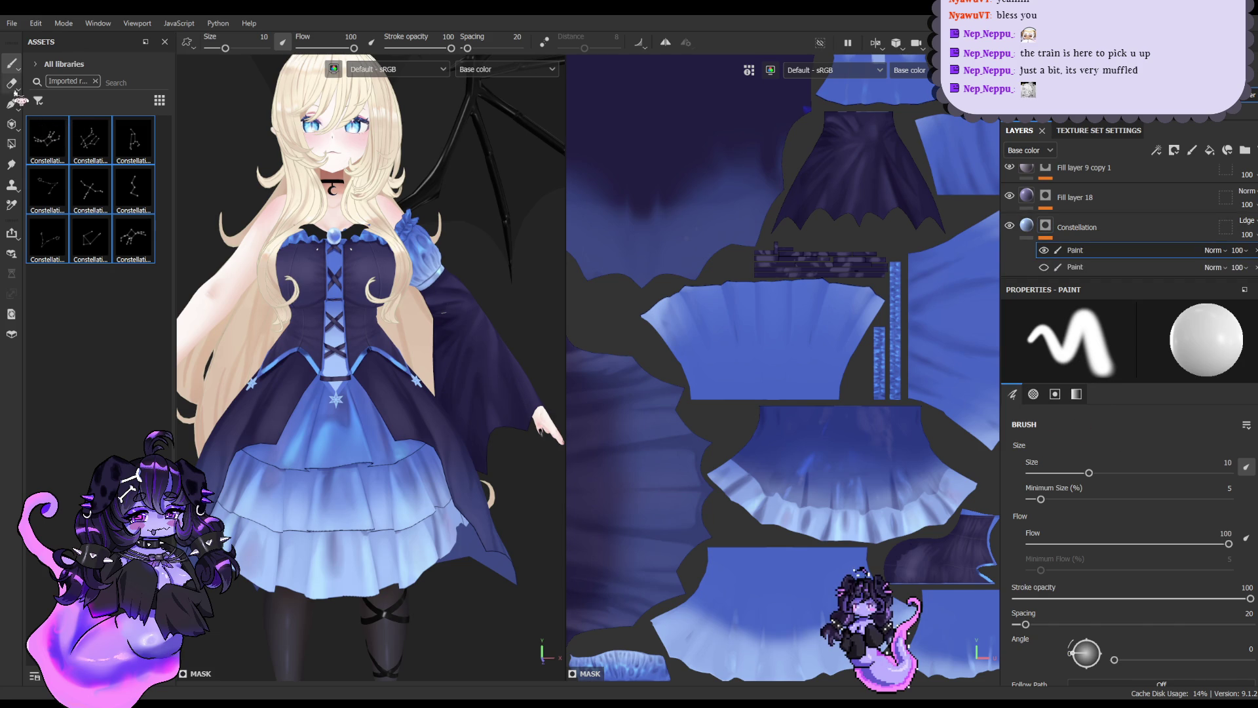
Stamp the first constellation on the skirt, try mirrored stamps with symmetry, then undo them and disable symmetry
{"action": "left_click", "coordinate": [58, 157]}
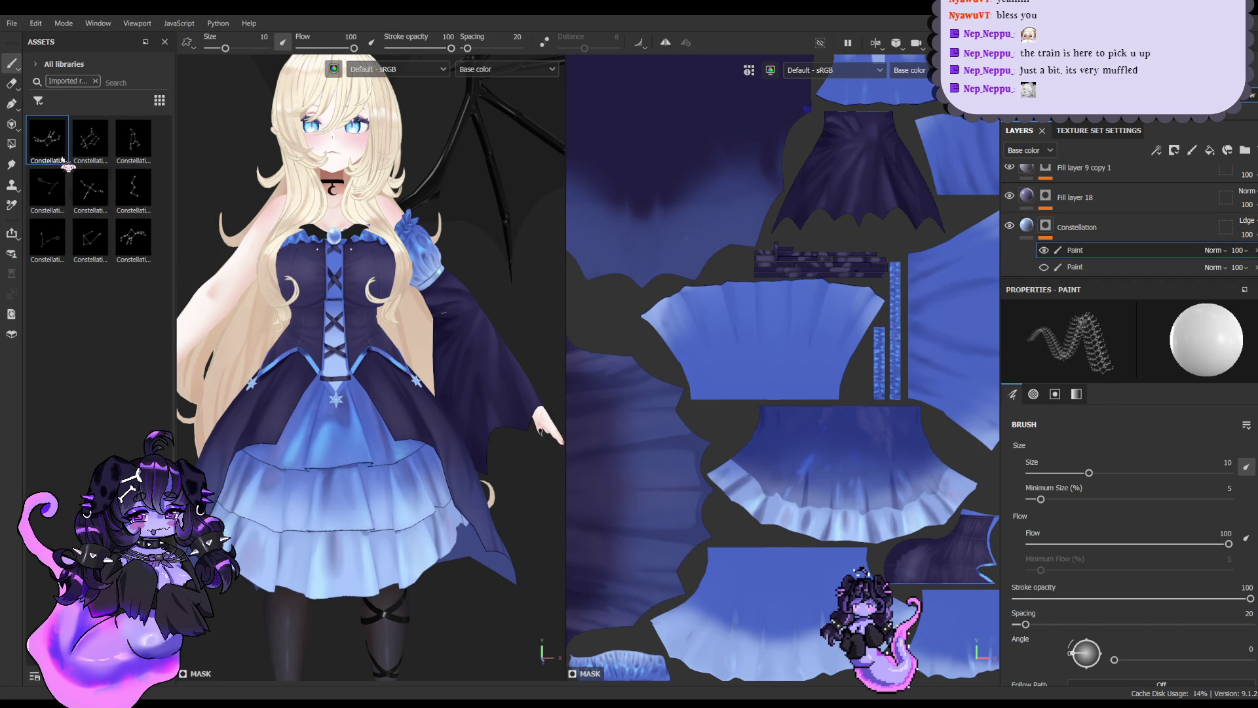
{"action": "scroll", "coordinate": [417, 397], "scroll_direction": "up", "scroll_amount": 3}
{"action": "scroll", "coordinate": [414, 397], "scroll_direction": "up", "scroll_amount": 2}
{"action": "scroll", "coordinate": [408, 400], "scroll_direction": "down", "scroll_amount": 1}
{"action": "scroll", "coordinate": [403, 402], "scroll_direction": "up", "scroll_amount": 1}
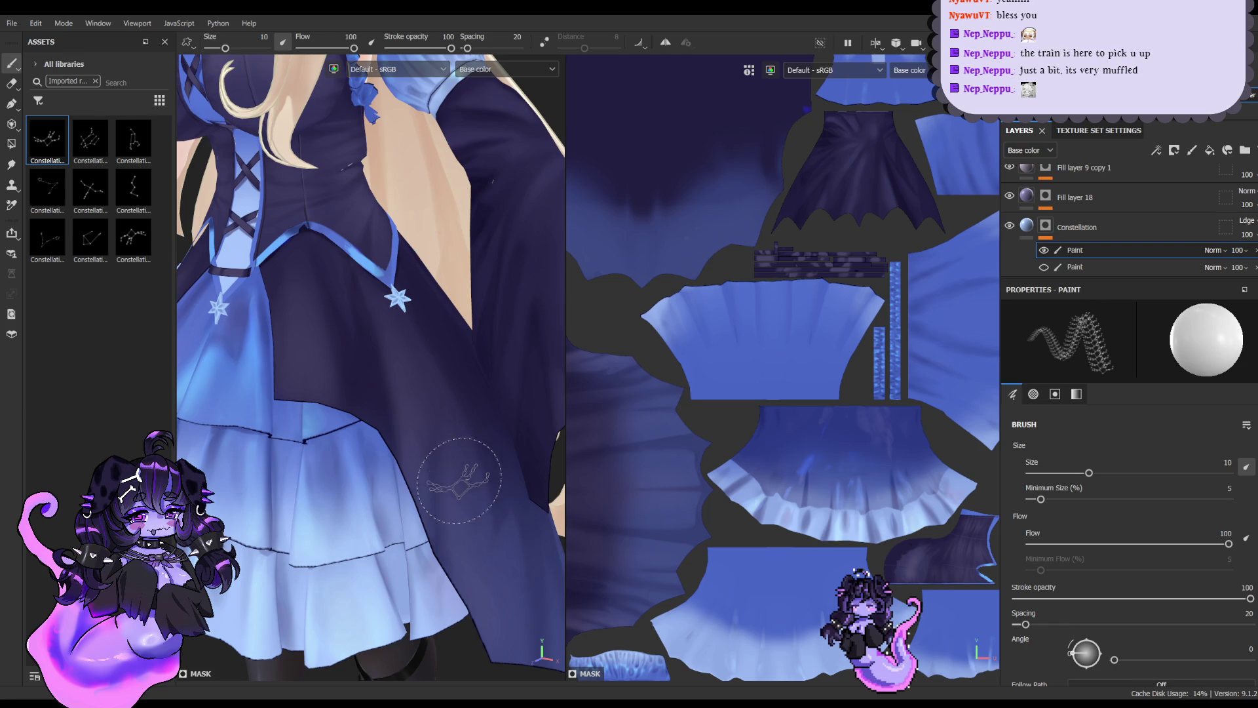
{"action": "scroll", "coordinate": [467, 482], "scroll_direction": "down", "scroll_amount": 2}
{"action": "scroll", "coordinate": [481, 496], "scroll_direction": "down", "scroll_amount": 1}
{"action": "left_click_drag", "start_coordinate": [492, 526], "coordinate": [494, 512], "text": "alt"}
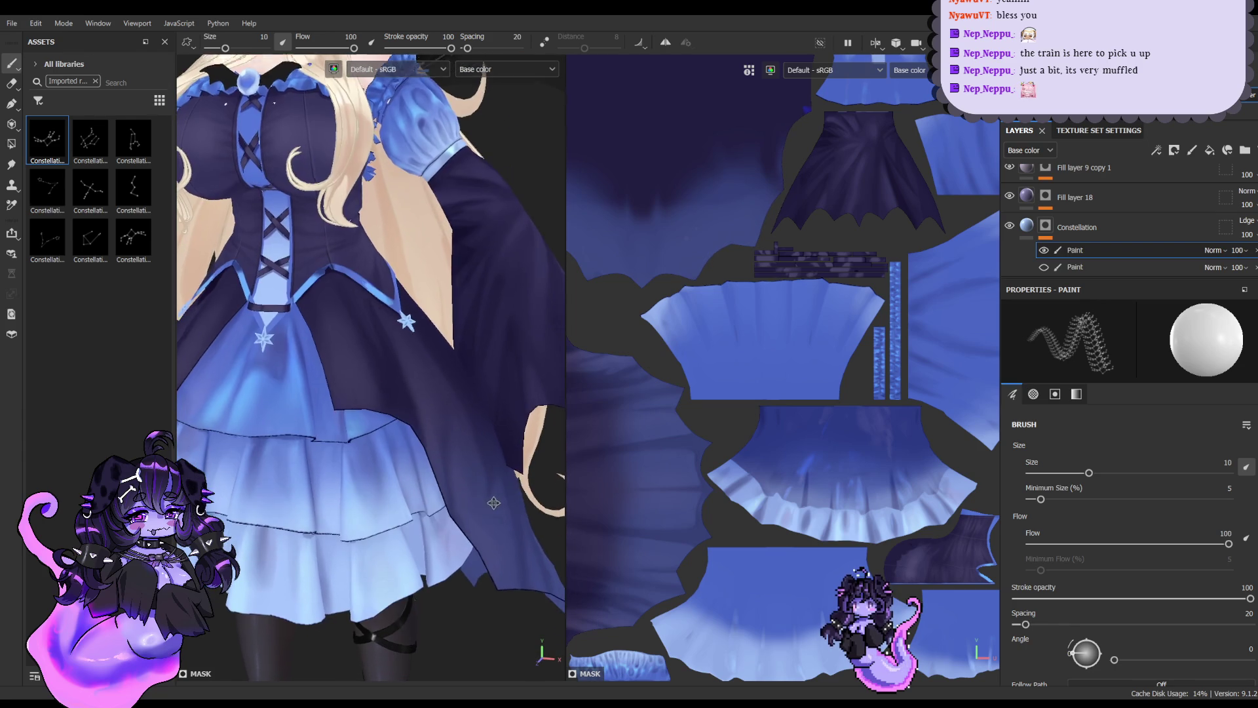
{"action": "left_click", "coordinate": [499, 529]}
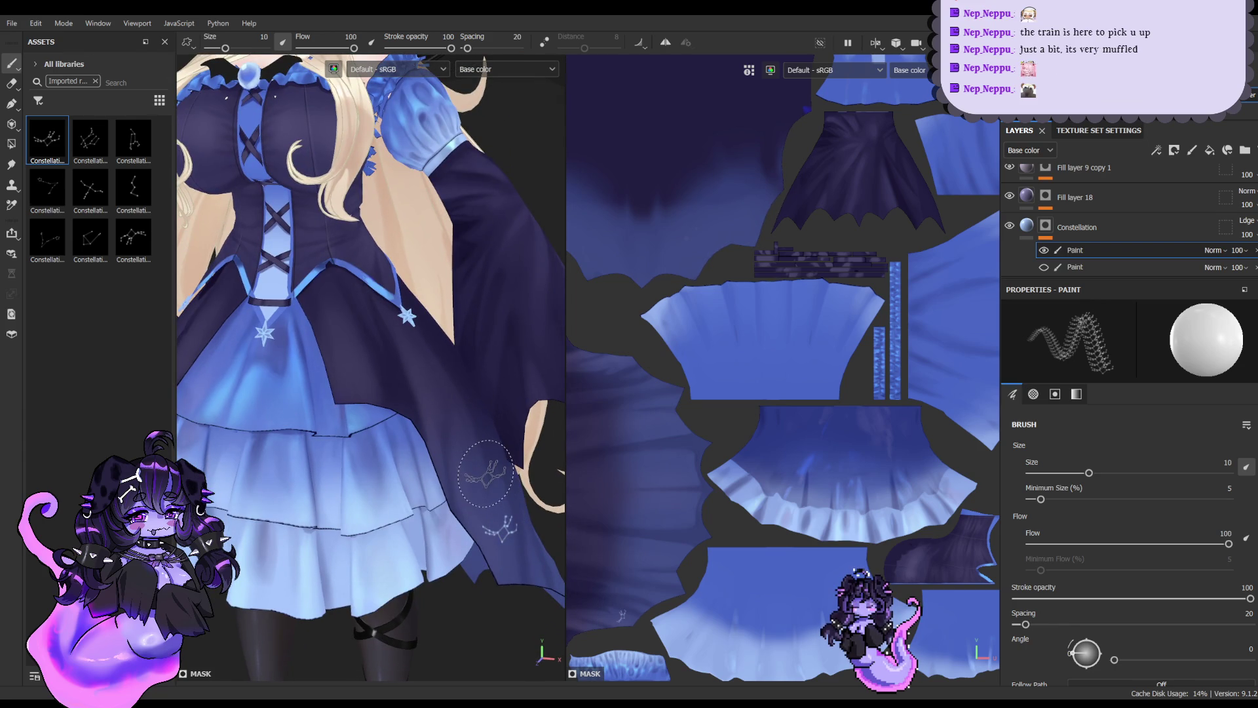
{"action": "scroll", "coordinate": [485, 474], "scroll_direction": "down", "scroll_amount": 2}
{"action": "left_click_drag", "start_coordinate": [449, 455], "coordinate": [521, 390], "text": "alt"}
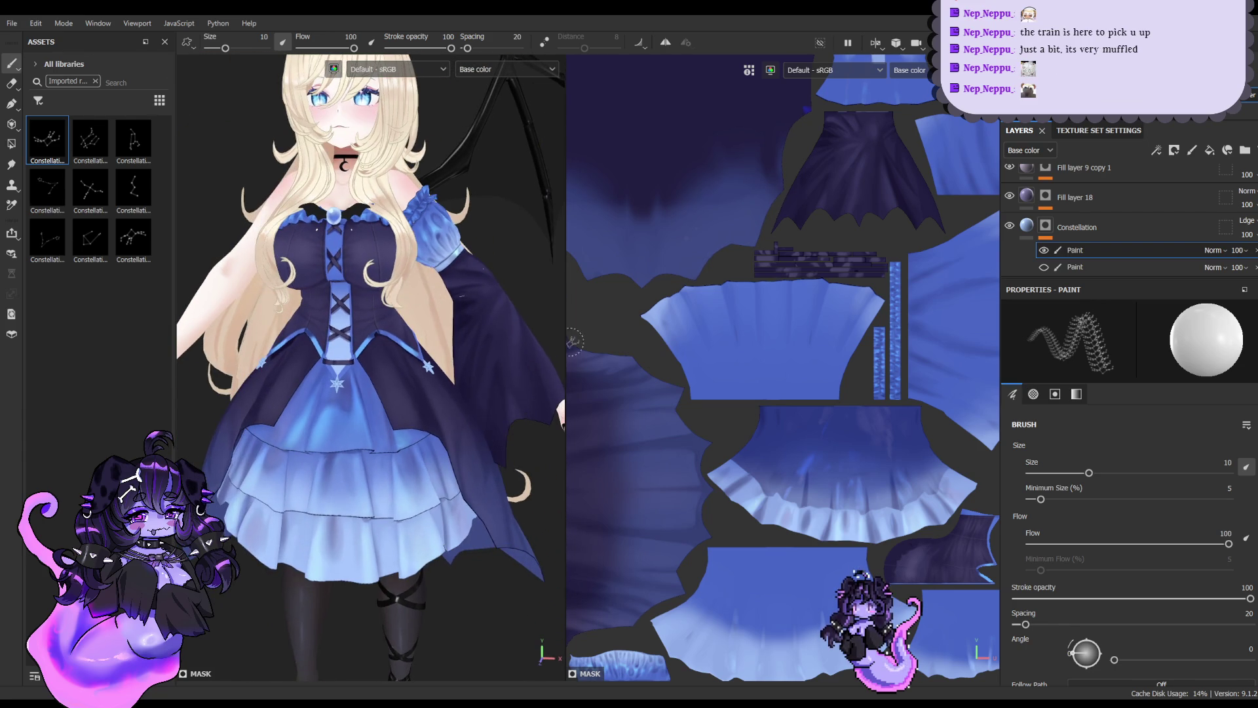
{"action": "left_click", "coordinate": [665, 43]}
{"action": "left_click", "coordinate": [464, 481]}
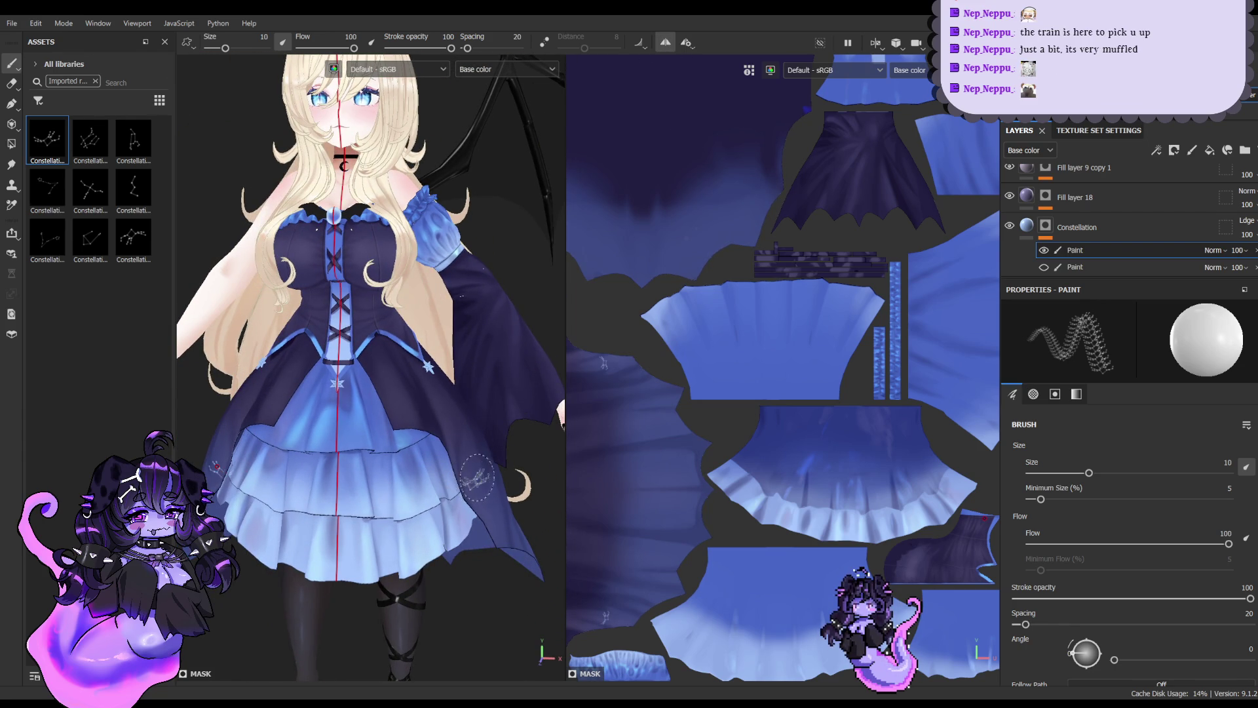
{"action": "left_click", "coordinate": [498, 437]}
{"action": "left_click_drag", "start_coordinate": [498, 438], "coordinate": [455, 433], "text": "alt"}
{"action": "key", "text": "ctrl+z"}
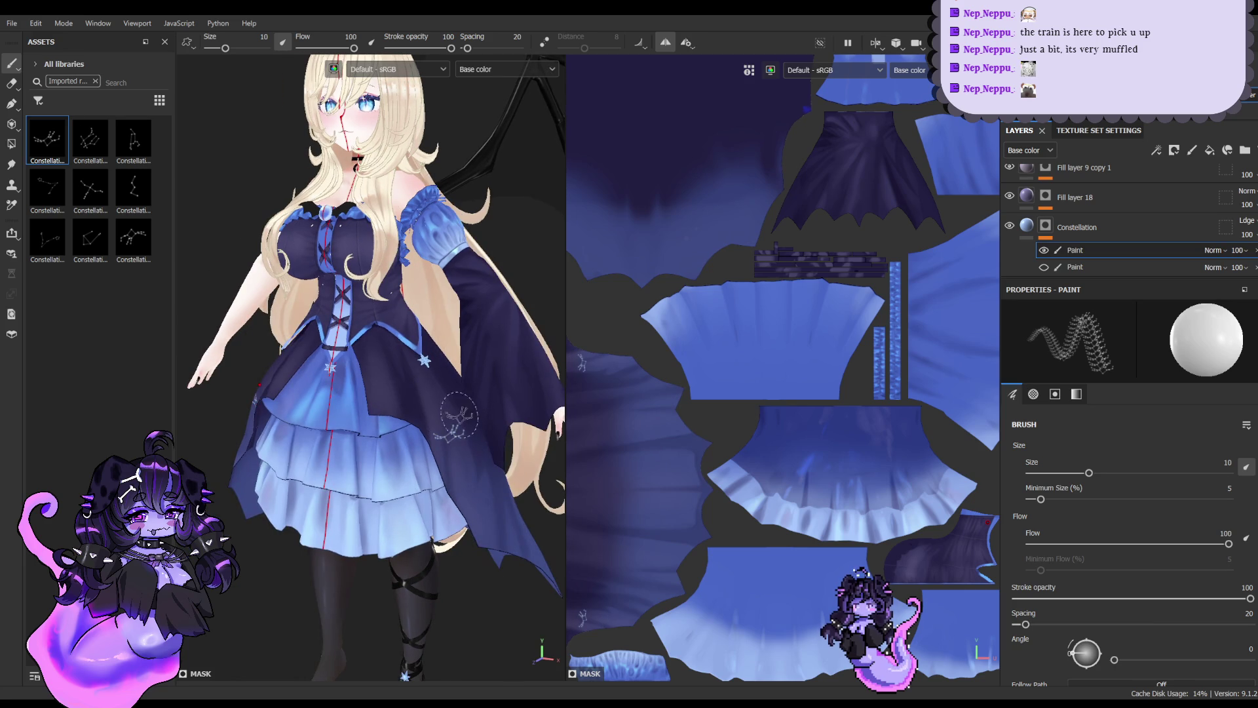
{"action": "left_click", "coordinate": [666, 42]}
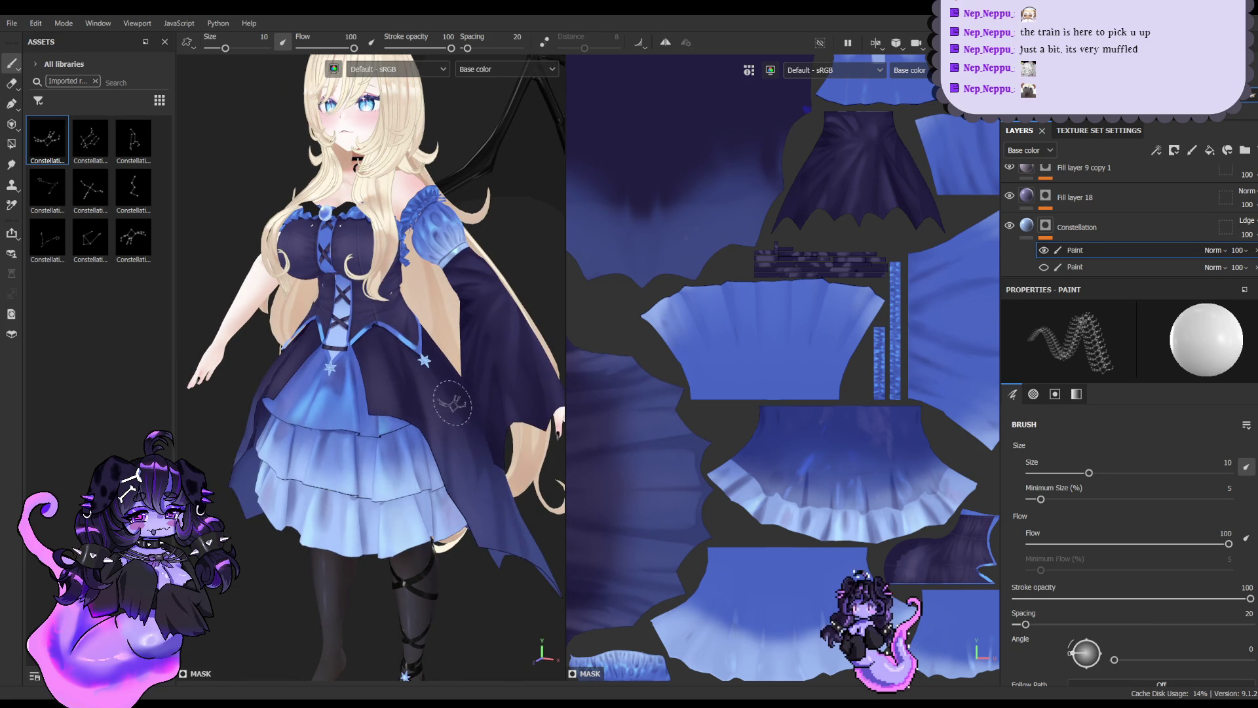
Stamp more constellations on the skirt using two different constellation brushes from the Assets panel
{"action": "mouse_move", "coordinate": [446, 428]}
{"action": "left_mouse_down", "text": "alt"}
{"action": "mouse_move", "coordinate": [448, 355]}
{"action": "mouse_move", "coordinate": [393, 418]}
{"action": "left_mouse_up", "text": "alt"}
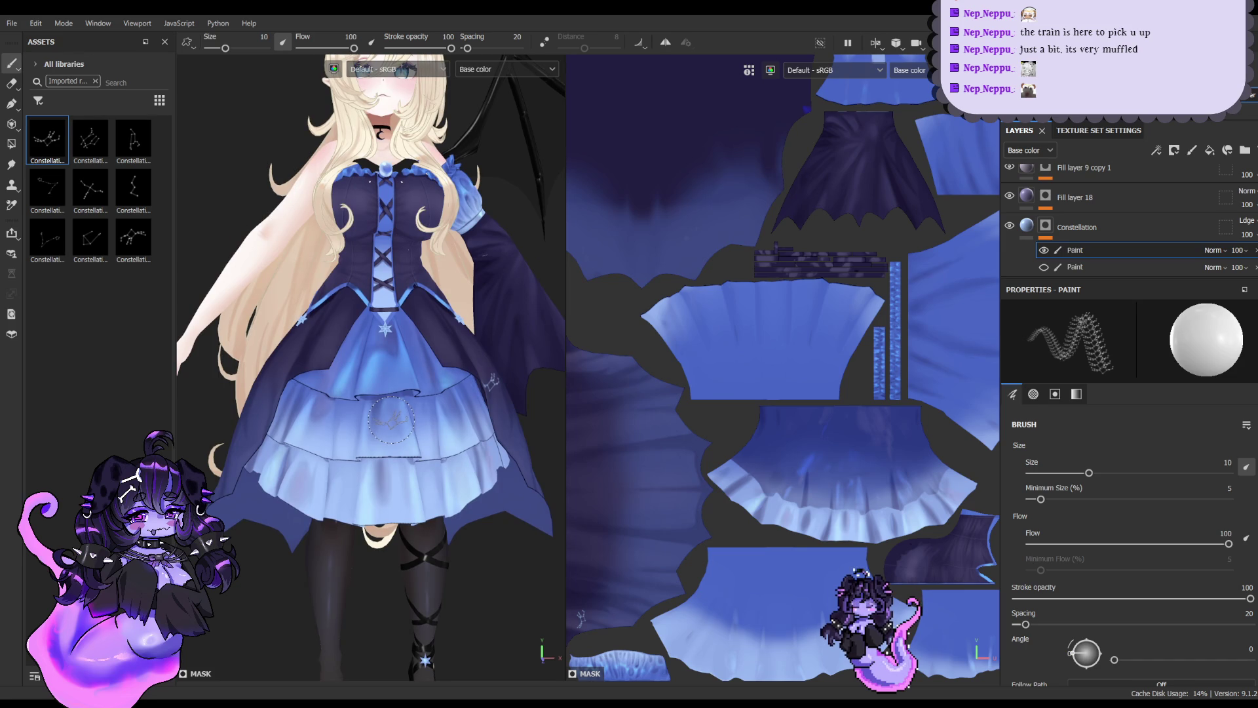
{"action": "left_click_drag", "start_coordinate": [392, 421], "coordinate": [427, 435], "text": "alt"}
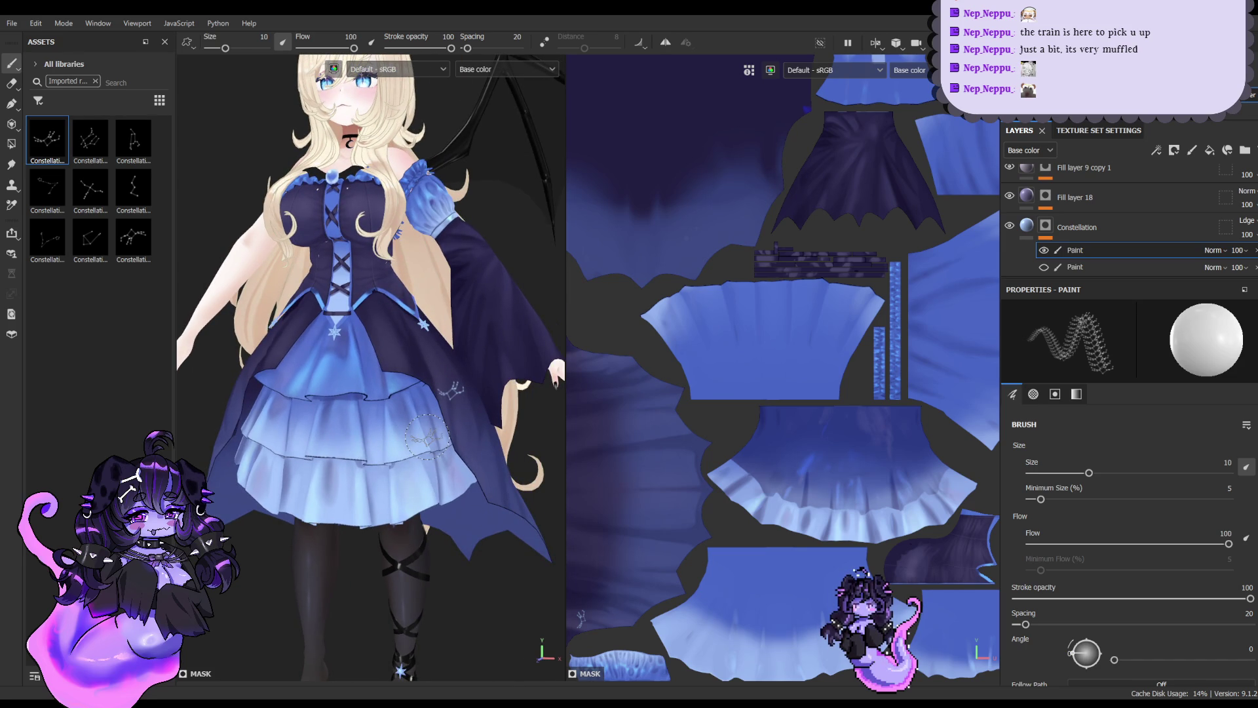
{"action": "mouse_move", "coordinate": [426, 435]}
{"action": "left_mouse_down", "text": "alt"}
{"action": "mouse_move", "coordinate": [484, 472]}
{"action": "mouse_move", "coordinate": [471, 415]}
{"action": "mouse_move", "coordinate": [453, 413]}
{"action": "left_mouse_up", "text": "alt"}
{"action": "left_click", "coordinate": [487, 475]}
{"action": "left_click", "coordinate": [89, 189]}
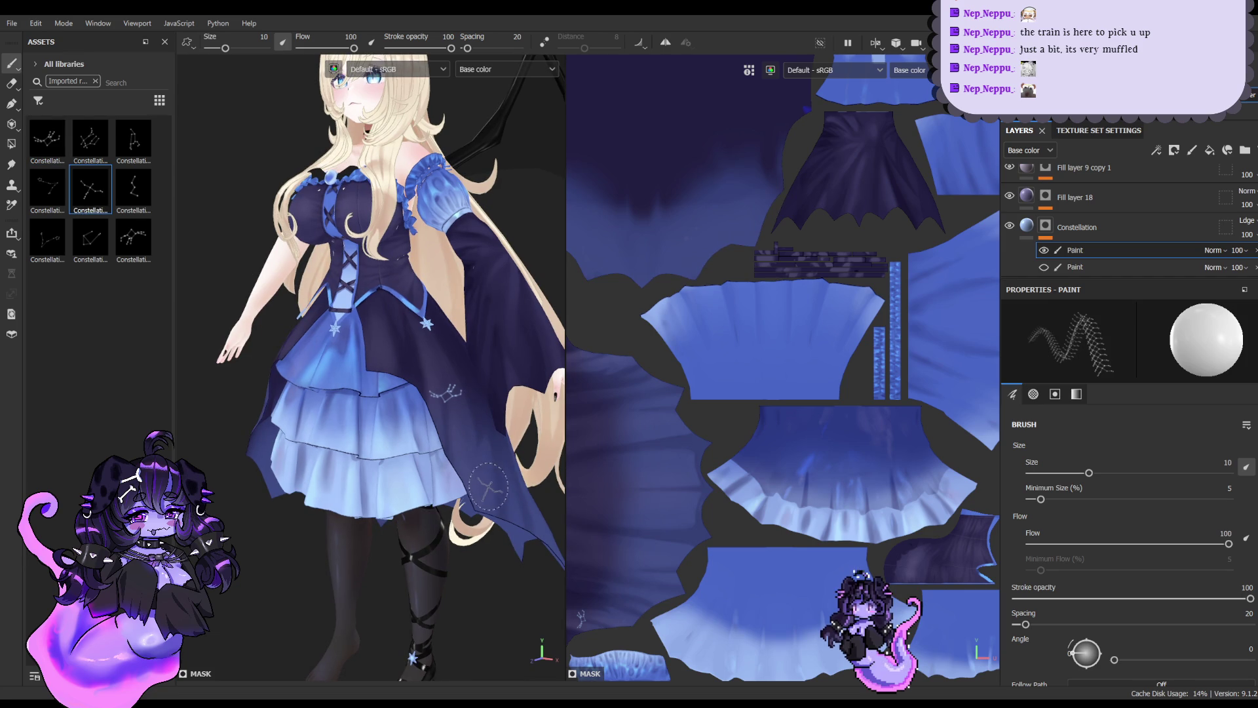
{"action": "left_click_drag", "start_coordinate": [568, 440], "coordinate": [408, 389], "text": "alt"}
{"action": "left_click", "coordinate": [134, 239]}
{"action": "left_click", "coordinate": [467, 414]}
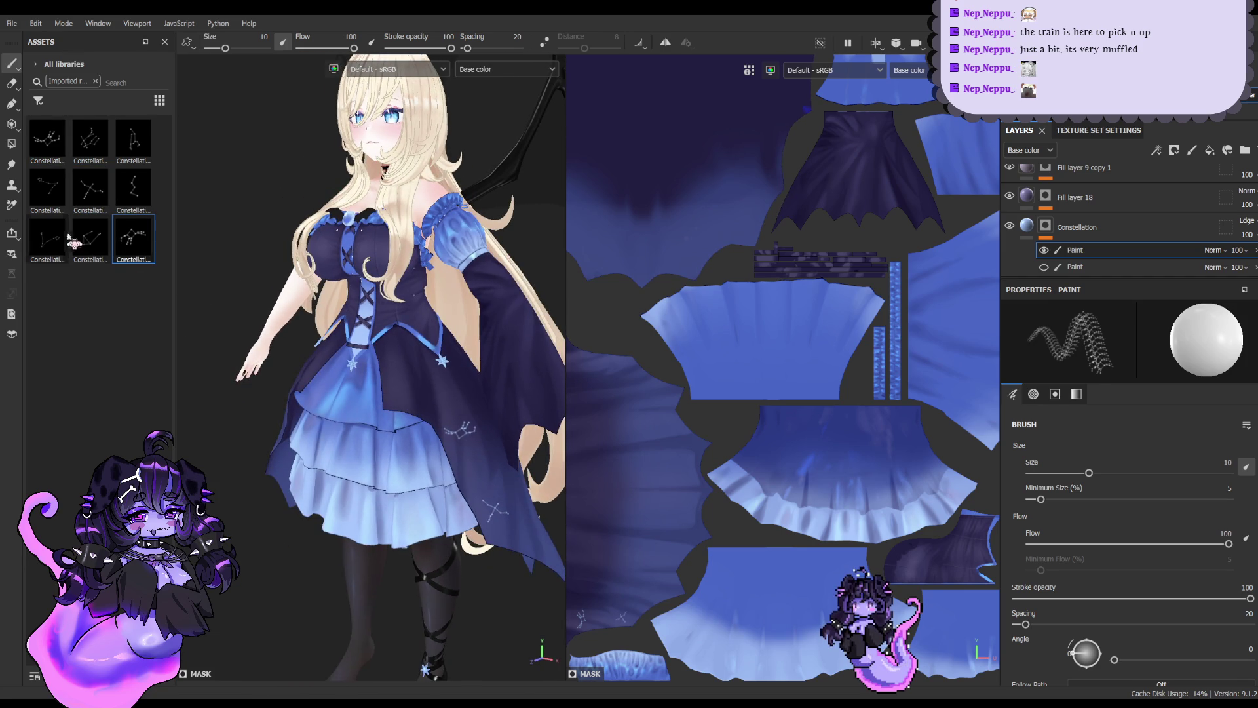